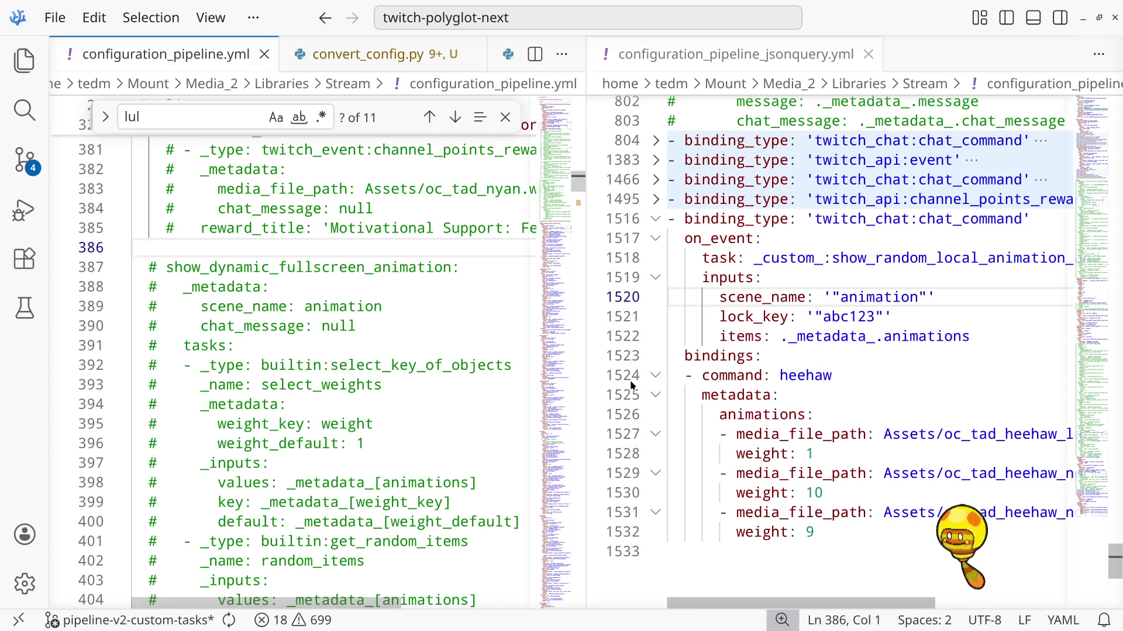
Scroll through the jsonquery pipeline file around its bindings section
{"action": "left_click", "coordinate": [797, 351]}
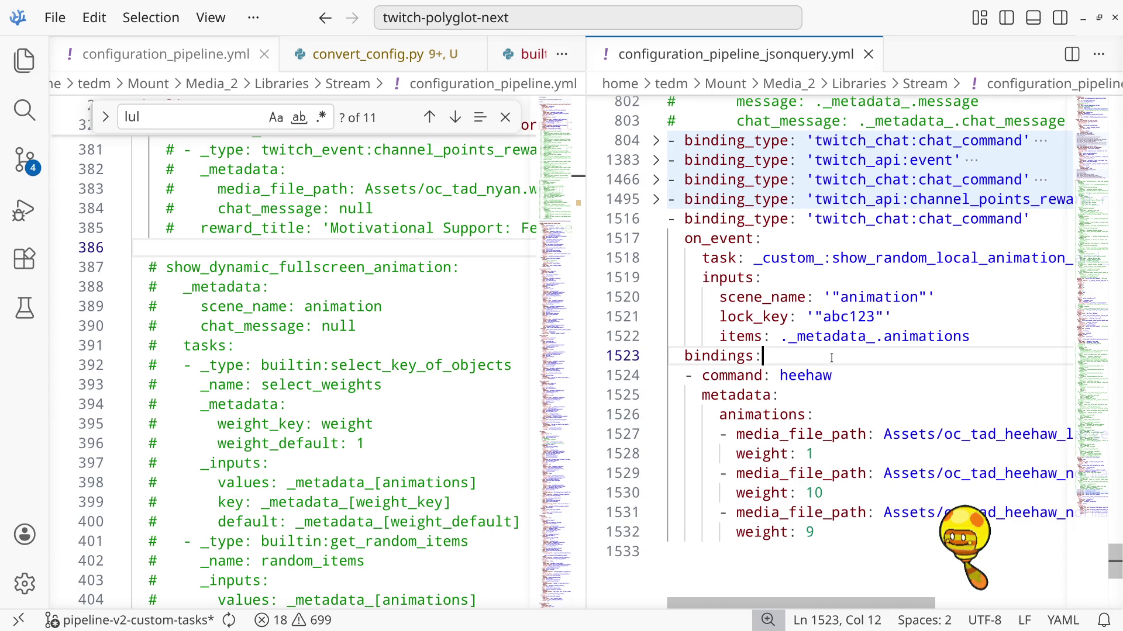
{"action": "scroll", "coordinate": [831, 357], "scroll_direction": "down", "scroll_amount": 1}
{"action": "scroll", "coordinate": [831, 358], "scroll_direction": "up", "scroll_amount": 1}
{"action": "scroll", "coordinate": [405, 370], "scroll_direction": "down", "scroll_amount": 4}
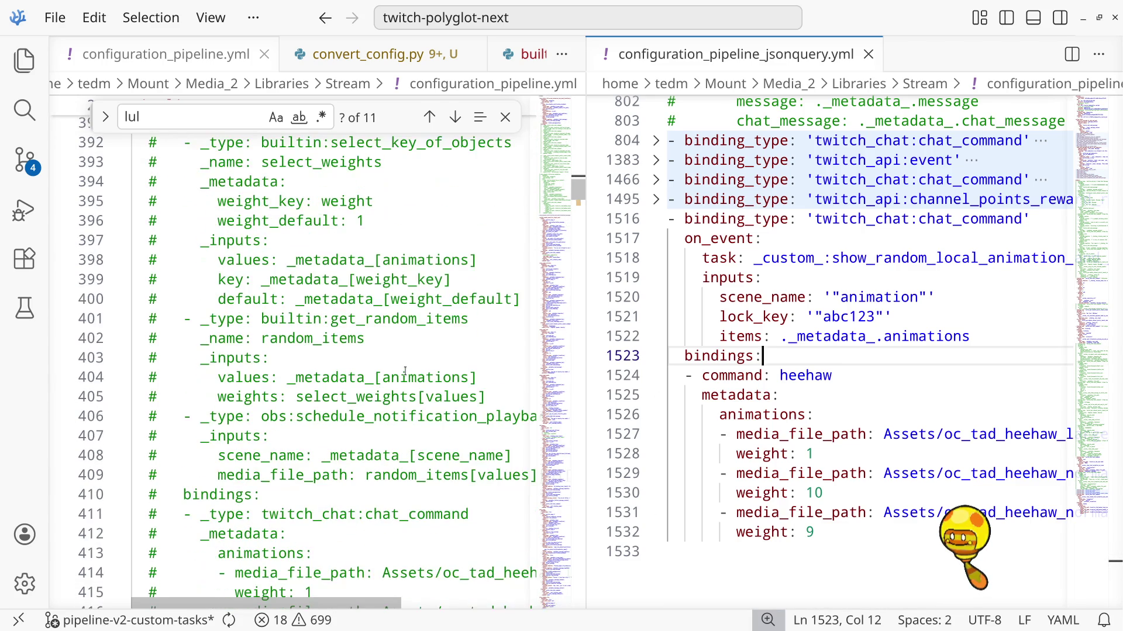
{"action": "scroll", "coordinate": [405, 371], "scroll_direction": "down", "scroll_amount": 1}
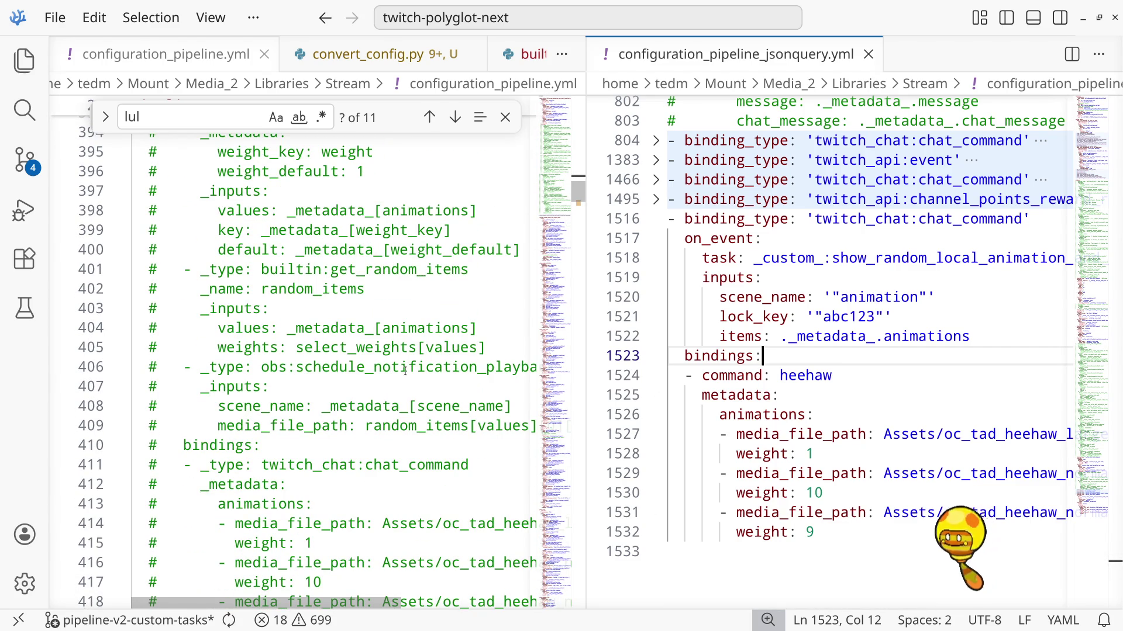
{"action": "scroll", "coordinate": [405, 370], "scroll_direction": "down", "scroll_amount": 2}
{"action": "scroll", "coordinate": [405, 371], "scroll_direction": "down", "scroll_amount": 5}
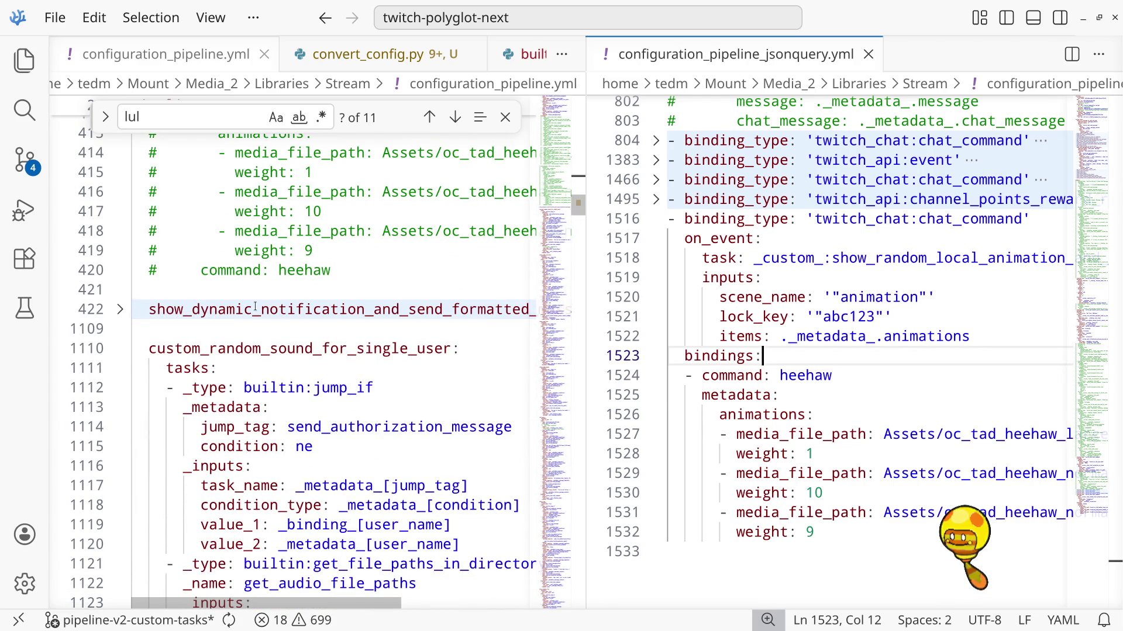
{"action": "scroll", "coordinate": [351, 279], "scroll_direction": "up", "scroll_amount": 3}
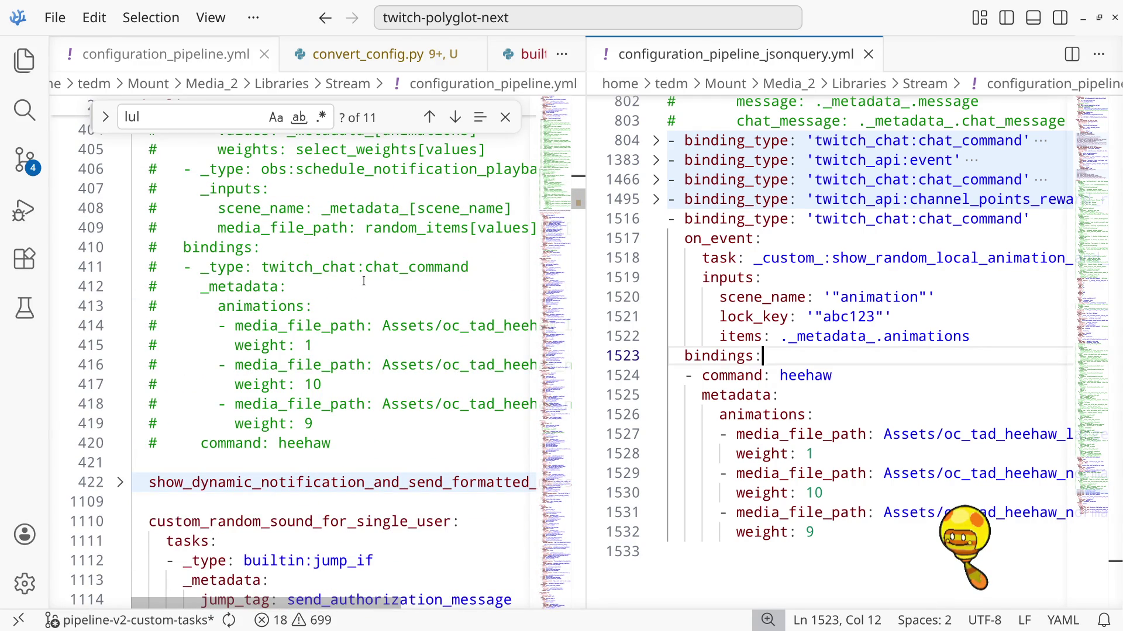
{"action": "scroll", "coordinate": [363, 282], "scroll_direction": "up", "scroll_amount": 10}
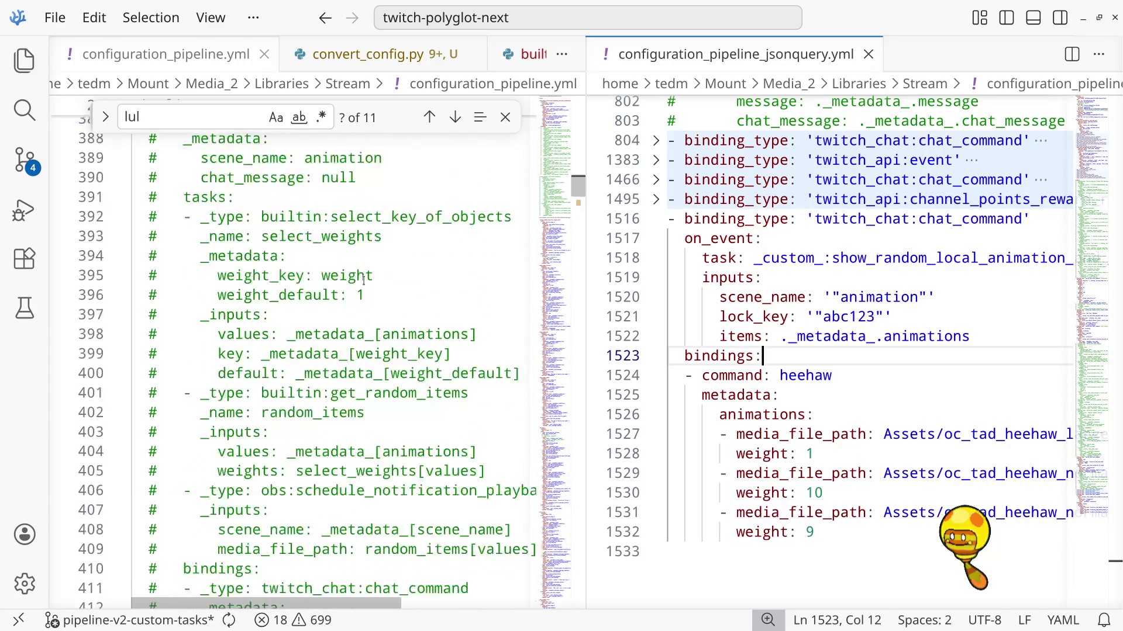
{"action": "scroll", "coordinate": [364, 281], "scroll_direction": "up", "scroll_amount": 3}
{"action": "scroll", "coordinate": [363, 281], "scroll_direction": "down", "scroll_amount": 9}
{"action": "scroll", "coordinate": [364, 281], "scroll_direction": "down", "scroll_amount": 5}
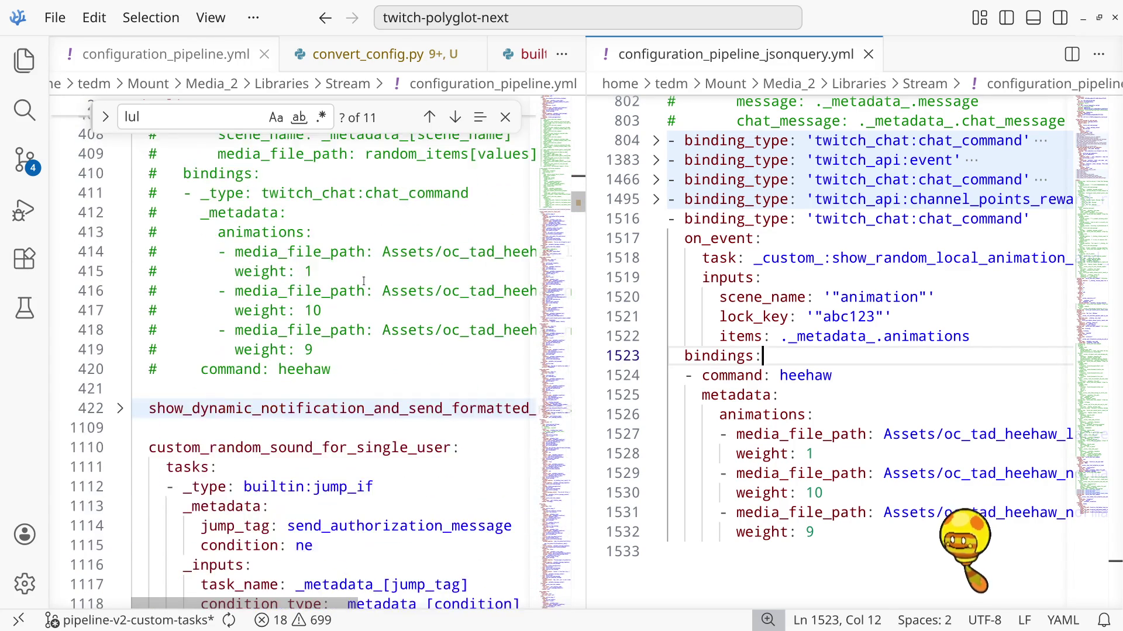
{"action": "scroll", "coordinate": [364, 281], "scroll_direction": "up", "scroll_amount": 3}
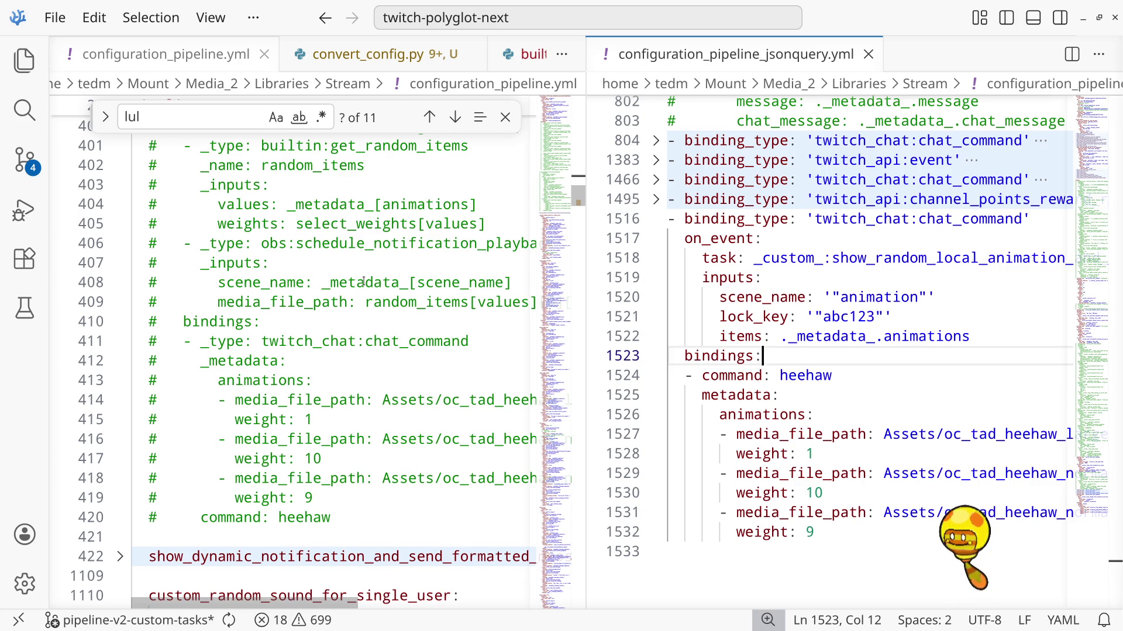
Inspect the lock_key and the items reference to animations in the jsonquery file
{"action": "key", "text": "alt+Tab"}
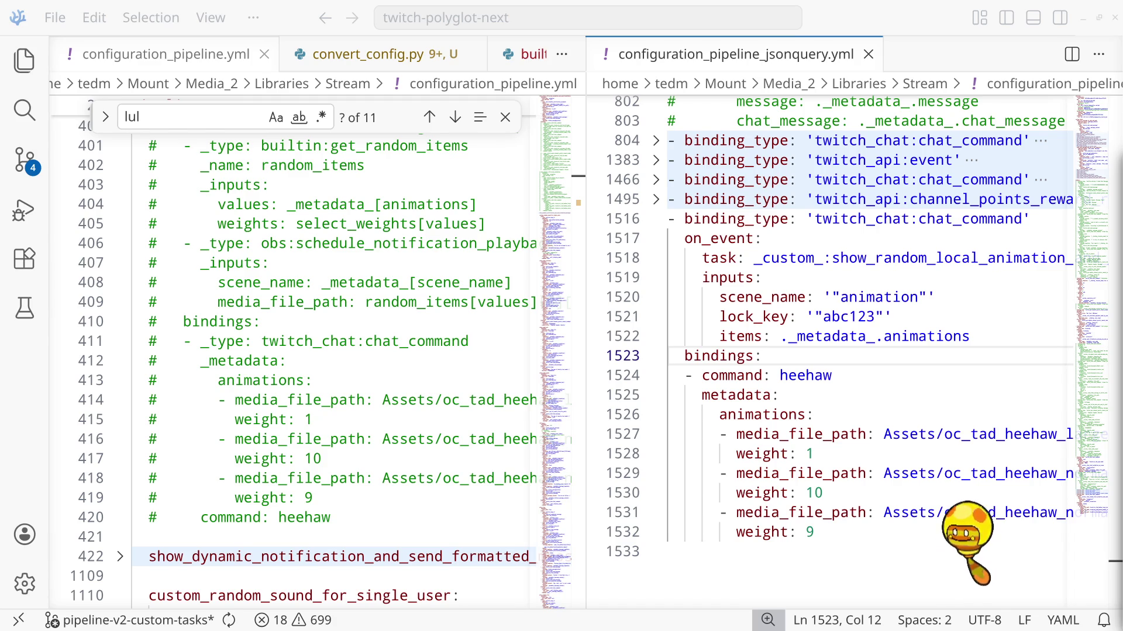
{"action": "left_click", "coordinate": [959, 319]}
{"action": "left_click", "coordinate": [974, 336]}
{"action": "scroll", "coordinate": [975, 327], "scroll_direction": "down", "scroll_amount": 2}
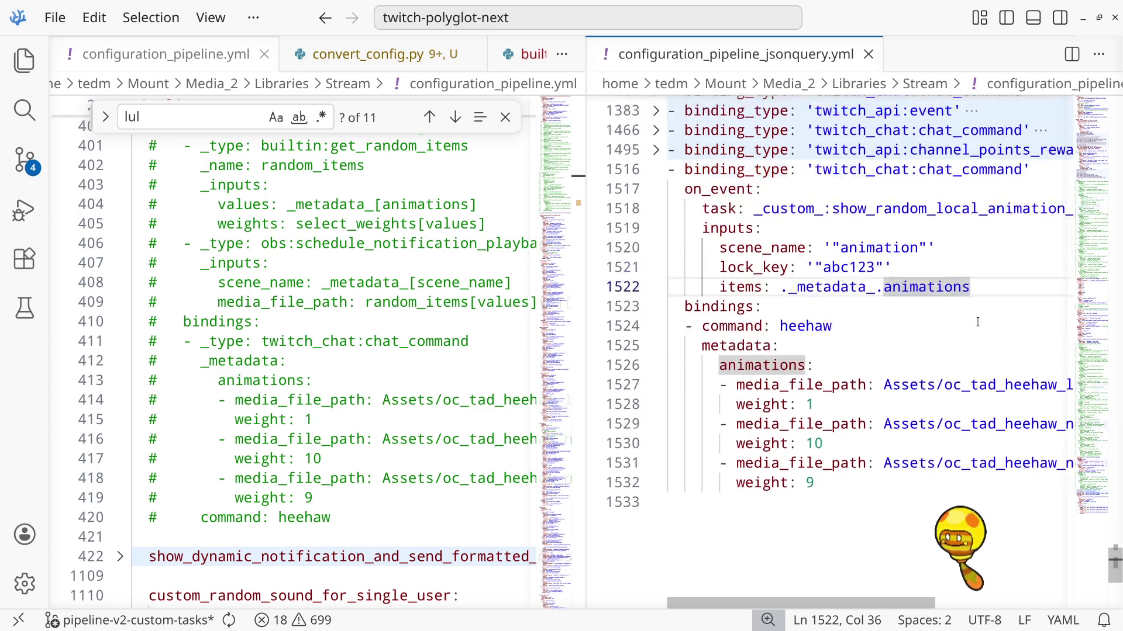
{"action": "scroll", "coordinate": [977, 321], "scroll_direction": "up", "scroll_amount": 2}
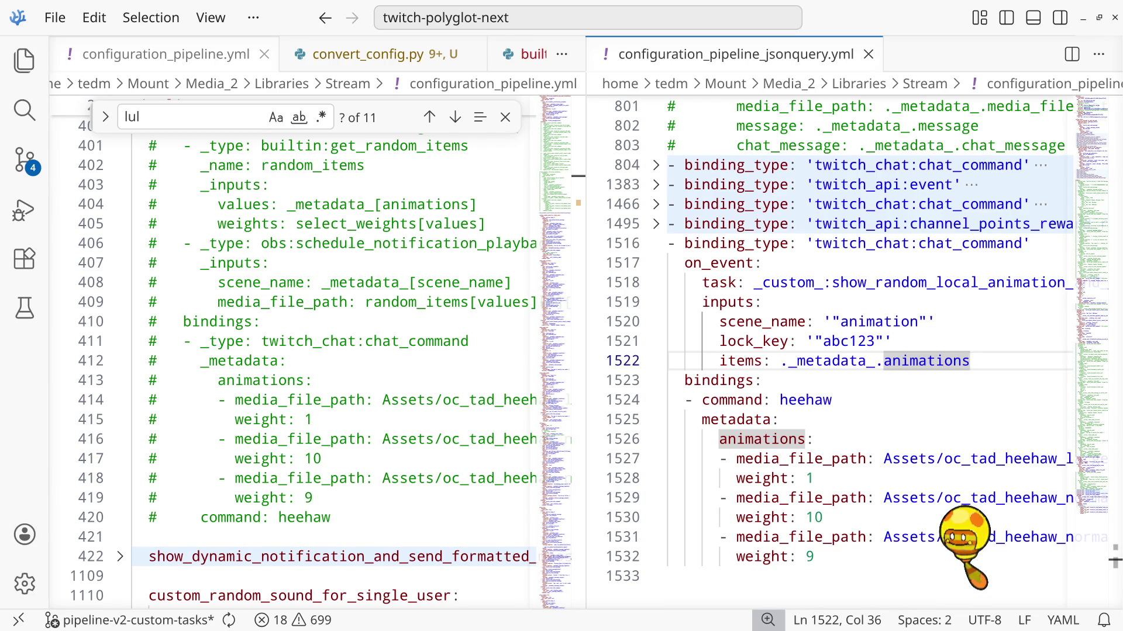
{"action": "left_click", "coordinate": [823, 382]}
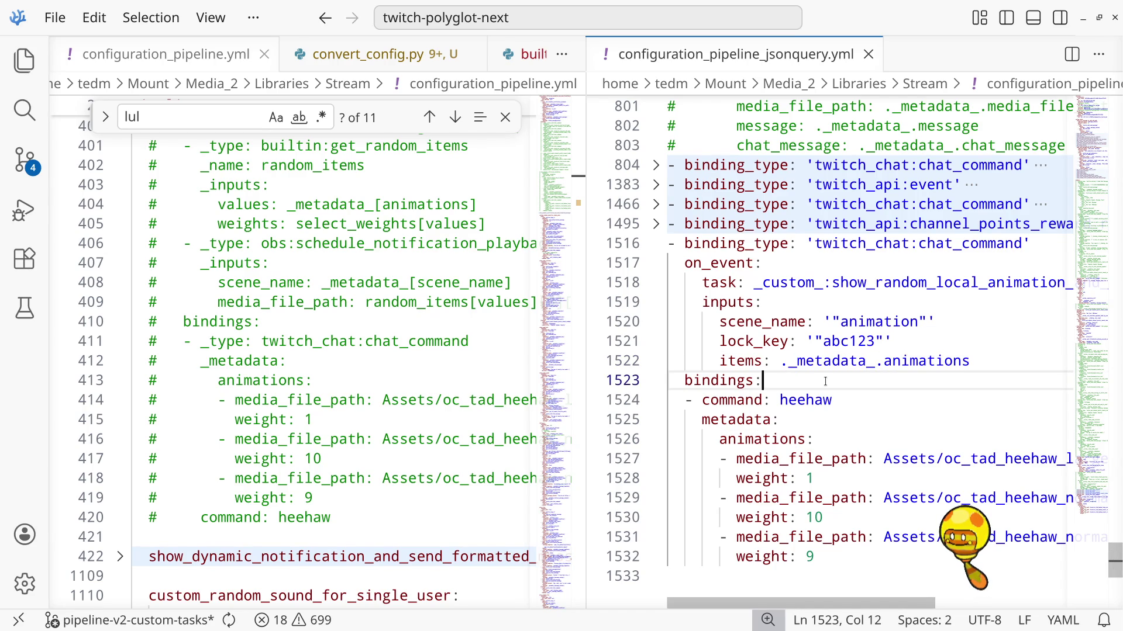
{"action": "scroll", "coordinate": [372, 372], "scroll_direction": "down", "scroll_amount": 3}
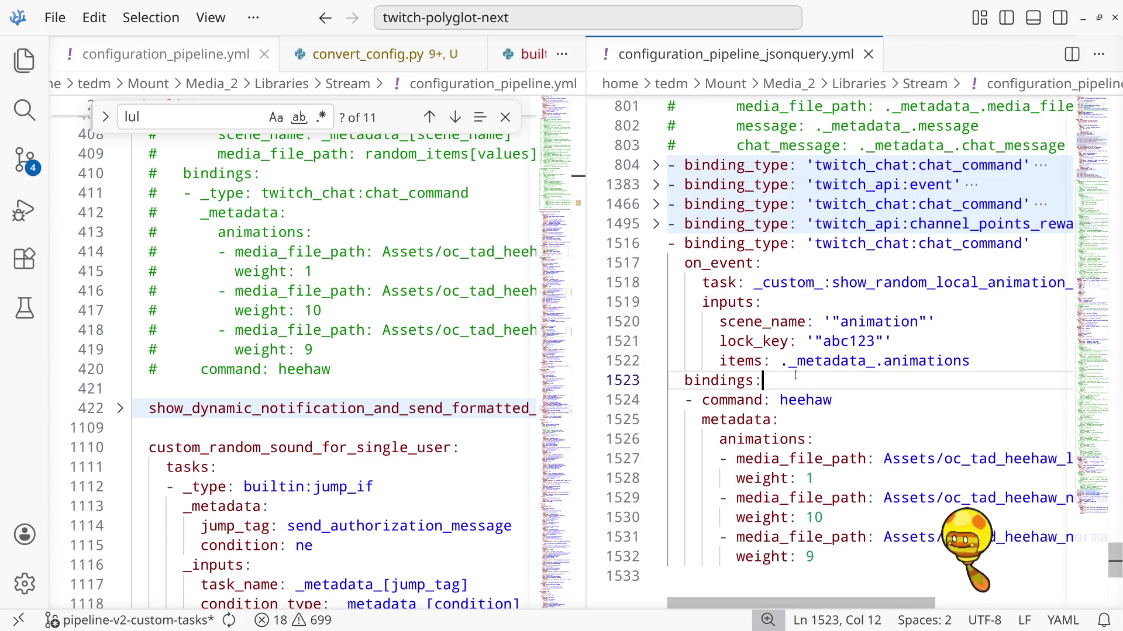
{"action": "scroll", "coordinate": [442, 374], "scroll_direction": "down", "scroll_amount": 3}
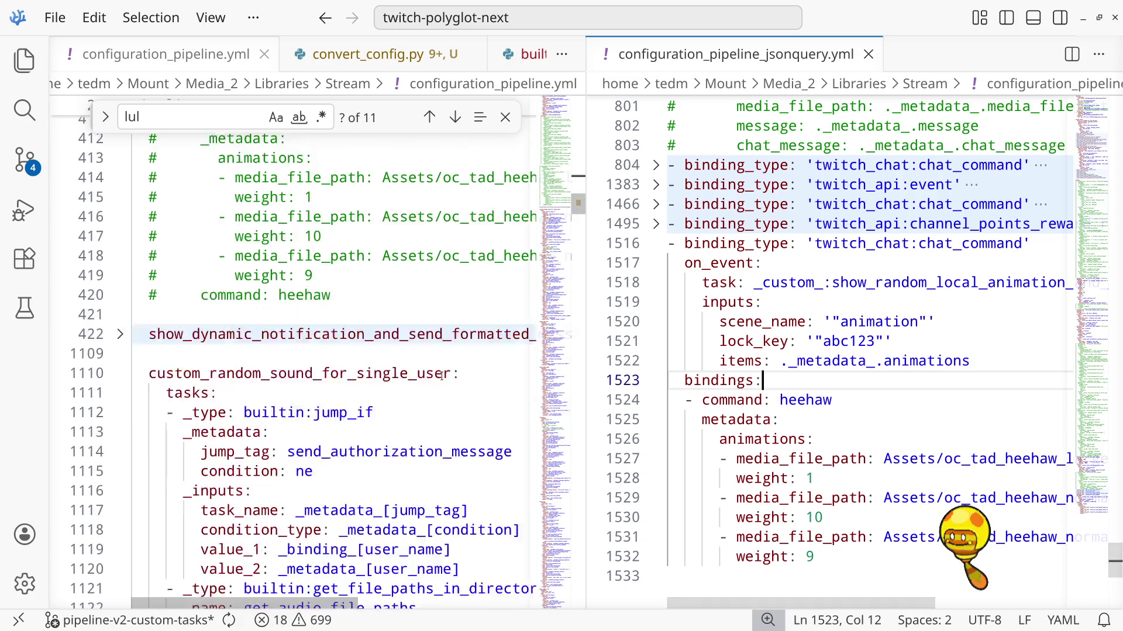
{"action": "scroll", "coordinate": [442, 374], "scroll_direction": "up", "scroll_amount": 3}
{"action": "scroll", "coordinate": [442, 374], "scroll_direction": "down", "scroll_amount": 1}
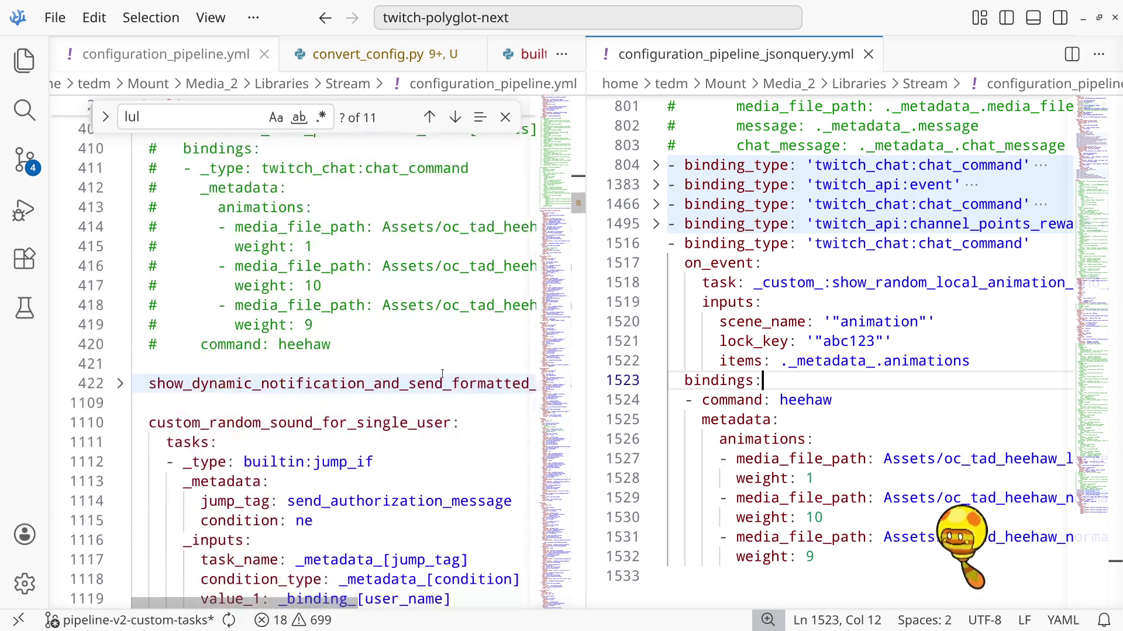
Dismiss the Find widget and scroll the right editor to the commented qs binding, lines 789–803
{"action": "left_click", "coordinate": [505, 117]}
{"action": "scroll", "coordinate": [486, 240], "scroll_direction": "down", "scroll_amount": 3}
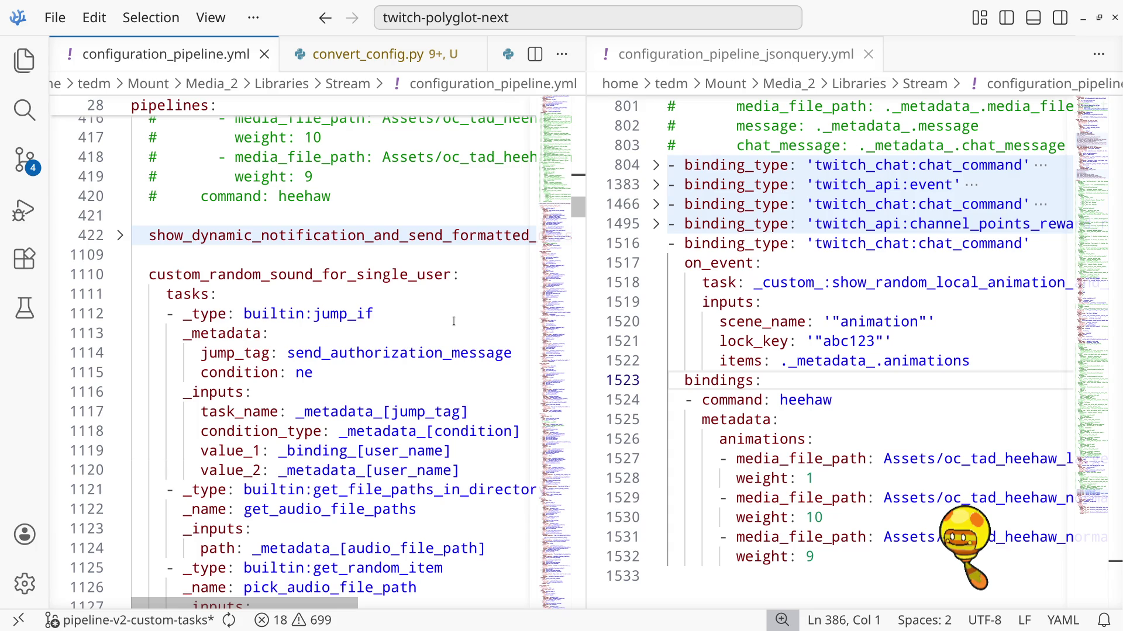
{"action": "scroll", "coordinate": [454, 321], "scroll_direction": "down", "scroll_amount": 14}
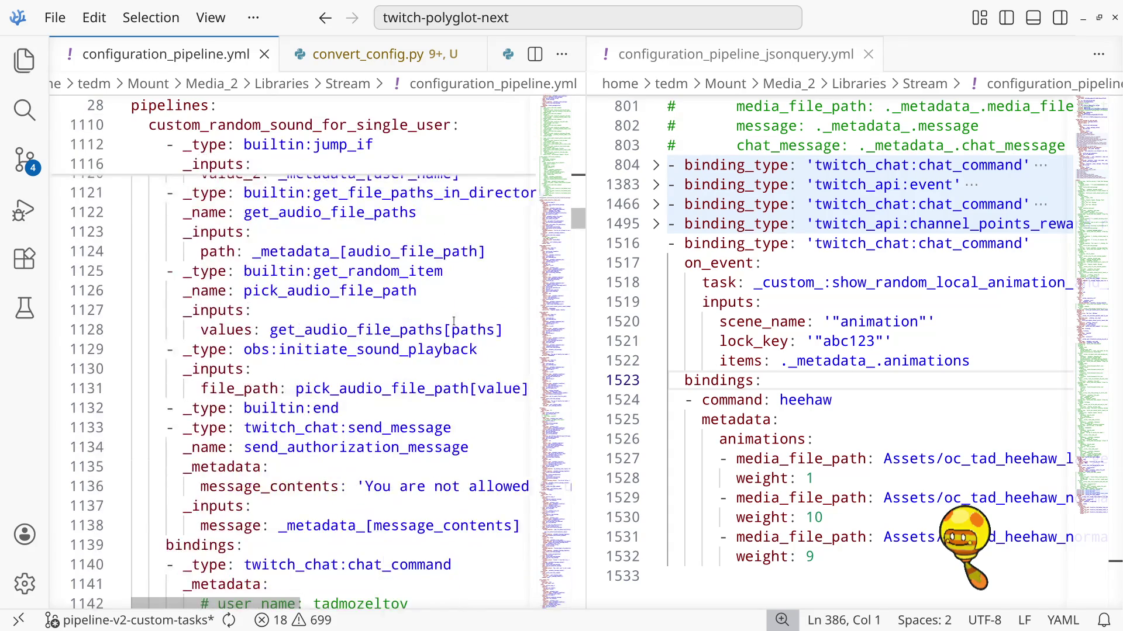
{"action": "scroll", "coordinate": [454, 321], "scroll_direction": "up", "scroll_amount": 15}
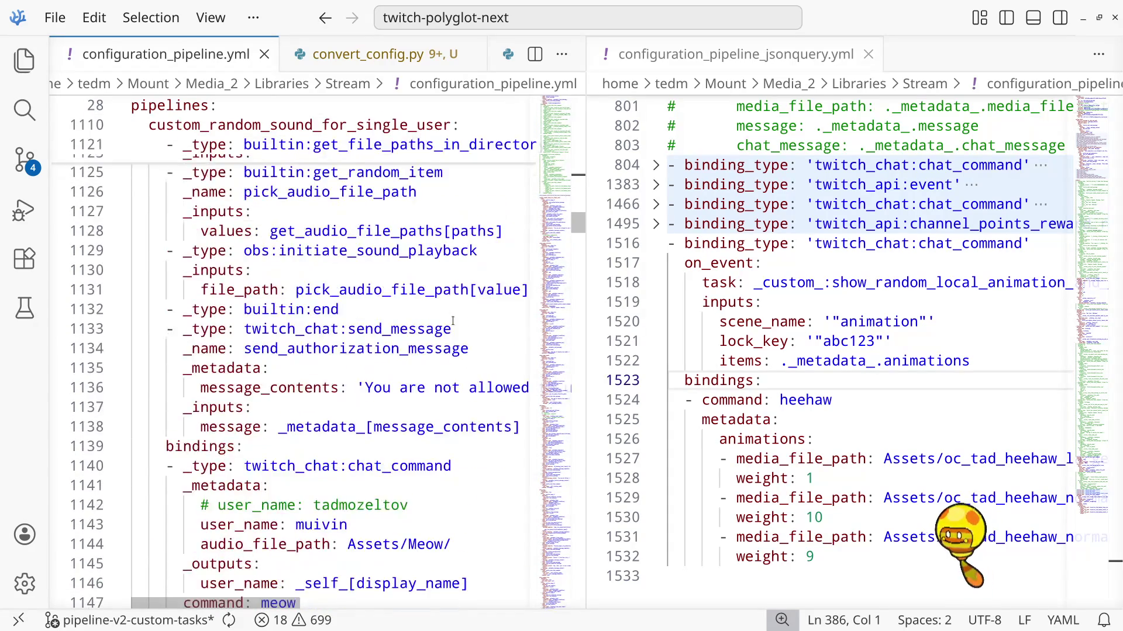
{"action": "scroll", "coordinate": [454, 320], "scroll_direction": "down", "scroll_amount": 2}
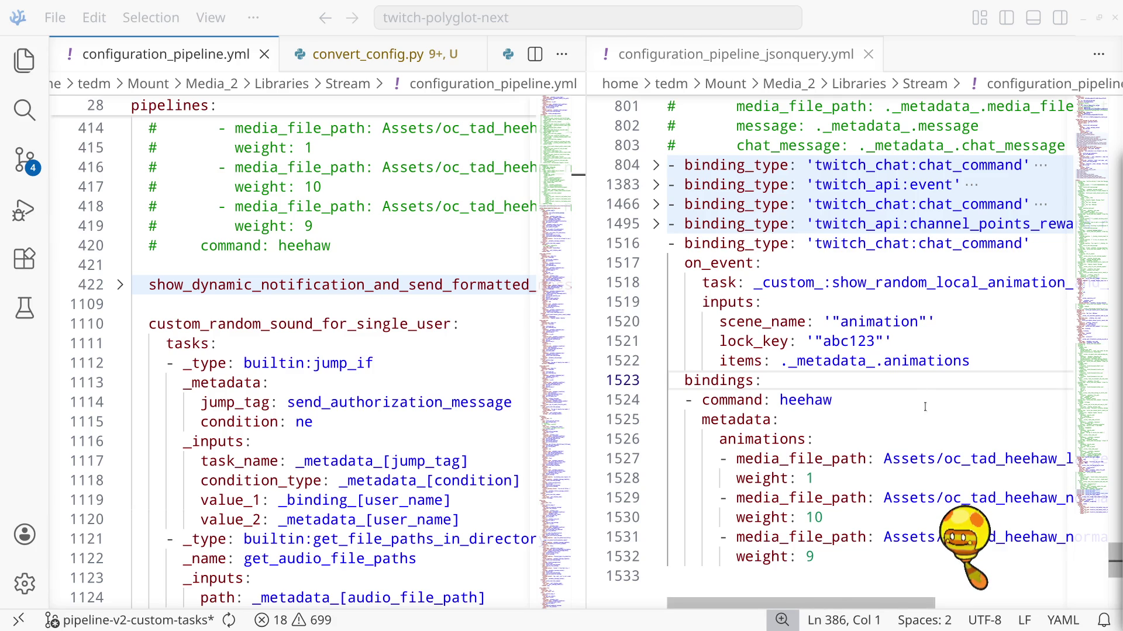
{"action": "left_click", "coordinate": [916, 387]}
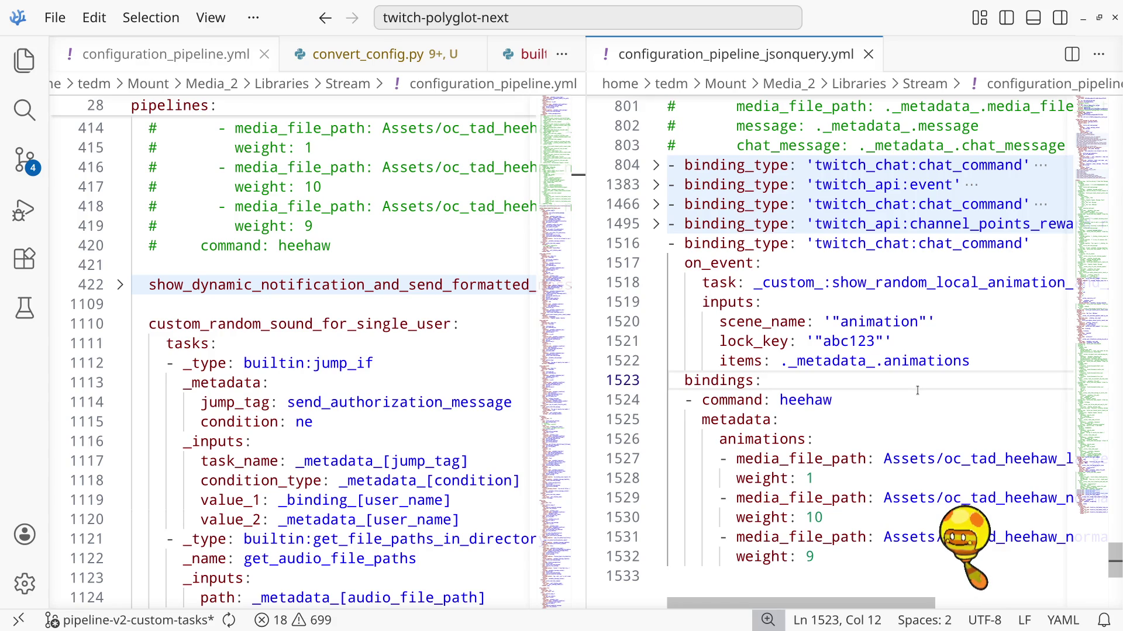
{"action": "scroll", "coordinate": [891, 374], "scroll_direction": "down", "scroll_amount": 2}
{"action": "scroll", "coordinate": [894, 364], "scroll_direction": "up", "scroll_amount": 2}
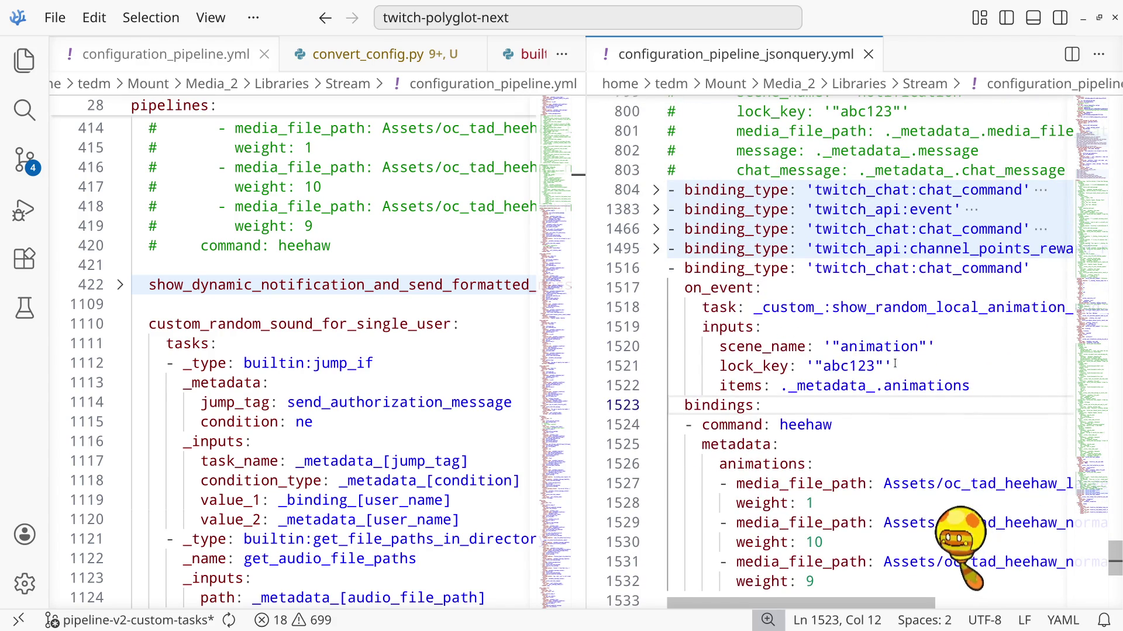
{"action": "scroll", "coordinate": [894, 364], "scroll_direction": "down", "scroll_amount": 1}
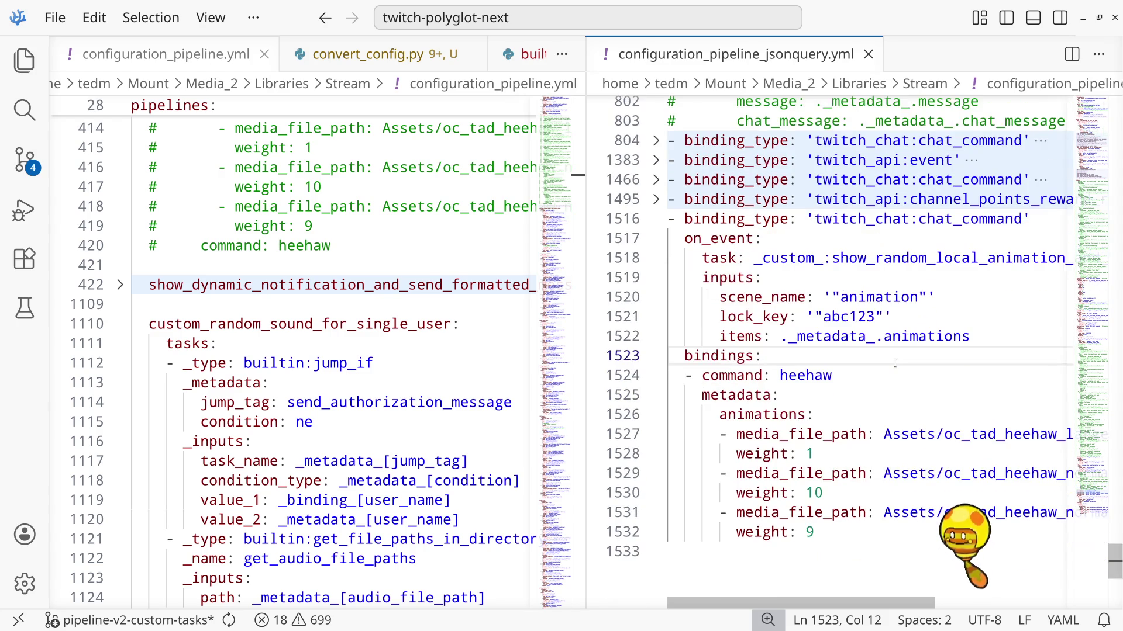
{"action": "scroll", "coordinate": [894, 363], "scroll_direction": "up", "scroll_amount": 7}
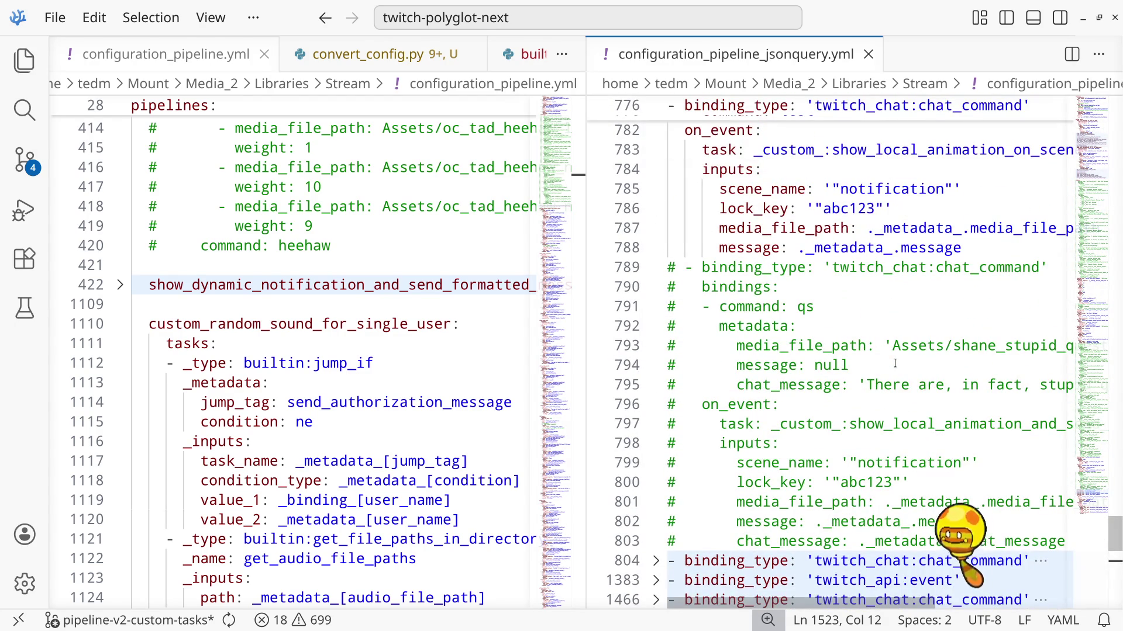
{"action": "scroll", "coordinate": [895, 364], "scroll_direction": "down", "scroll_amount": 1}
{"action": "scroll", "coordinate": [895, 364], "scroll_direction": "down", "scroll_amount": 1}
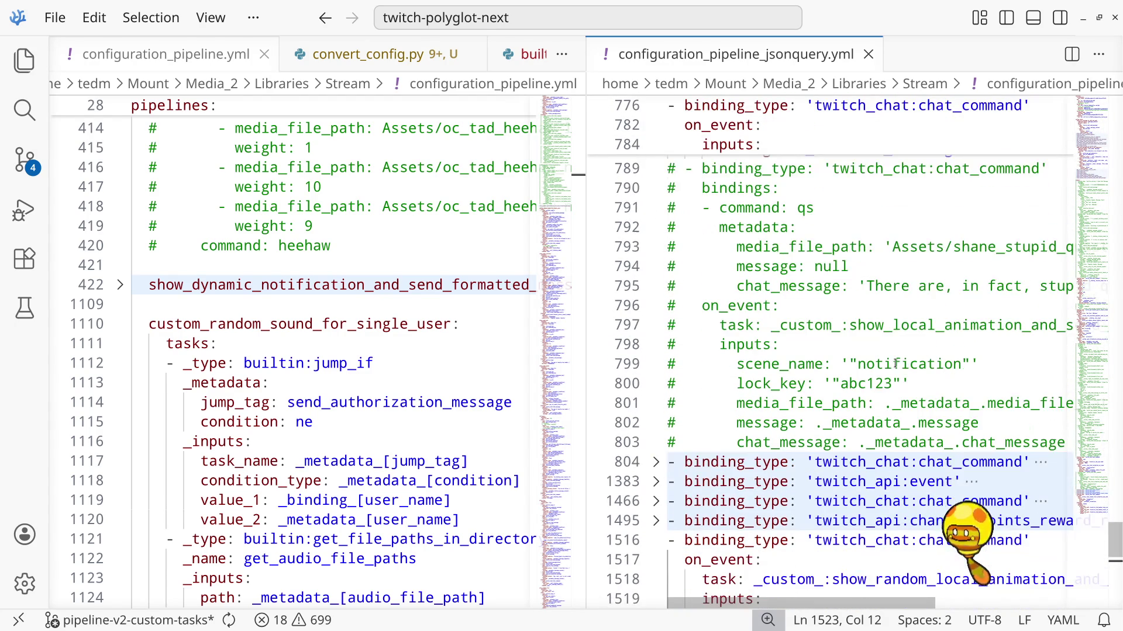
Select the qs binding block at lines 789–803 and uncomment it with Ctrl+/
{"action": "left_click", "coordinate": [974, 443]}
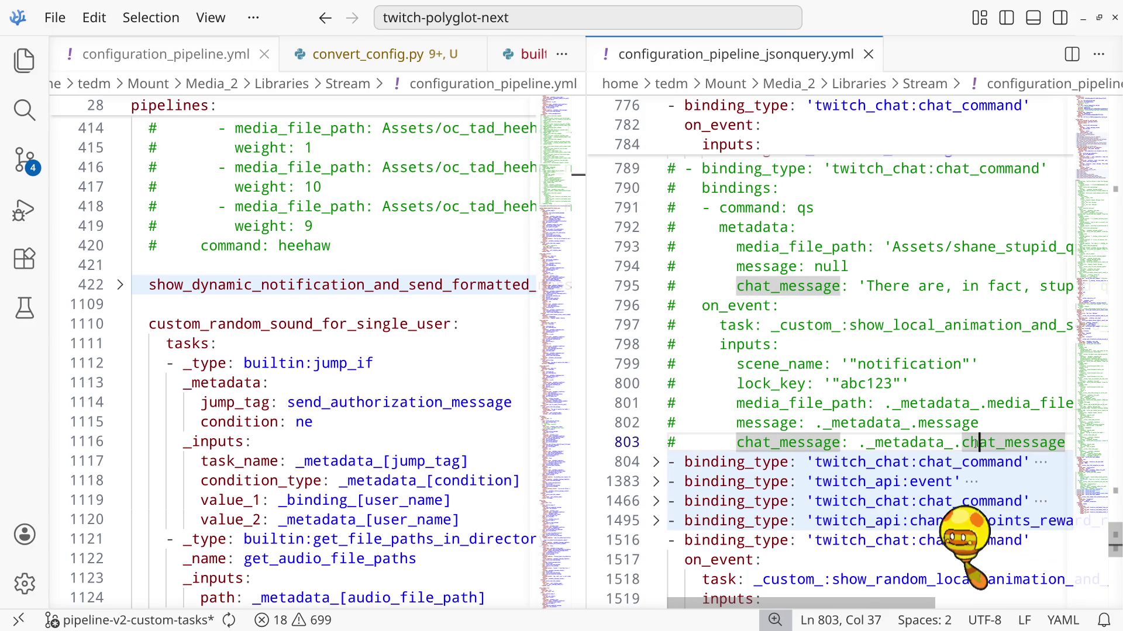
{"action": "key", "text": "End"}
{"action": "key", "text": "shift+Home"}
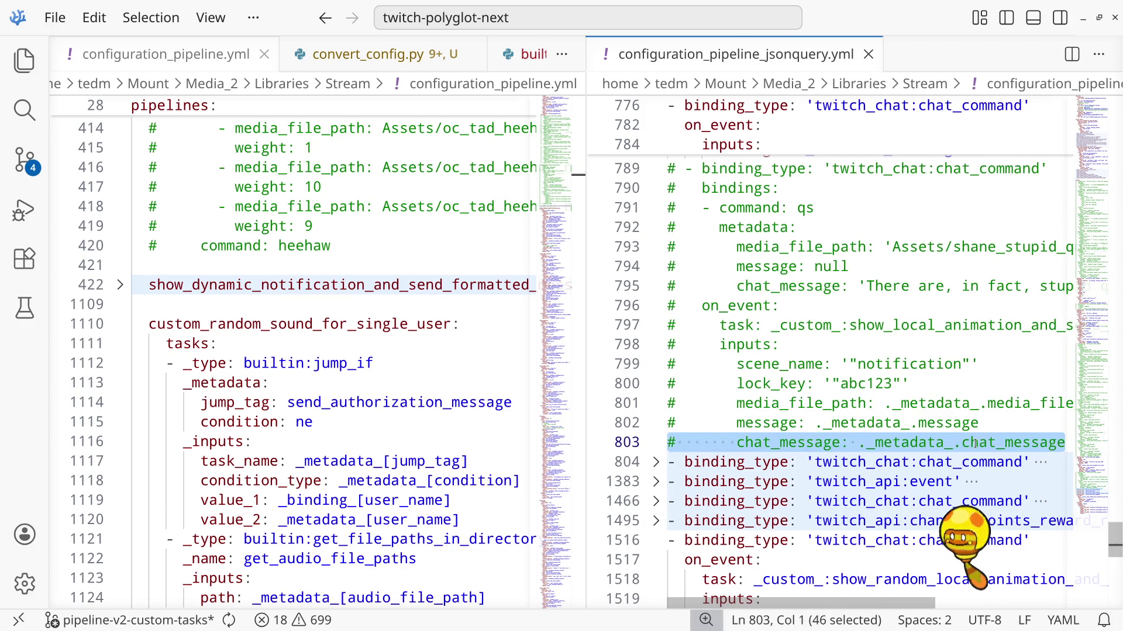
{"action": "key", "text": "shift+Up"}
{"action": "key", "text": "shift+Up"}
{"action": "key", "text": "shift+Up"}
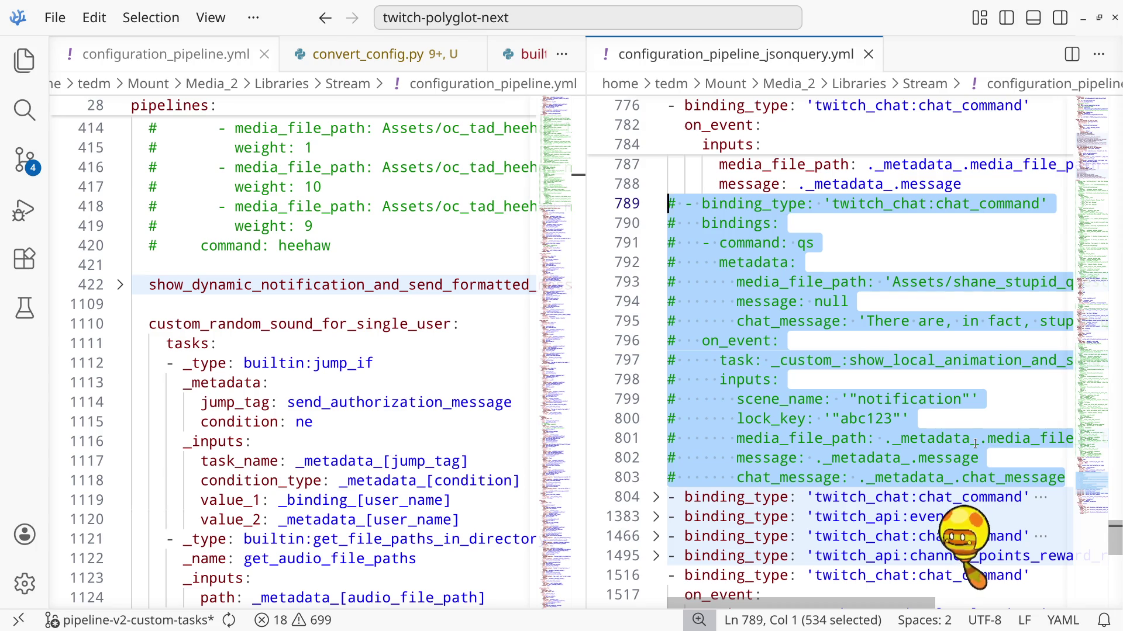
{"action": "key", "text": "ctrl+slash"}
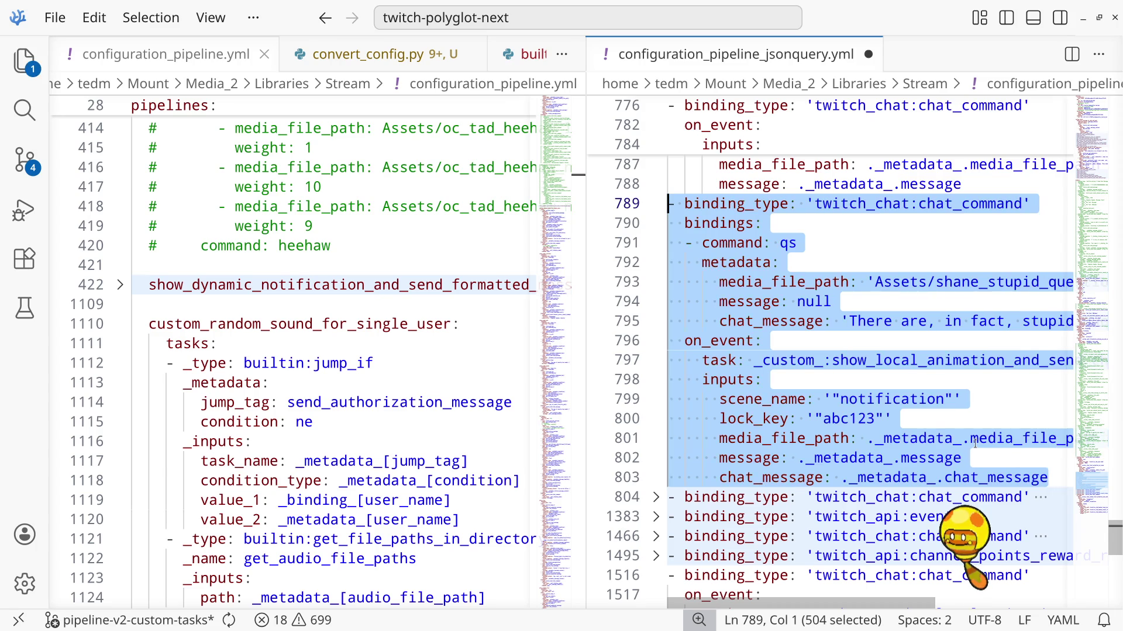
{"action": "key", "text": "ctrl+slash"}
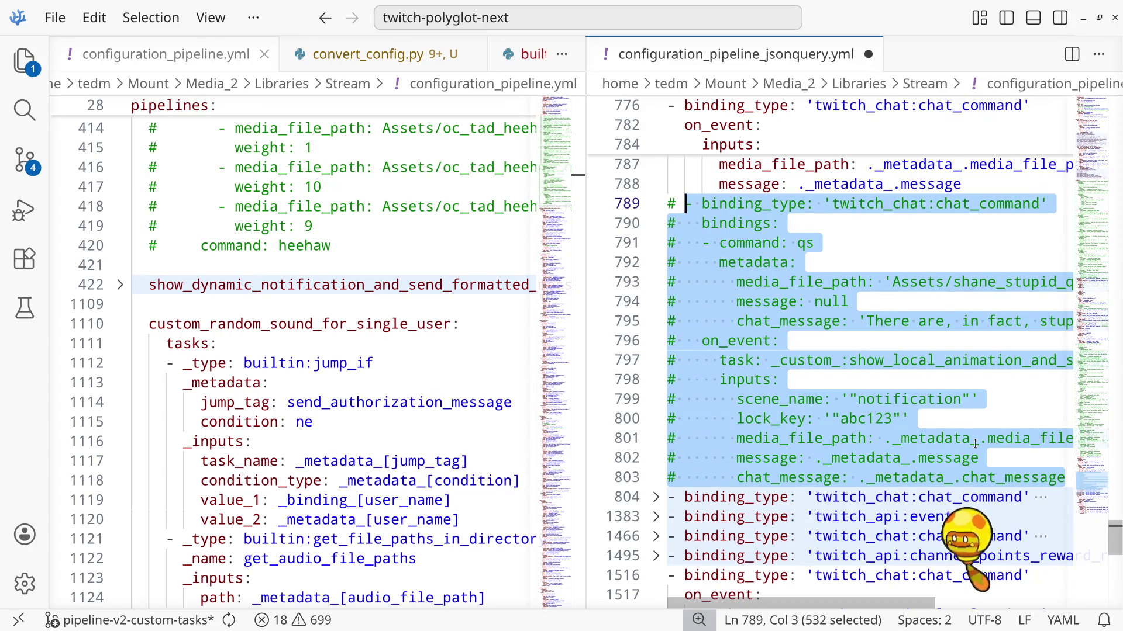
{"action": "key", "text": "ctrl+slash"}
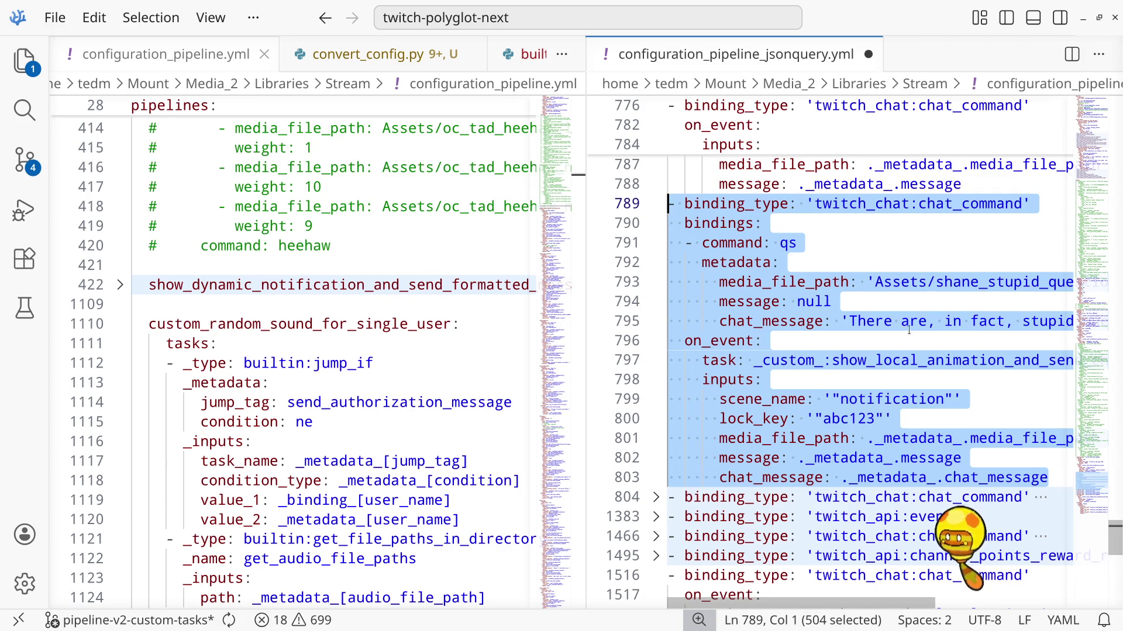
Review the uncommented qs block, then delete its selected lines
{"action": "scroll", "coordinate": [909, 331], "scroll_direction": "down", "scroll_amount": 3}
{"action": "scroll", "coordinate": [910, 330], "scroll_direction": "up", "scroll_amount": 4}
{"action": "scroll", "coordinate": [910, 330], "scroll_direction": "down", "scroll_amount": 1}
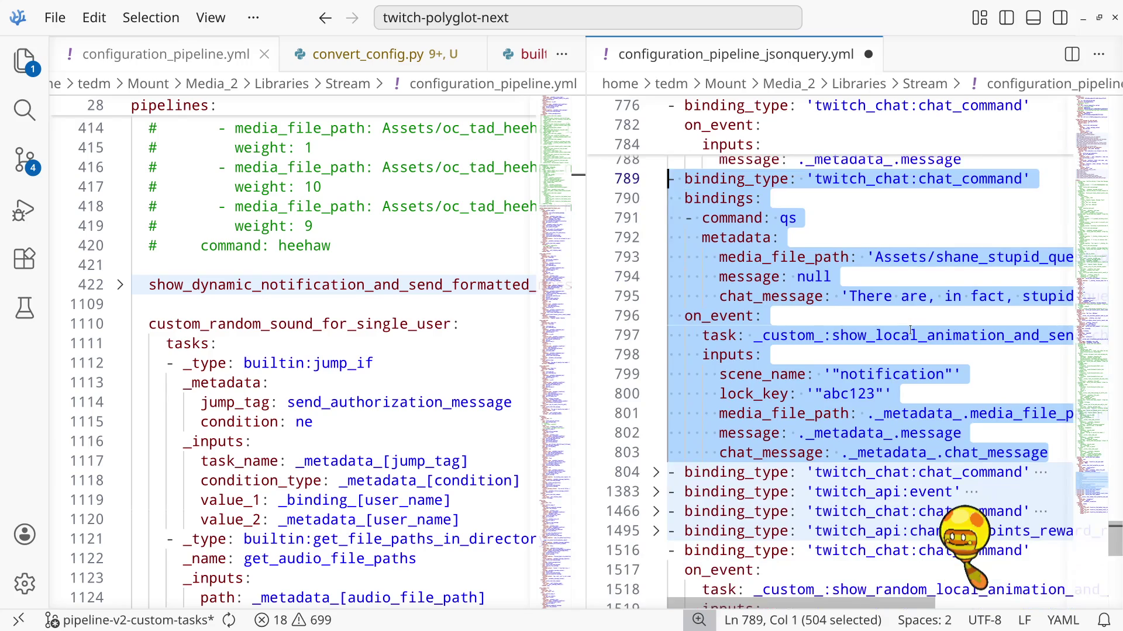
{"action": "scroll", "coordinate": [909, 330], "scroll_direction": "up", "scroll_amount": 2}
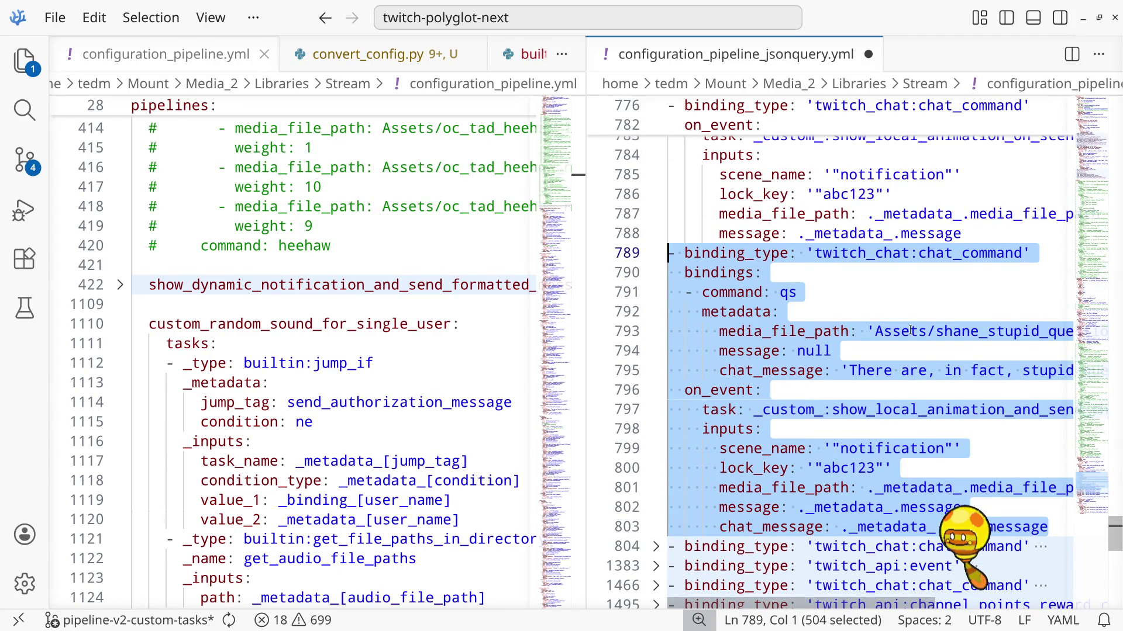
{"action": "scroll", "coordinate": [909, 330], "scroll_direction": "up", "scroll_amount": 1}
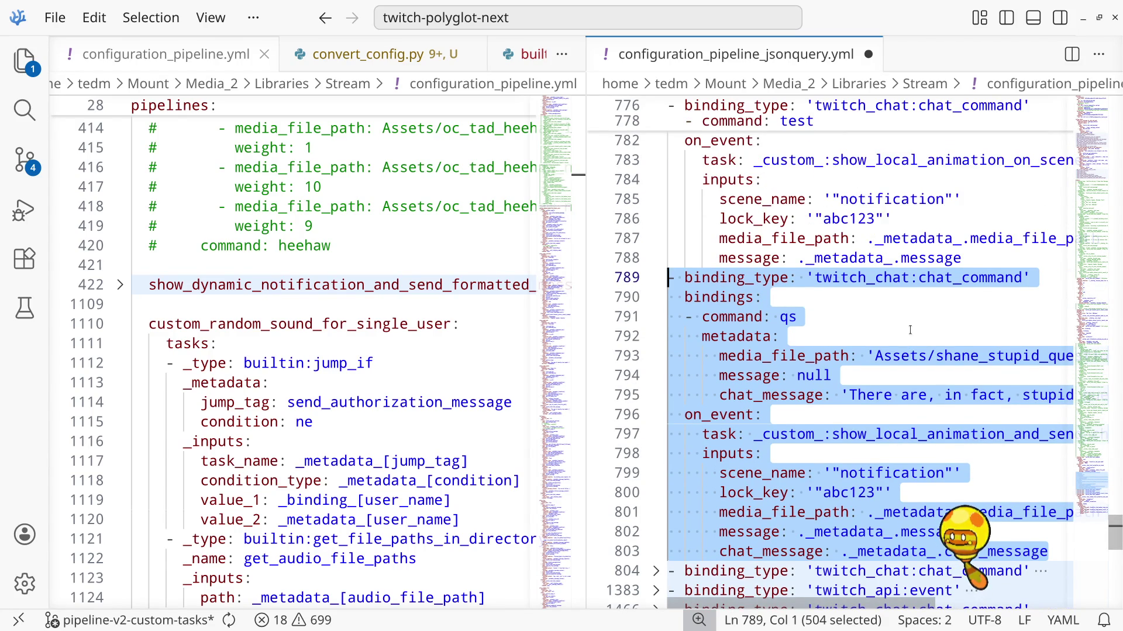
{"action": "scroll", "coordinate": [910, 330], "scroll_direction": "down", "scroll_amount": 2}
{"action": "scroll", "coordinate": [910, 330], "scroll_direction": "up", "scroll_amount": 2}
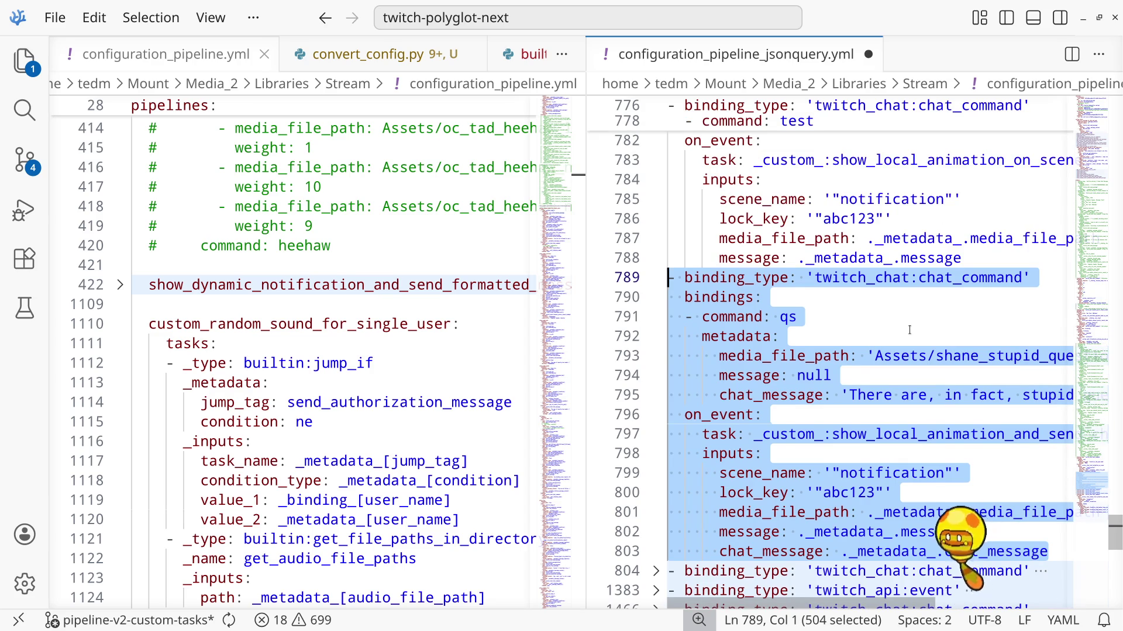
{"action": "key", "text": "BackSpace"}
{"action": "key", "text": "BackSpace"}
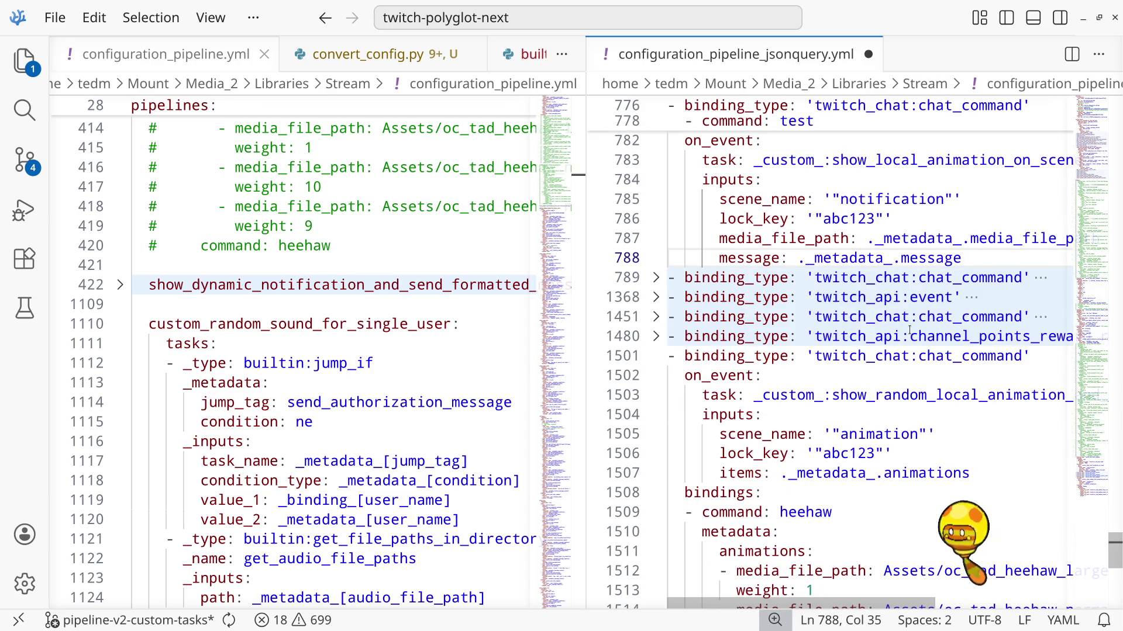
Comment out the test command binding at lines 776–788 and save the jsonquery file
{"action": "scroll", "coordinate": [910, 331], "scroll_direction": "up", "scroll_amount": 3}
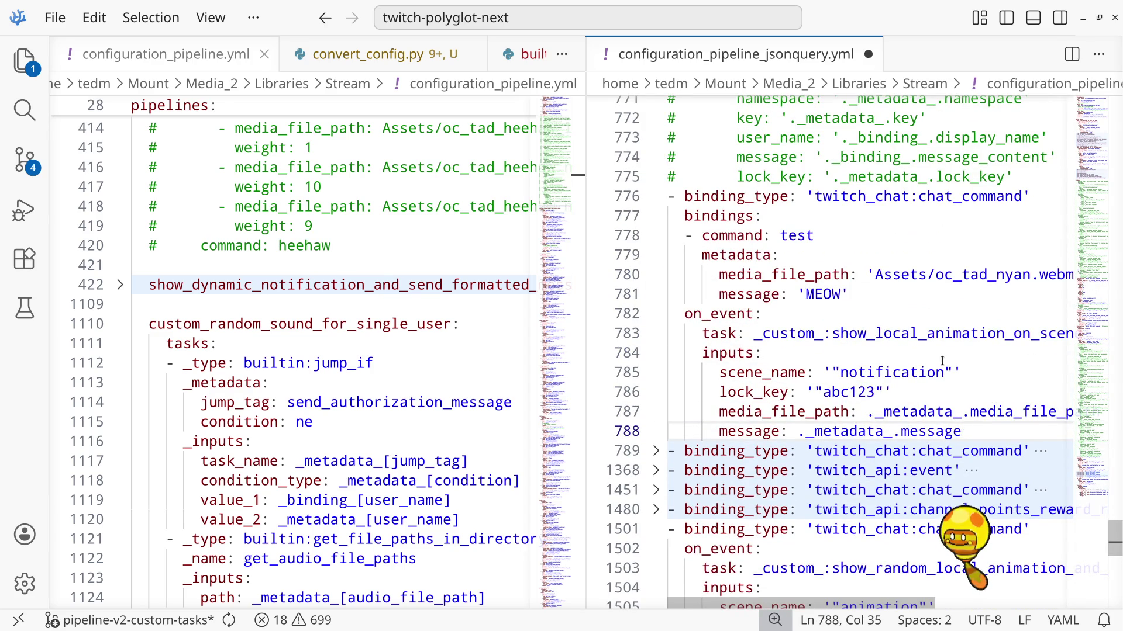
{"action": "mouse_move", "coordinate": [976, 431]}
{"action": "left_mouse_down"}
{"action": "mouse_move", "coordinate": [696, 256]}
{"action": "mouse_move", "coordinate": [664, 201]}
{"action": "left_mouse_up"}
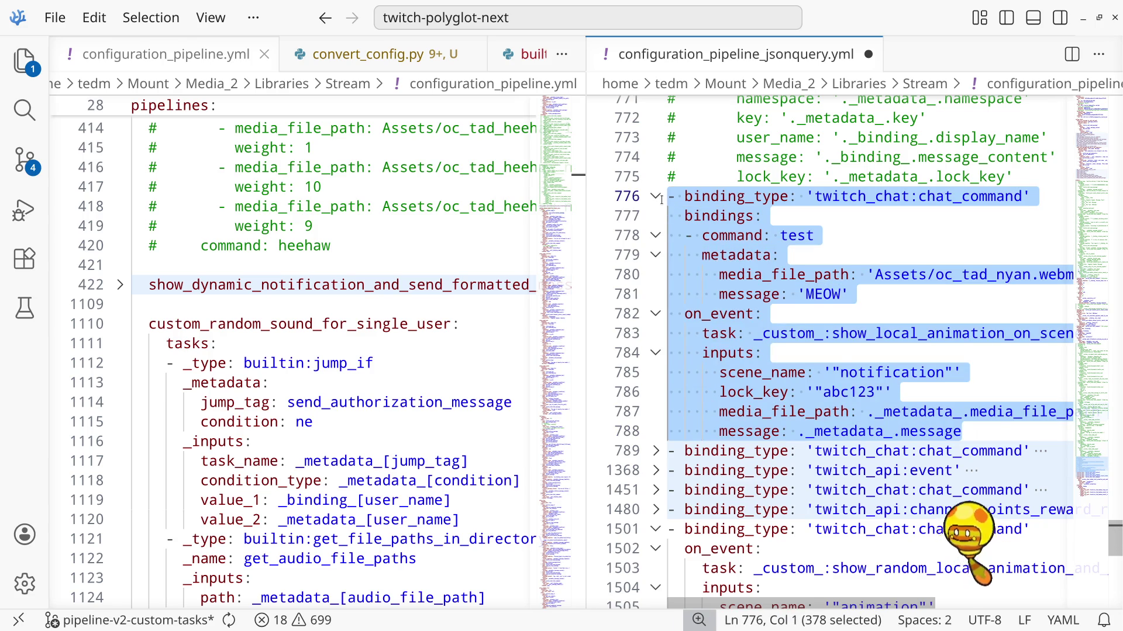
{"action": "key", "text": "ctrl+slash"}
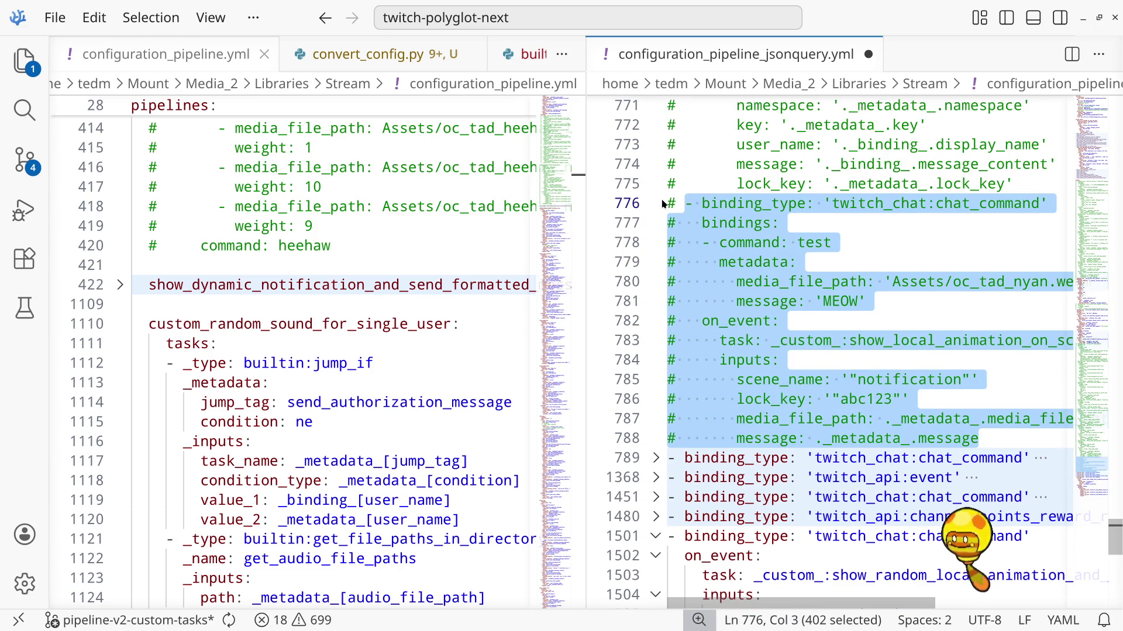
{"action": "key", "text": "ctrl+s"}
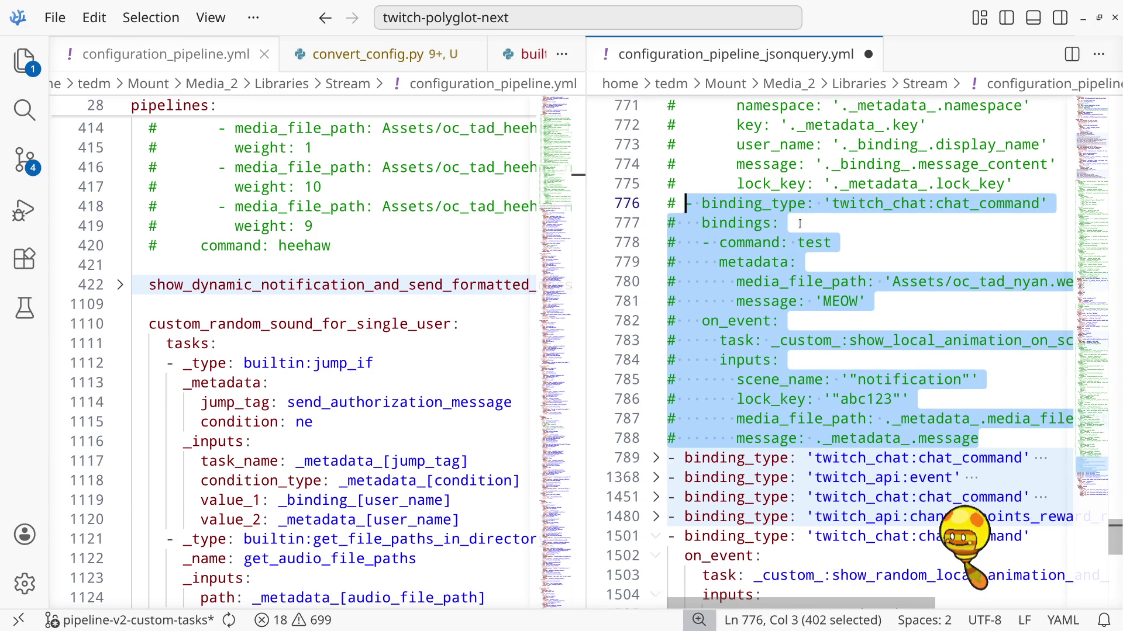
{"action": "scroll", "coordinate": [799, 224], "scroll_direction": "up", "scroll_amount": 5}
{"action": "scroll", "coordinate": [800, 224], "scroll_direction": "down", "scroll_amount": 3}
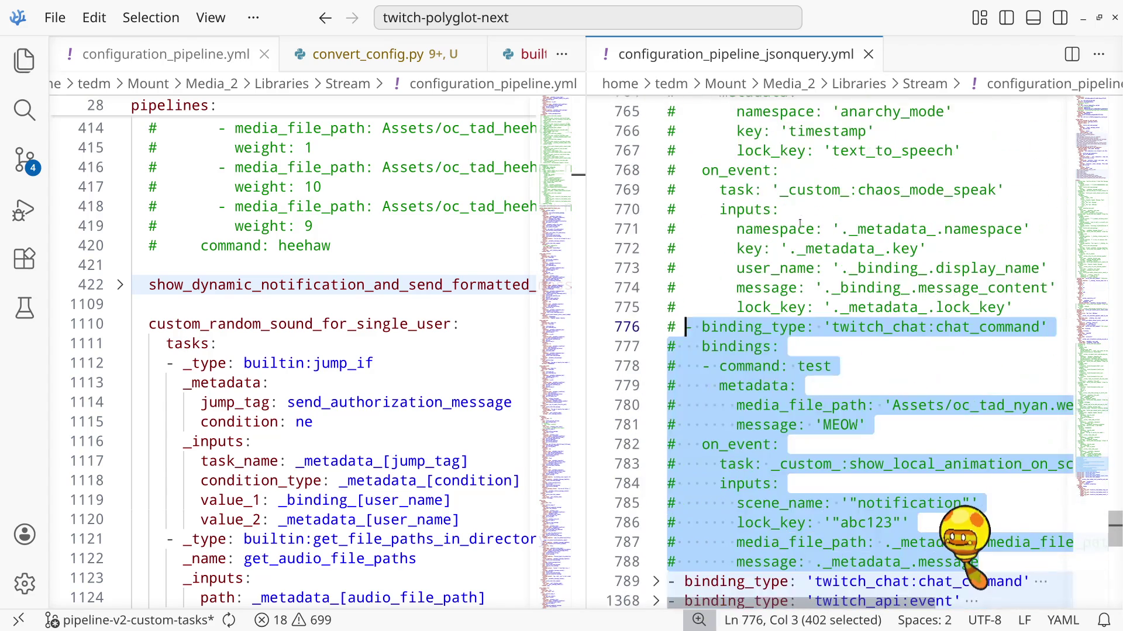
{"action": "scroll", "coordinate": [799, 224], "scroll_direction": "down", "scroll_amount": 8}
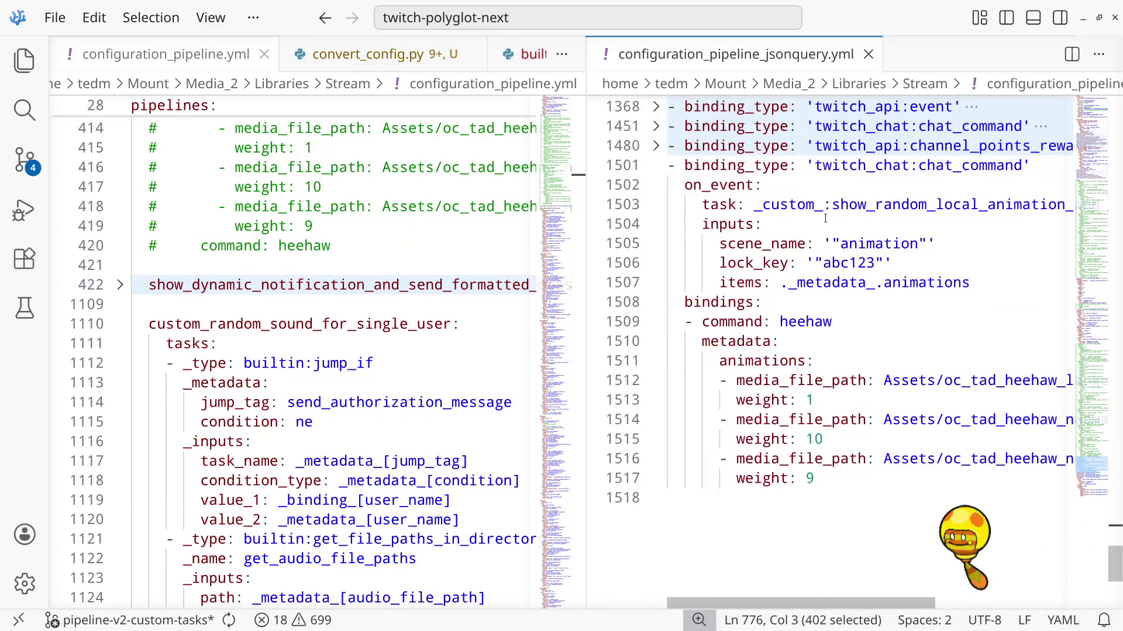
{"action": "scroll", "coordinate": [825, 219], "scroll_direction": "up", "scroll_amount": 2}
{"action": "scroll", "coordinate": [825, 219], "scroll_direction": "down", "scroll_amount": 2}
{"action": "scroll", "coordinate": [826, 228], "scroll_direction": "up", "scroll_amount": 2}
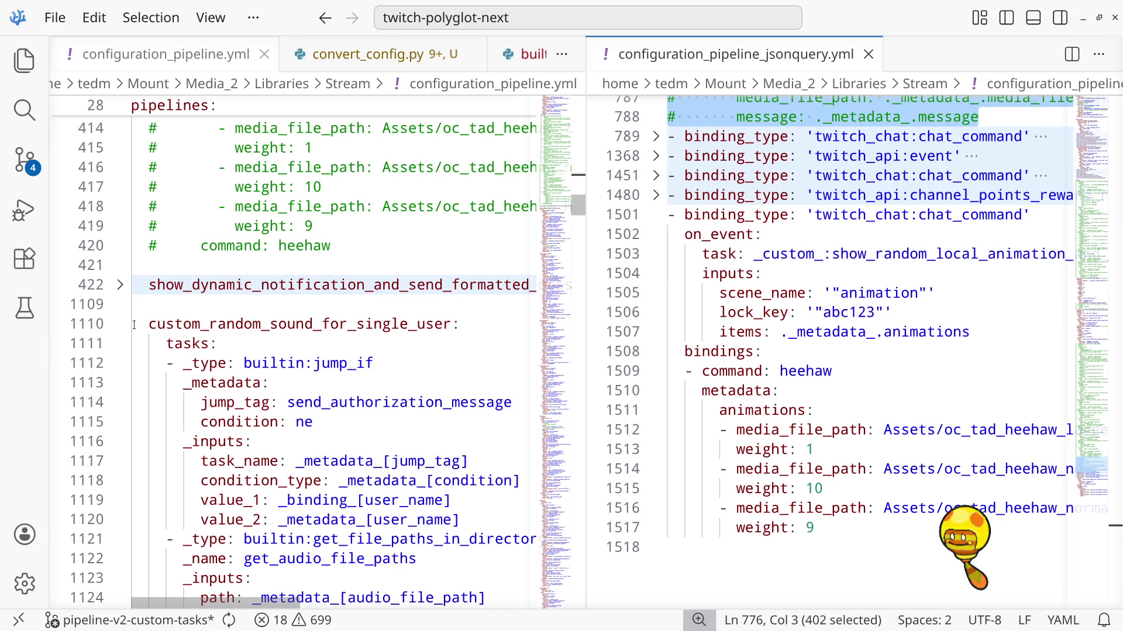
Fold the custom_random_sound_for_single_user, chaos_mode_initiate, chaos_mode_end and chaos_mode_speak pipelines
{"action": "left_click", "coordinate": [173, 324]}
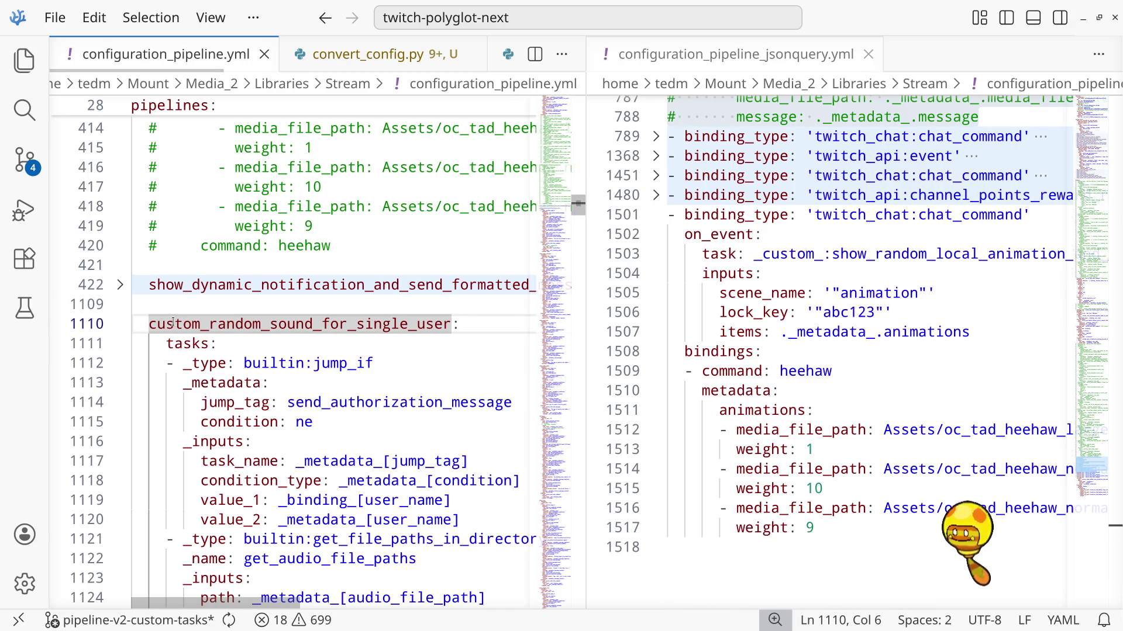
{"action": "left_click", "coordinate": [123, 326]}
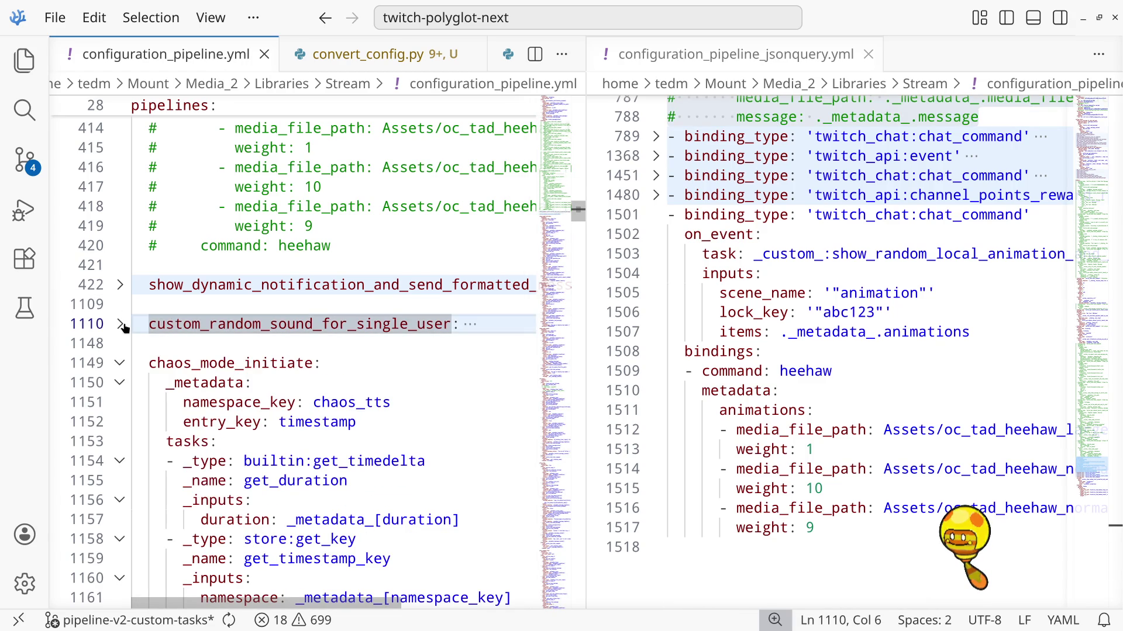
{"action": "left_click", "coordinate": [121, 325]}
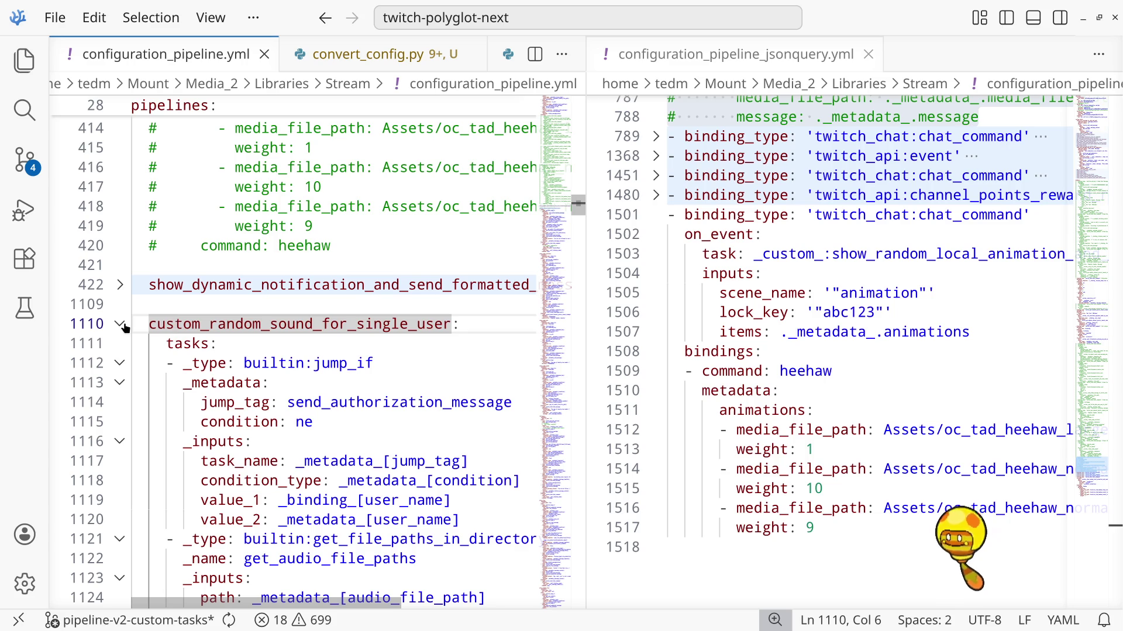
{"action": "left_click", "coordinate": [121, 324]}
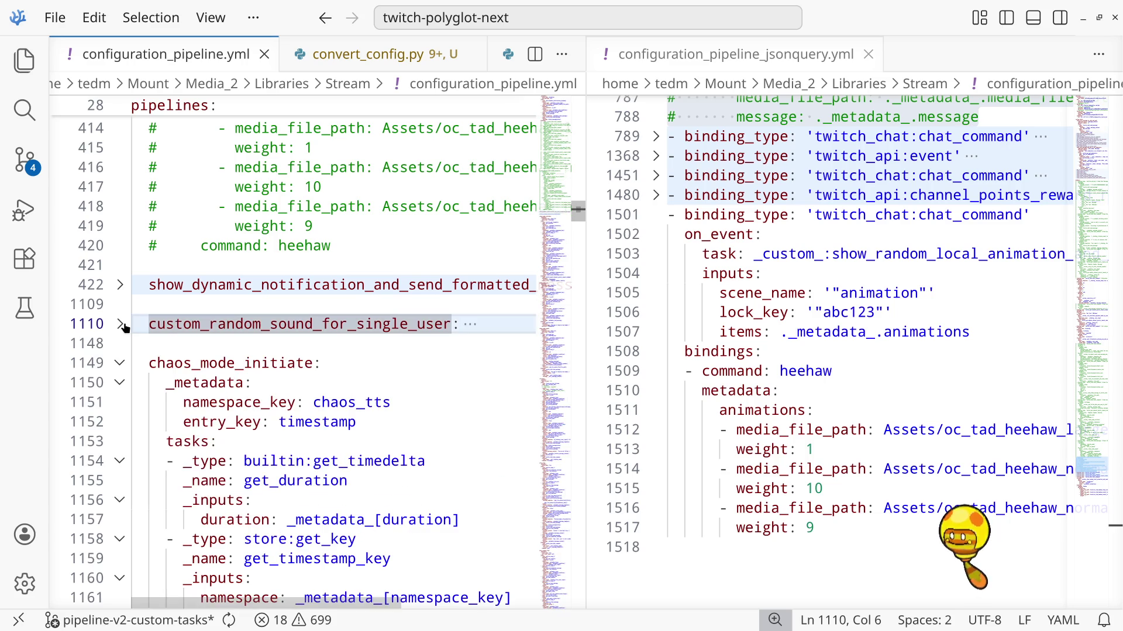
{"action": "left_click", "coordinate": [119, 364]}
{"action": "left_click", "coordinate": [120, 403]}
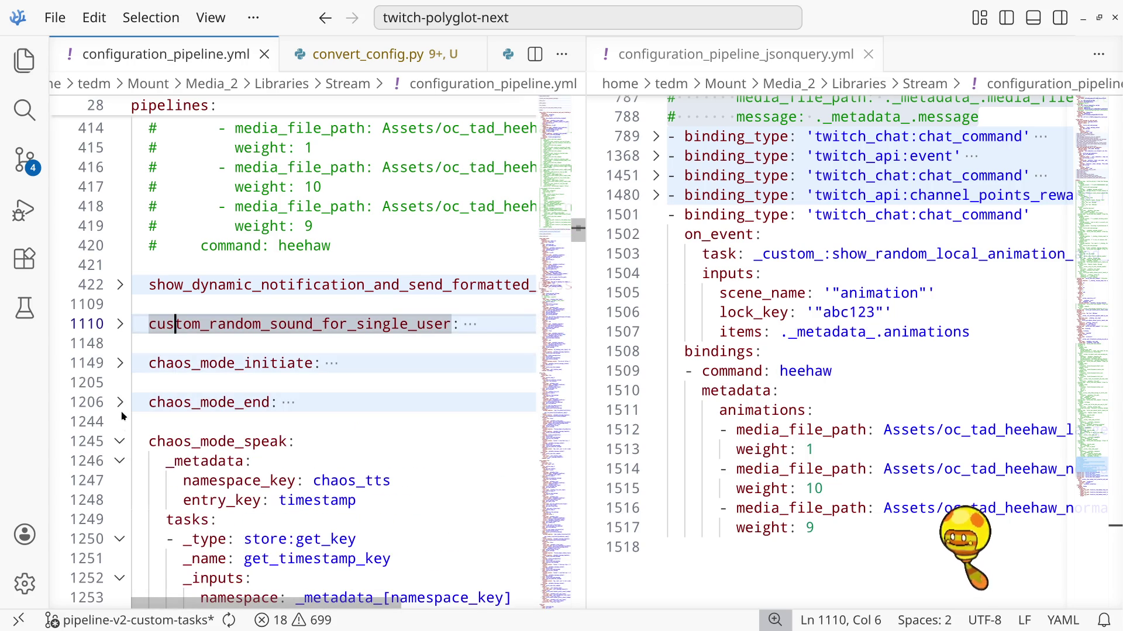
{"action": "left_click", "coordinate": [120, 443]}
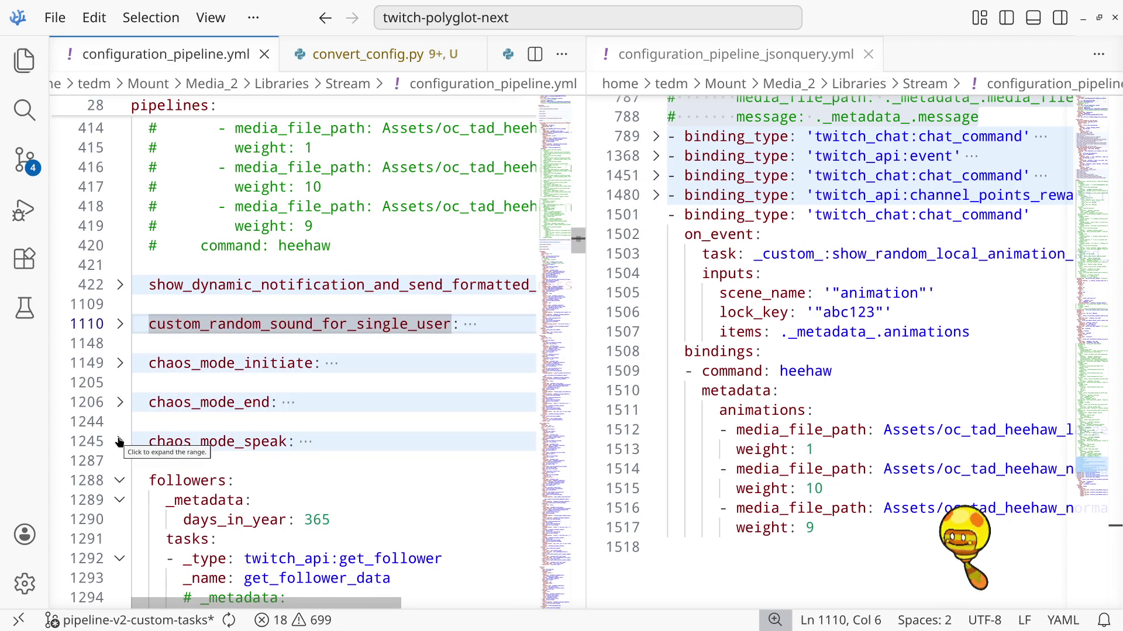
{"action": "scroll", "coordinate": [904, 277], "scroll_direction": "up", "scroll_amount": 5}
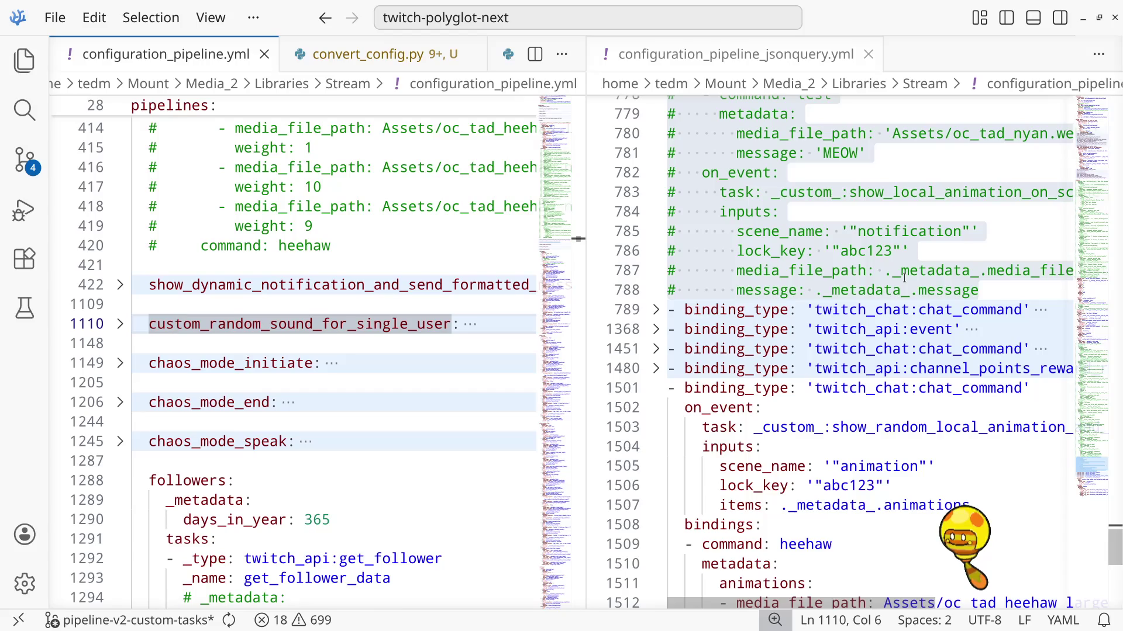
{"action": "scroll", "coordinate": [904, 278], "scroll_direction": "up", "scroll_amount": 2}
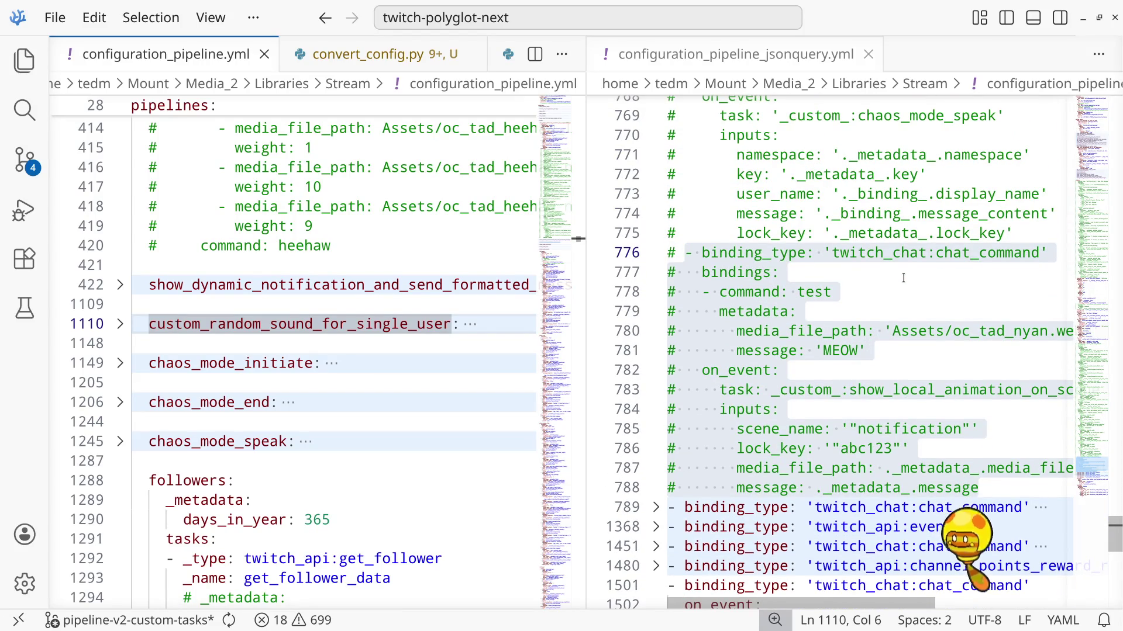
{"action": "scroll", "coordinate": [904, 278], "scroll_direction": "up", "scroll_amount": 3}
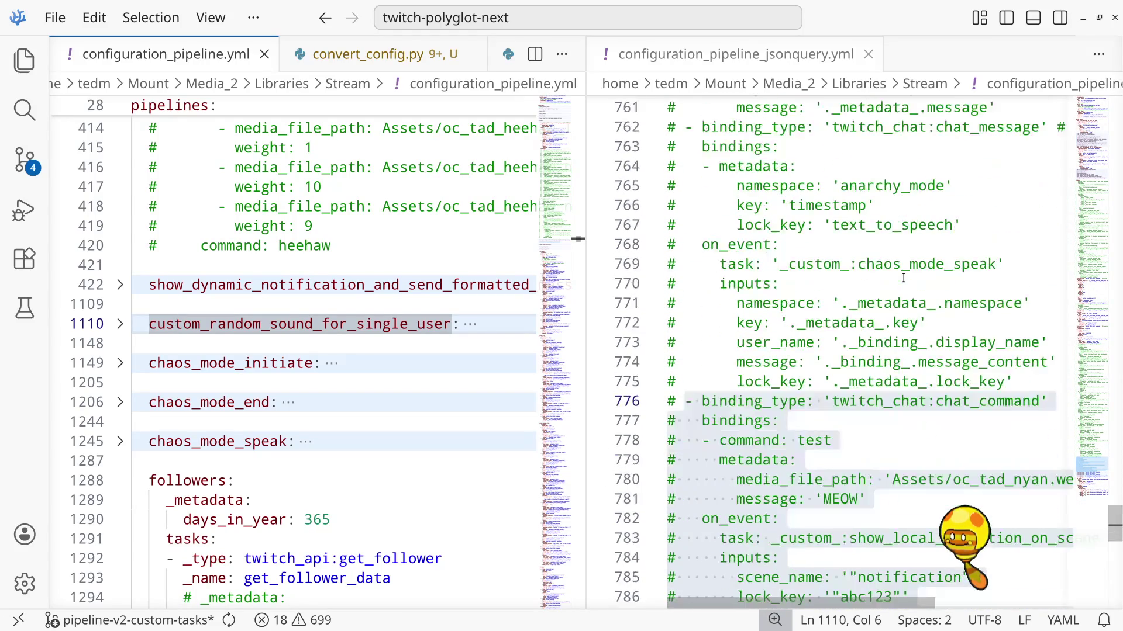
{"action": "scroll", "coordinate": [903, 277], "scroll_direction": "down", "scroll_amount": 2}
{"action": "scroll", "coordinate": [933, 175], "scroll_direction": "up", "scroll_amount": 2}
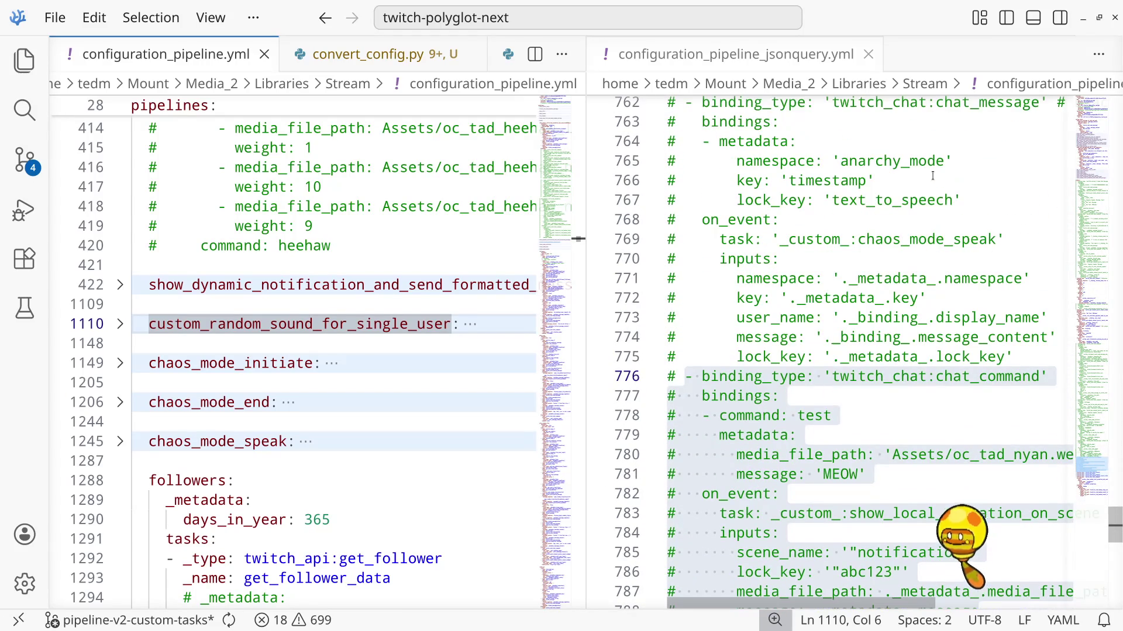
{"action": "scroll", "coordinate": [362, 352], "scroll_direction": "down", "scroll_amount": 3}
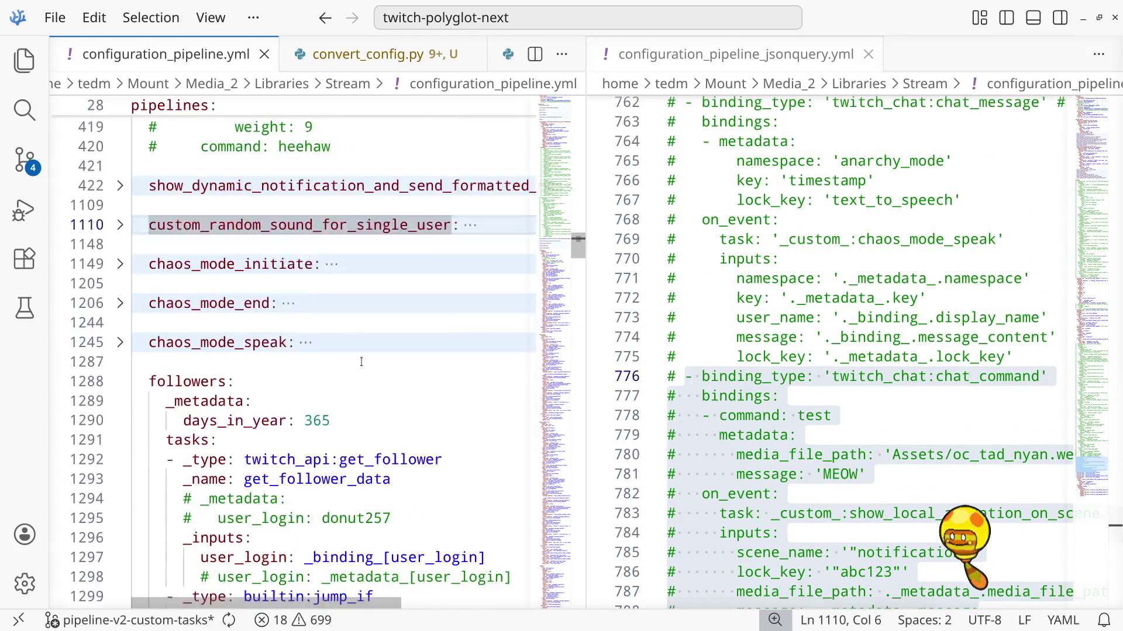
{"action": "scroll", "coordinate": [363, 352], "scroll_direction": "down", "scroll_amount": 2}
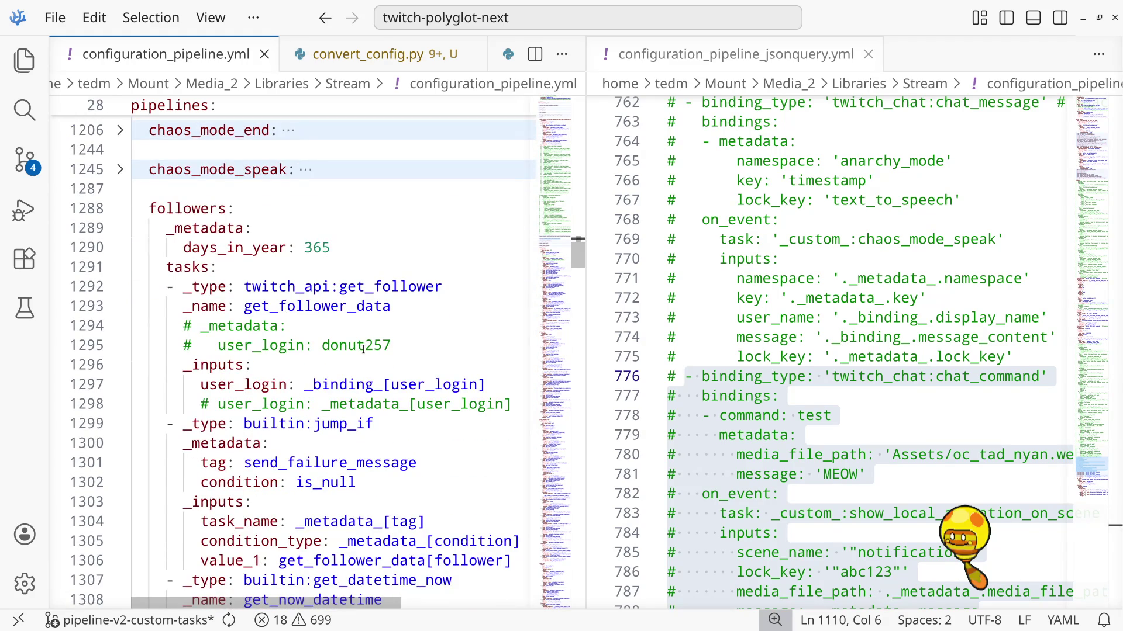
{"action": "scroll", "coordinate": [363, 349], "scroll_direction": "down", "scroll_amount": 4}
{"action": "scroll", "coordinate": [363, 349], "scroll_direction": "down", "scroll_amount": 2}
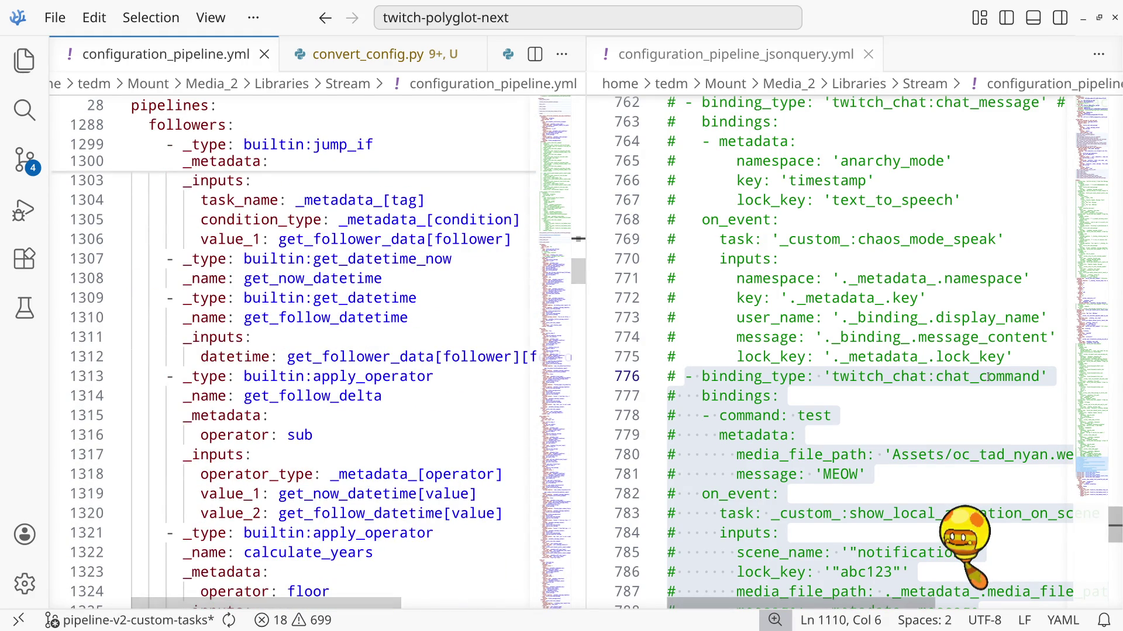
{"action": "scroll", "coordinate": [975, 345], "scroll_direction": "up", "scroll_amount": 3}
Search the jsonquery file for 'followage' and go to its binding line
{"action": "left_click", "coordinate": [975, 345]}
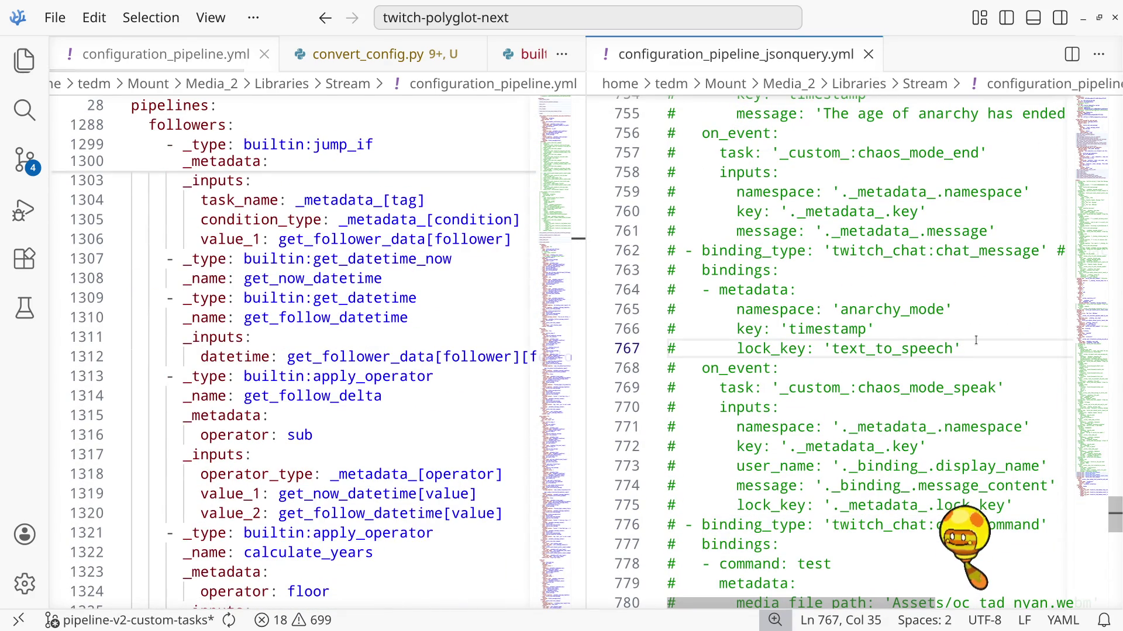
{"action": "key", "text": "ctrl+f"}
{"action": "type", "text": "followage"}
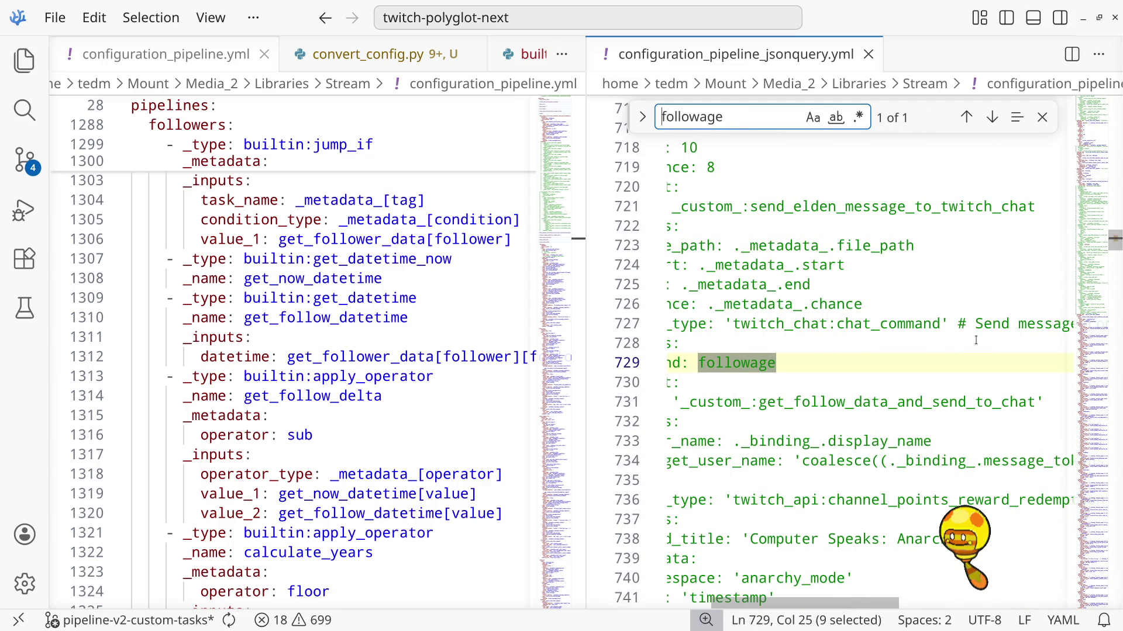
{"action": "left_click", "coordinate": [939, 366]}
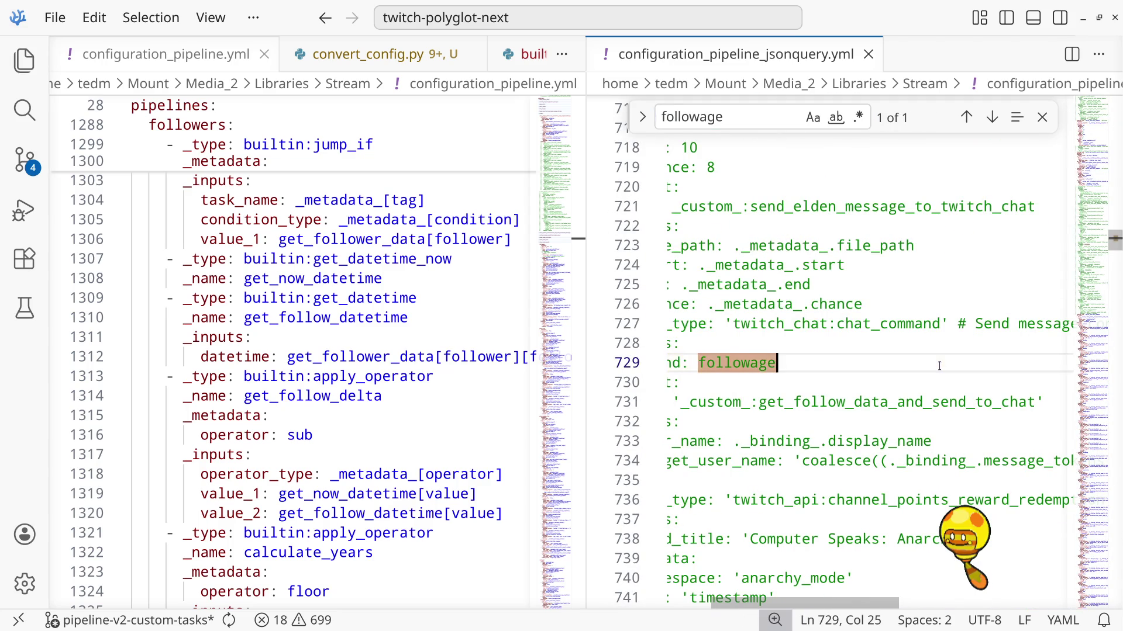
{"action": "key", "text": "Home"}
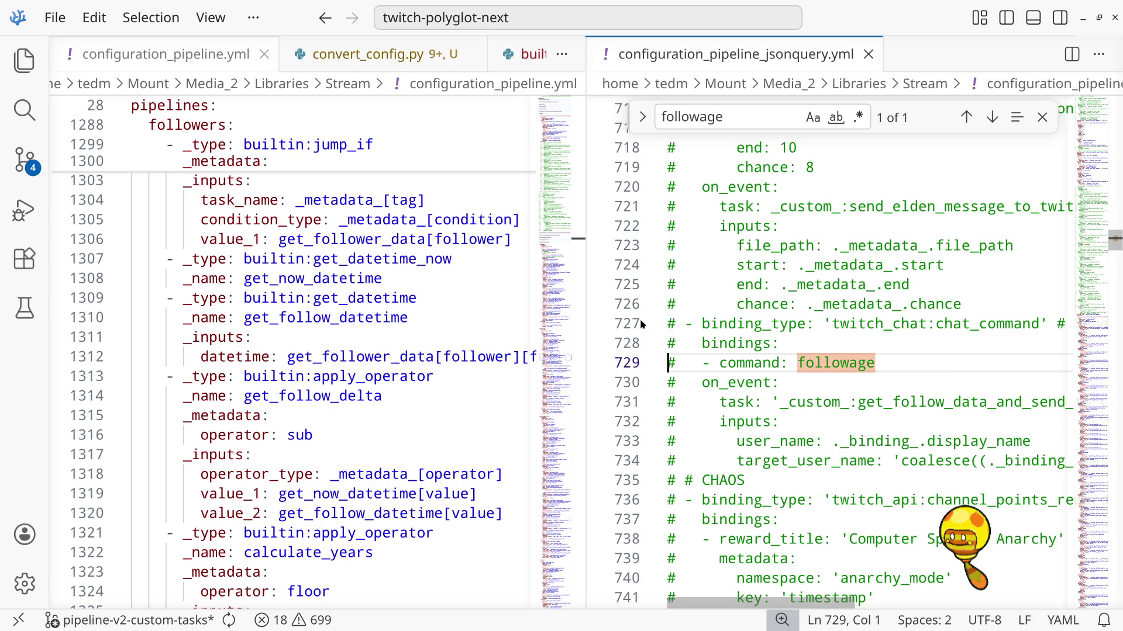
Uncomment followage binding lines 727–734, save, and show the bot terminal
{"action": "mouse_move", "coordinate": [667, 326]}
{"action": "left_mouse_down"}
{"action": "mouse_move", "coordinate": [772, 402]}
{"action": "mouse_move", "coordinate": [799, 461]}
{"action": "left_mouse_up"}
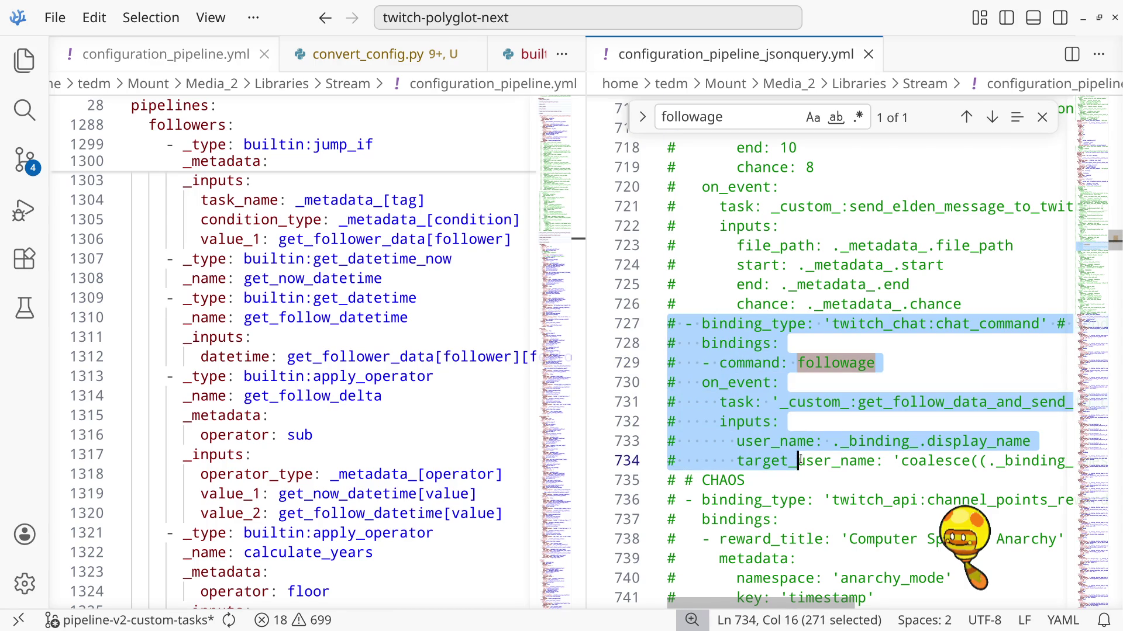
{"action": "key", "text": "ctrl+slash"}
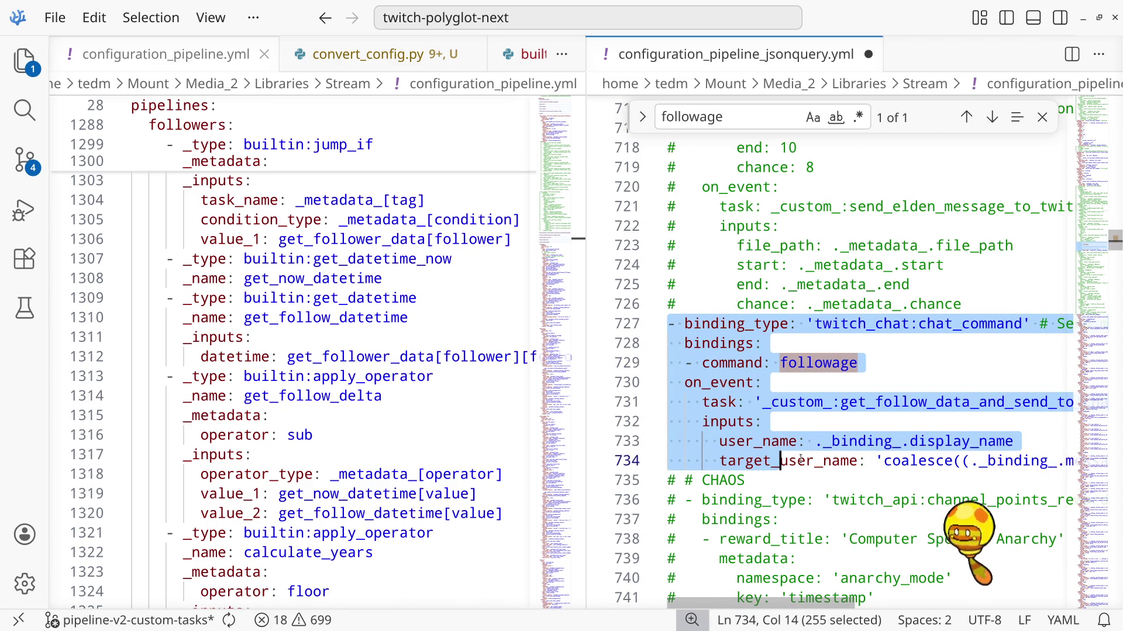
{"action": "key", "text": "ctrl+s"}
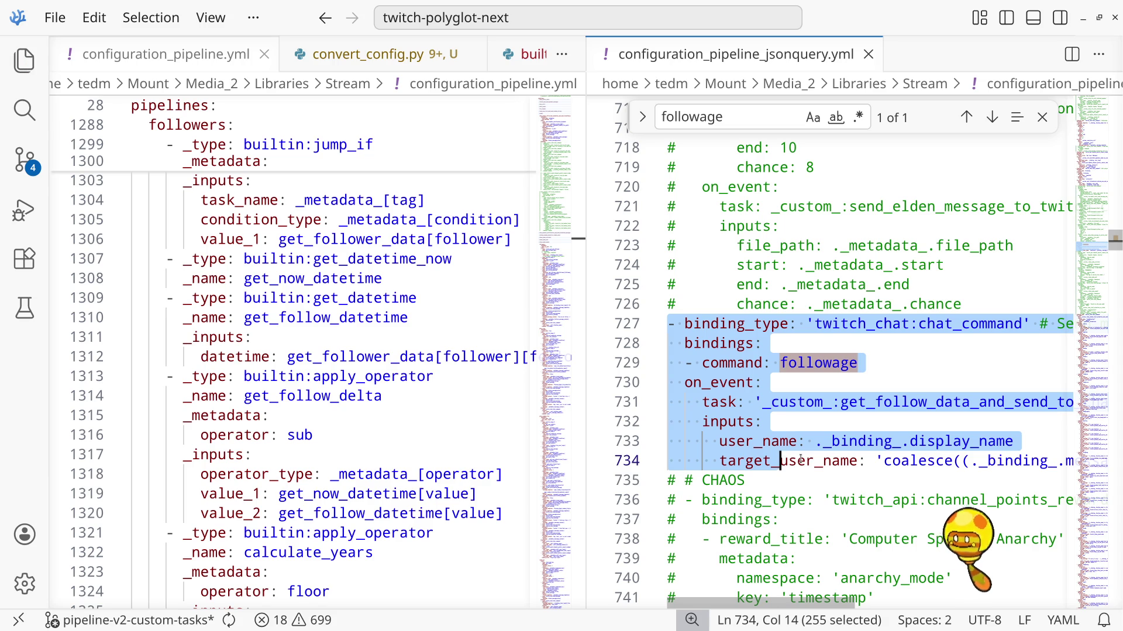
{"action": "key", "text": "ctrl+grave"}
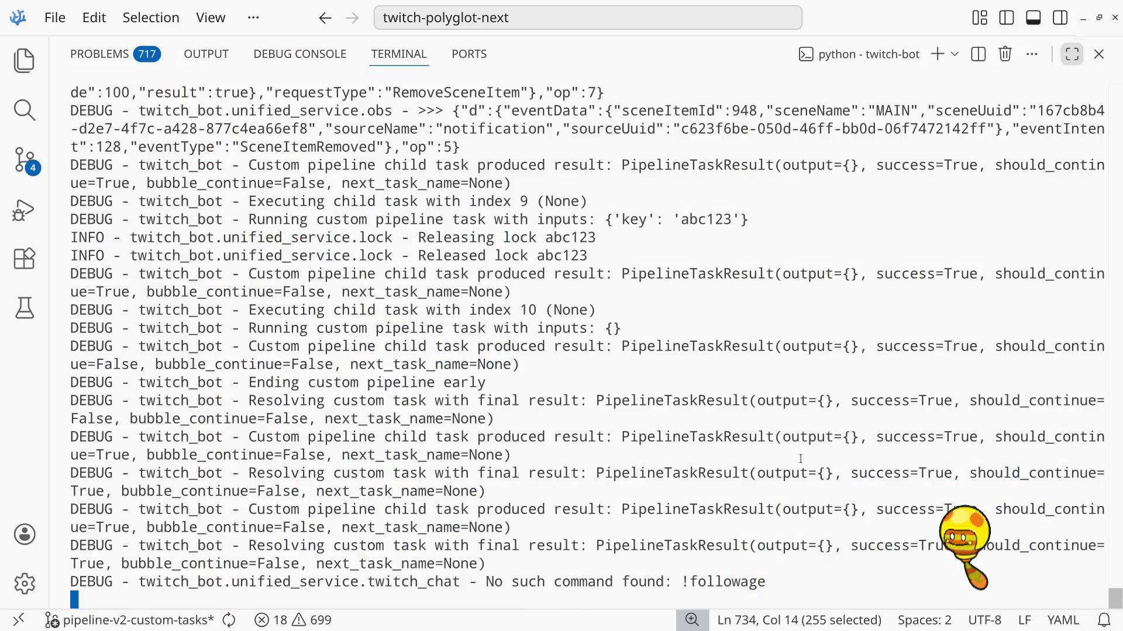
Stop the bot, clear the terminal, rerun poetry run twitch-bot, then hide the panel
{"action": "key", "text": "ctrl+c"}
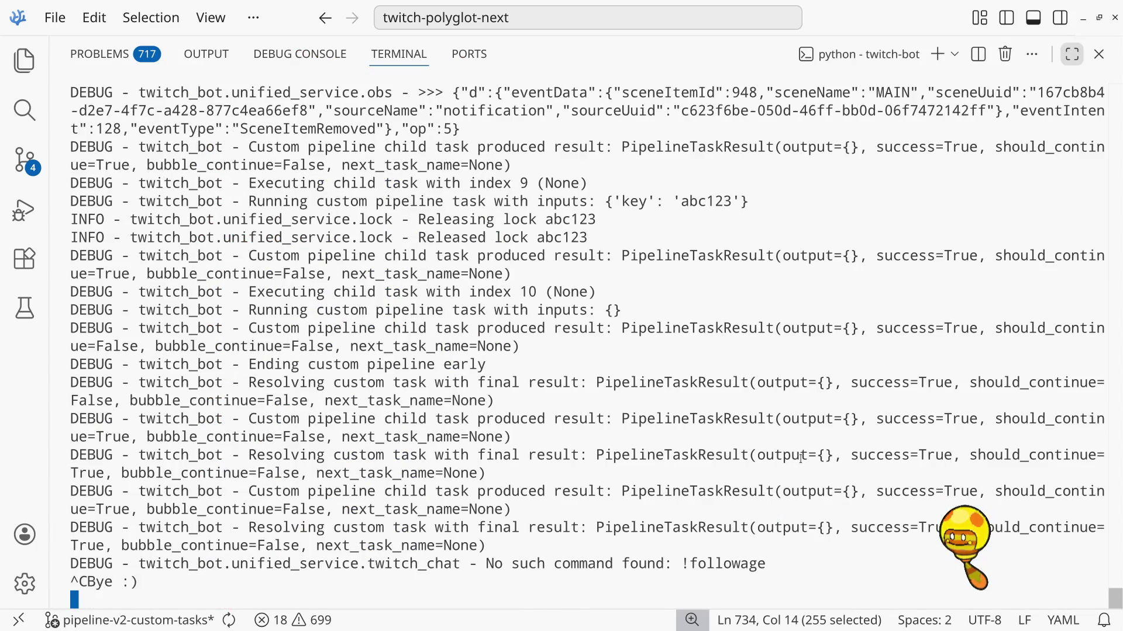
{"action": "key", "text": "ctrl+l"}
{"action": "key", "text": "Up"}
{"action": "key", "text": "Return"}
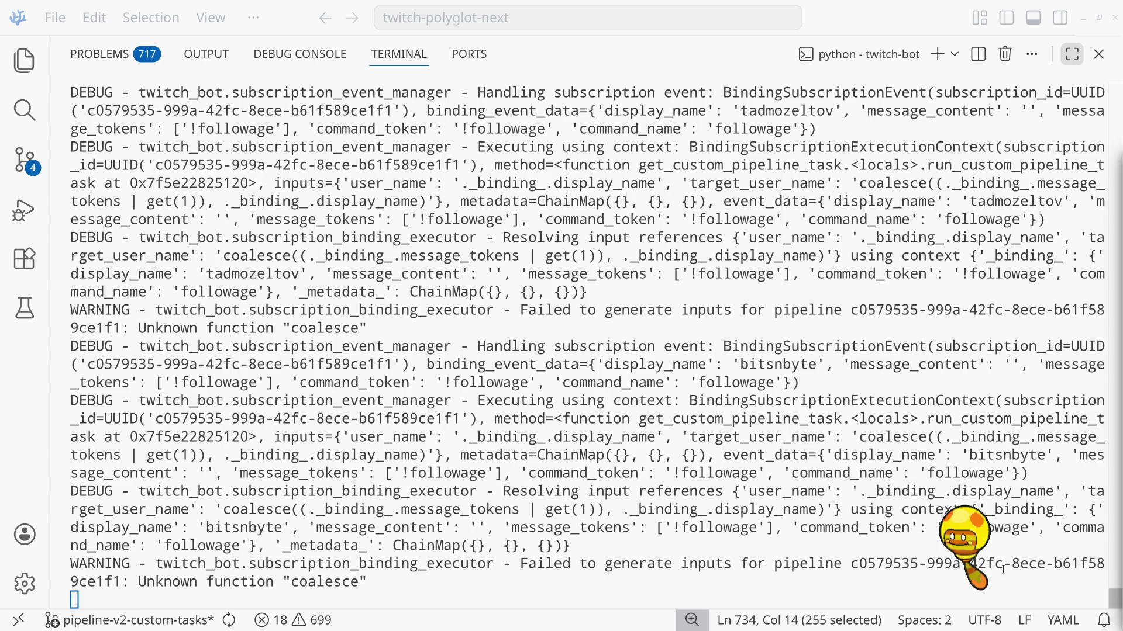
{"action": "left_click", "coordinate": [803, 331]}
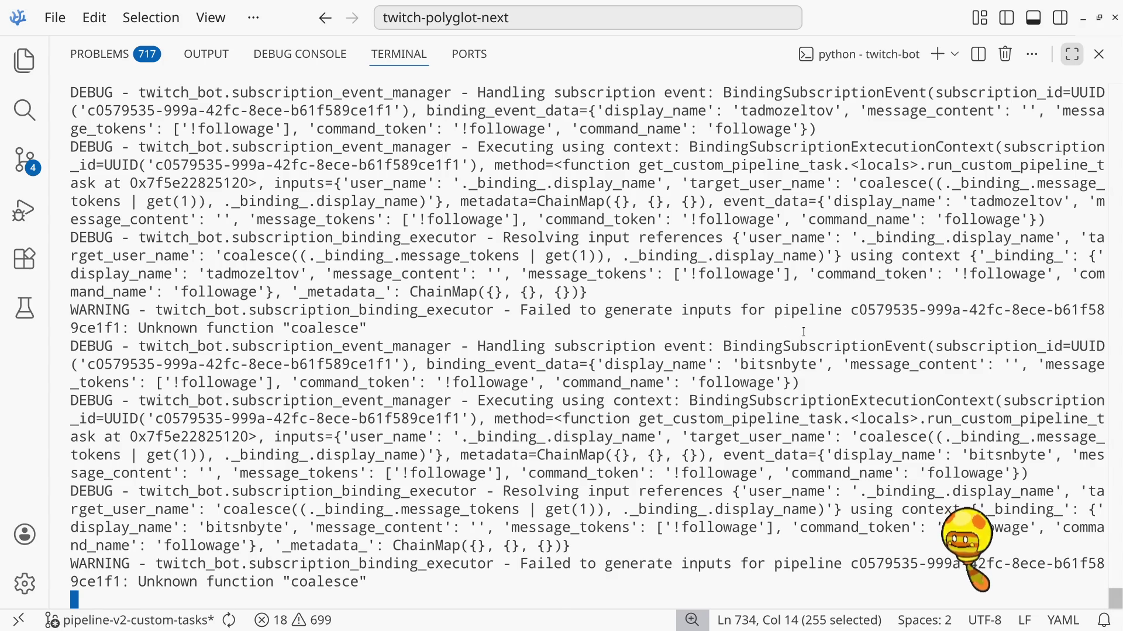
{"action": "key", "text": "ctrl+j"}
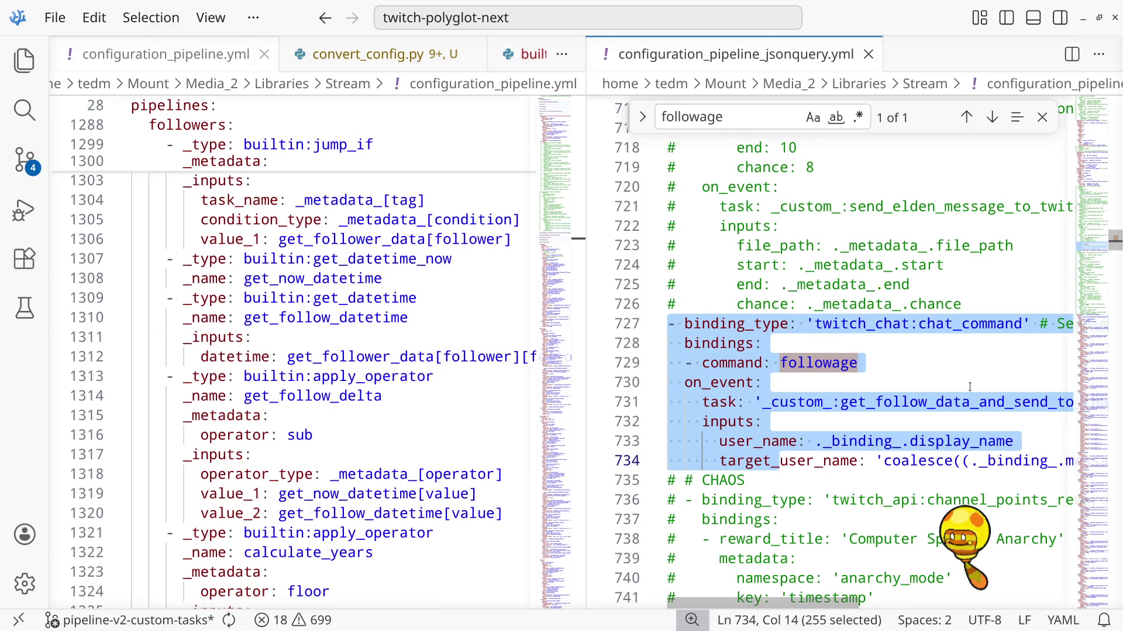
{"action": "left_click", "coordinate": [949, 368]}
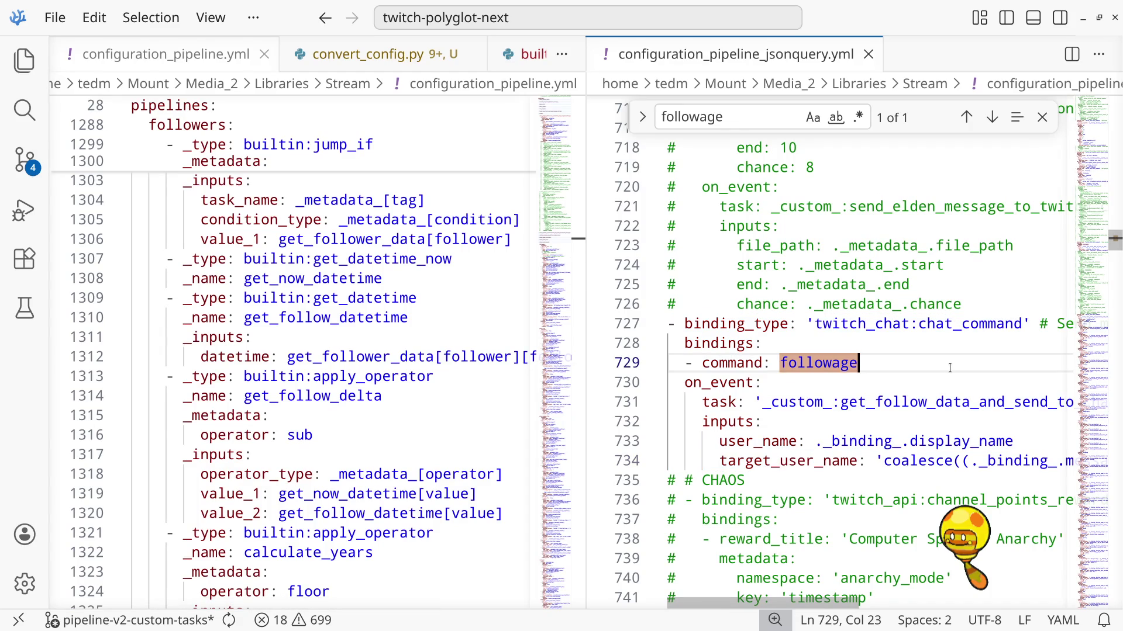
{"action": "double_click", "coordinate": [984, 402]}
{"action": "key", "text": "ctrl+f"}
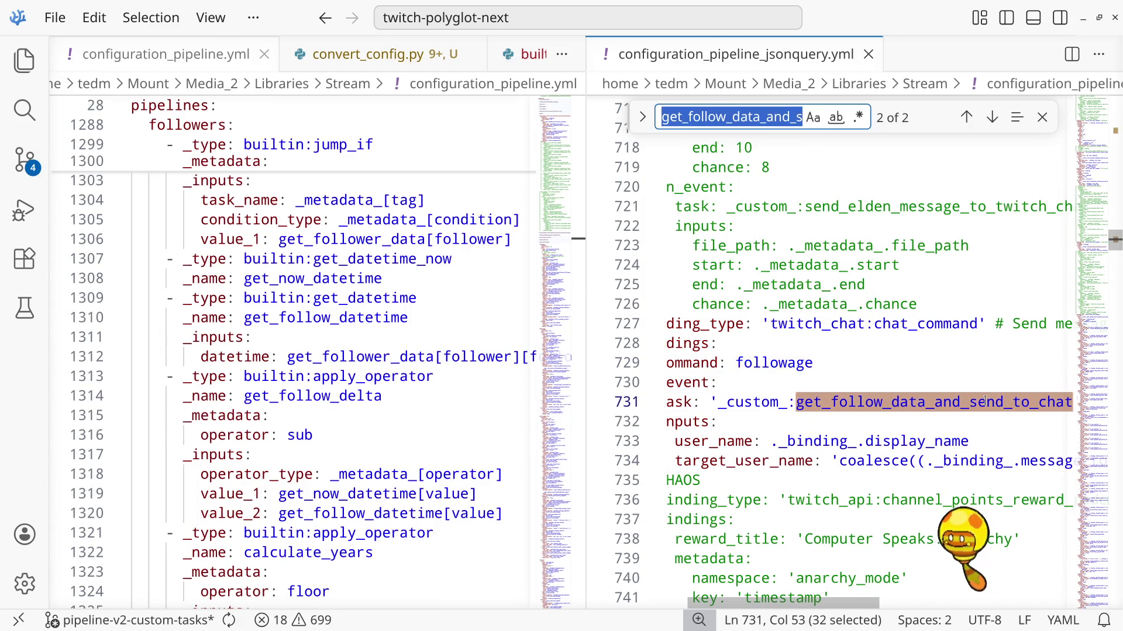
{"action": "key", "text": "Return"}
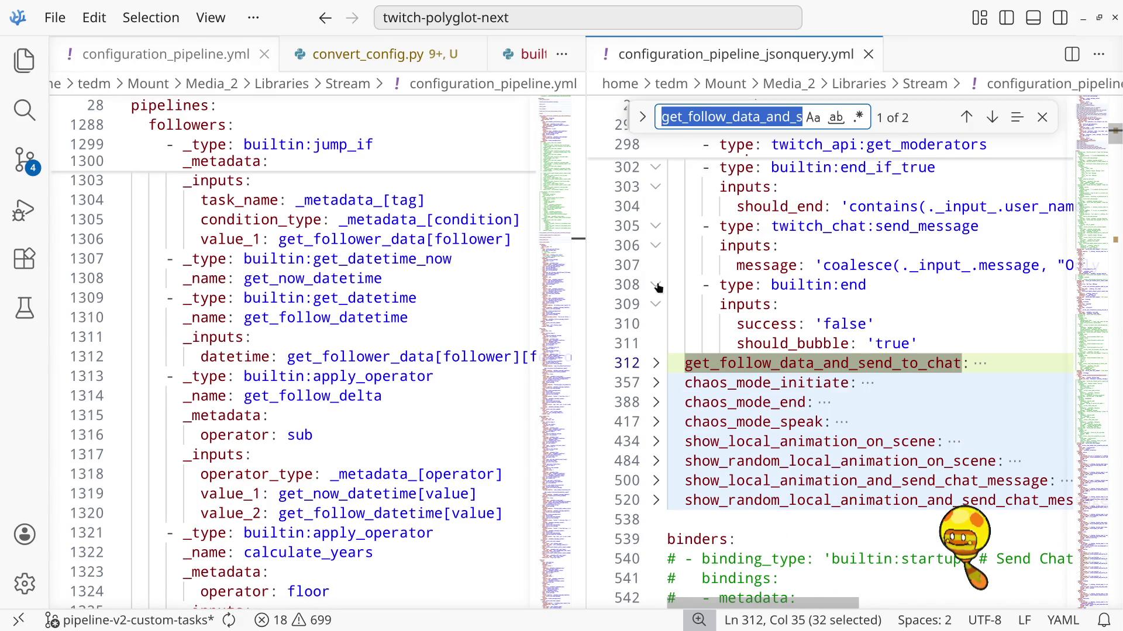
{"action": "left_click", "coordinate": [656, 364]}
{"action": "scroll", "coordinate": [697, 357], "scroll_direction": "down", "scroll_amount": 3}
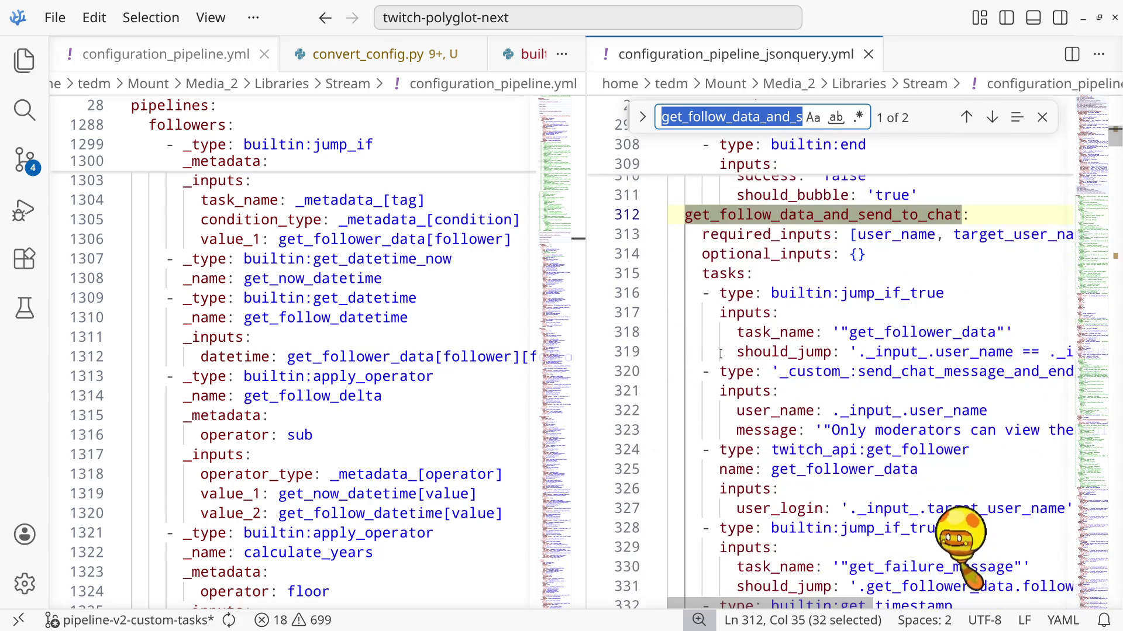
{"action": "left_click", "coordinate": [723, 354]}
{"action": "double_click", "coordinate": [773, 120]}
{"action": "type", "text": "coale"}
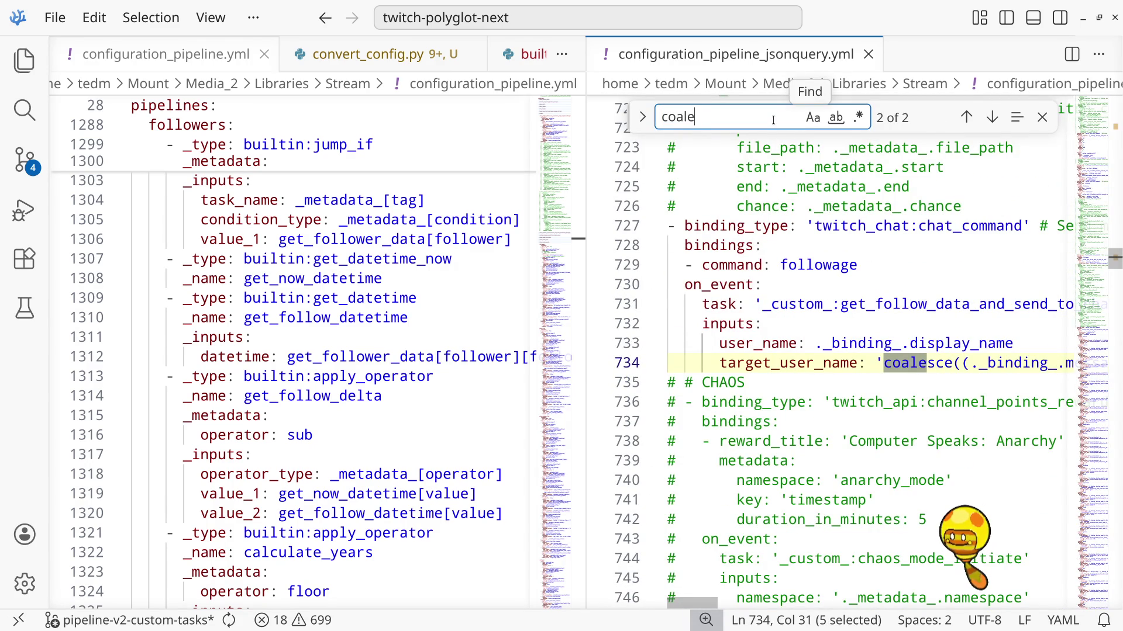
{"action": "left_click", "coordinate": [933, 363]}
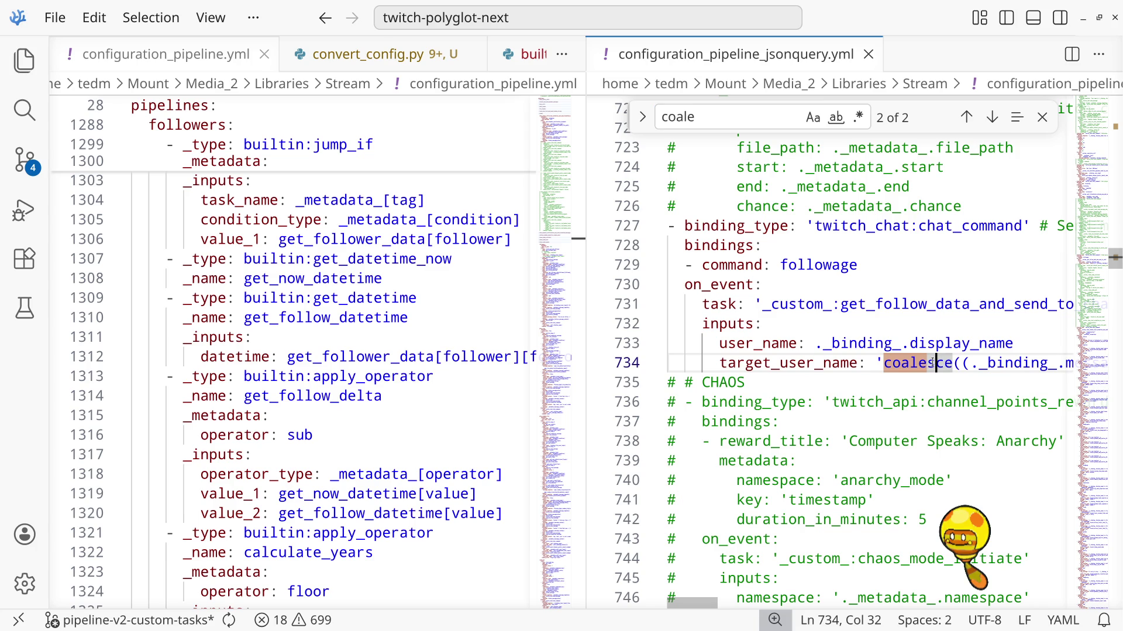
{"action": "key", "text": "End"}
{"action": "key", "text": "Home"}
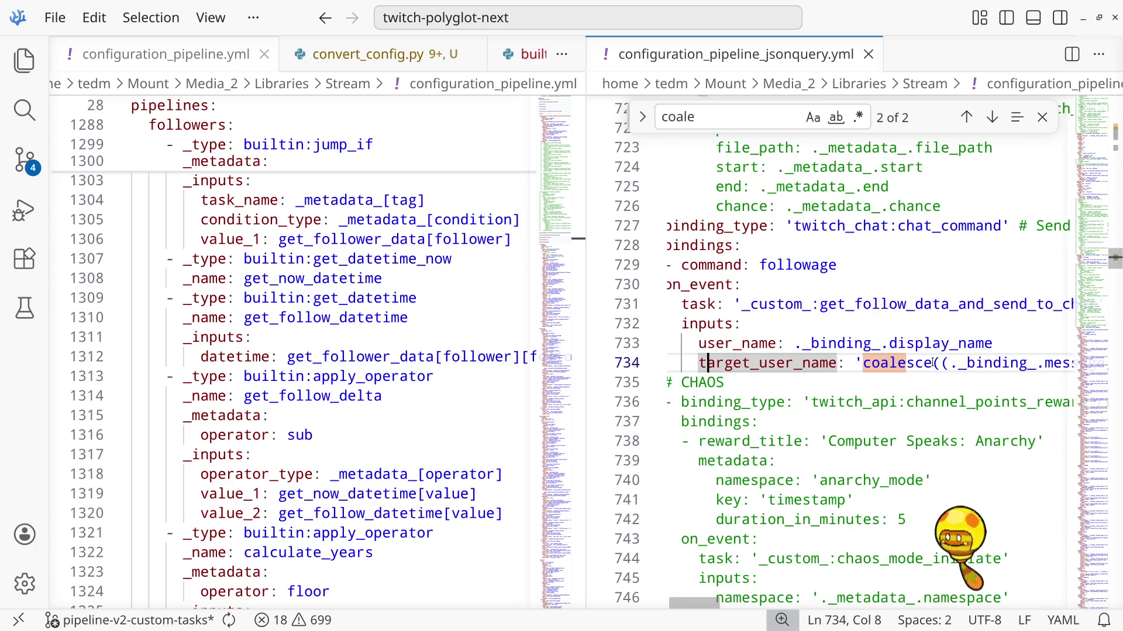
{"action": "key", "text": "Right"}
{"action": "key", "text": "Right"}
{"action": "key", "text": "Right"}
{"action": "key", "text": "Right"}
{"action": "key", "text": "Right"}
{"action": "key", "text": "Right"}
{"action": "key", "text": "Right"}
{"action": "key", "text": "Right"}
{"action": "key", "text": "Right"}
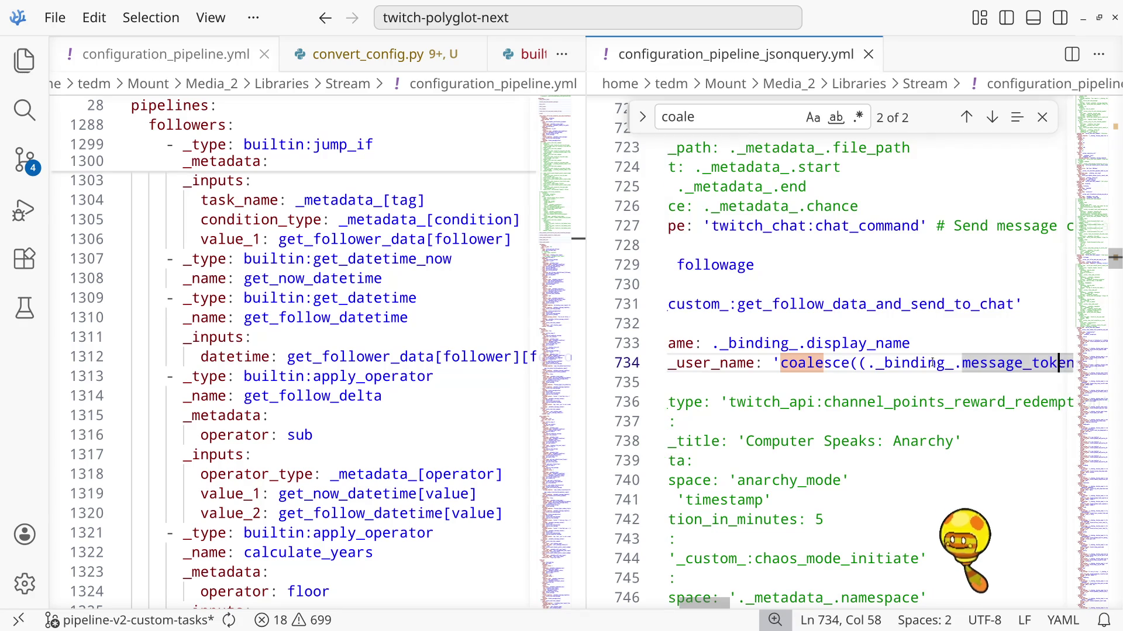
{"action": "key", "text": "Right"}
{"action": "key", "text": "Right"}
{"action": "key", "text": "Right"}
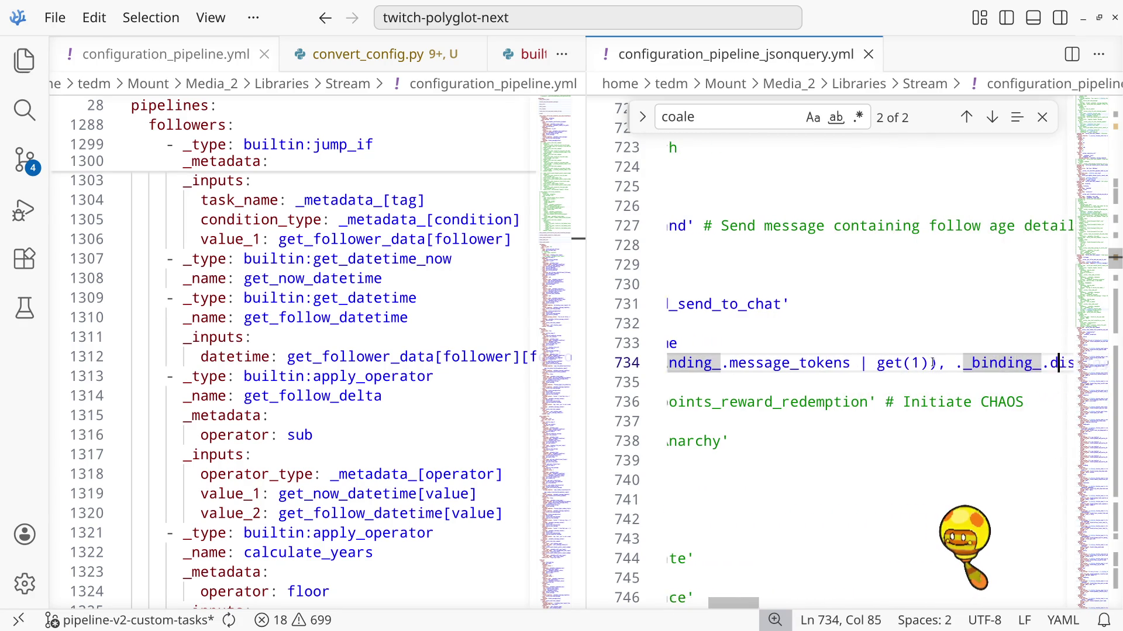
{"action": "key", "text": "Right"}
{"action": "key", "text": "Right"}
{"action": "key", "text": "Right"}
{"action": "key", "text": "Left"}
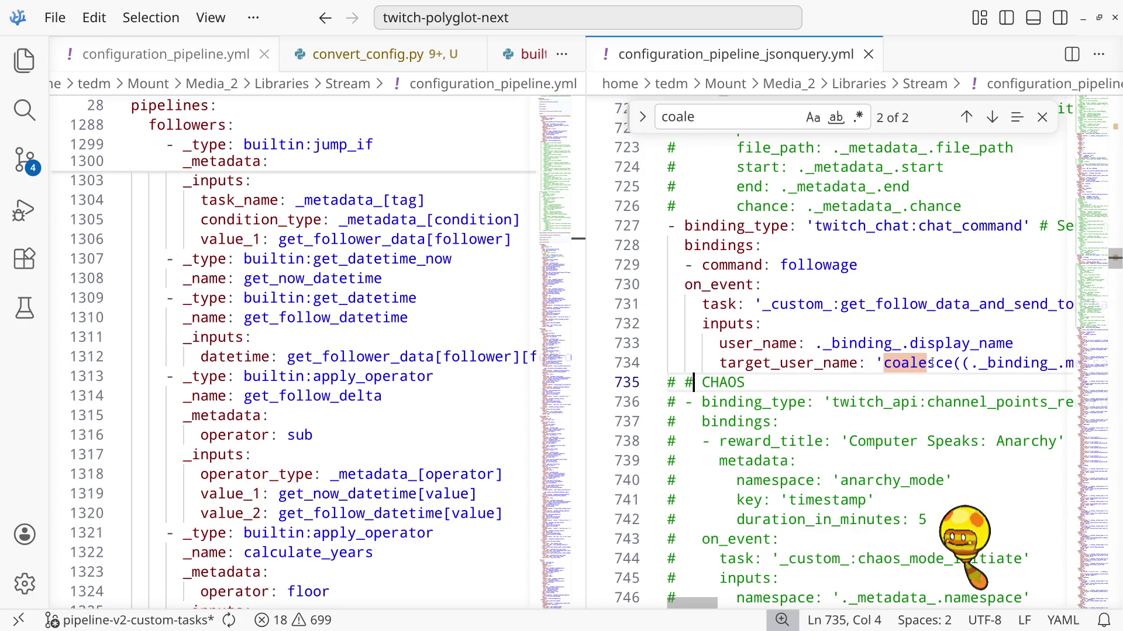
{"action": "key", "text": "Left"}
{"action": "key", "text": "Left"}
{"action": "key", "text": "Left"}
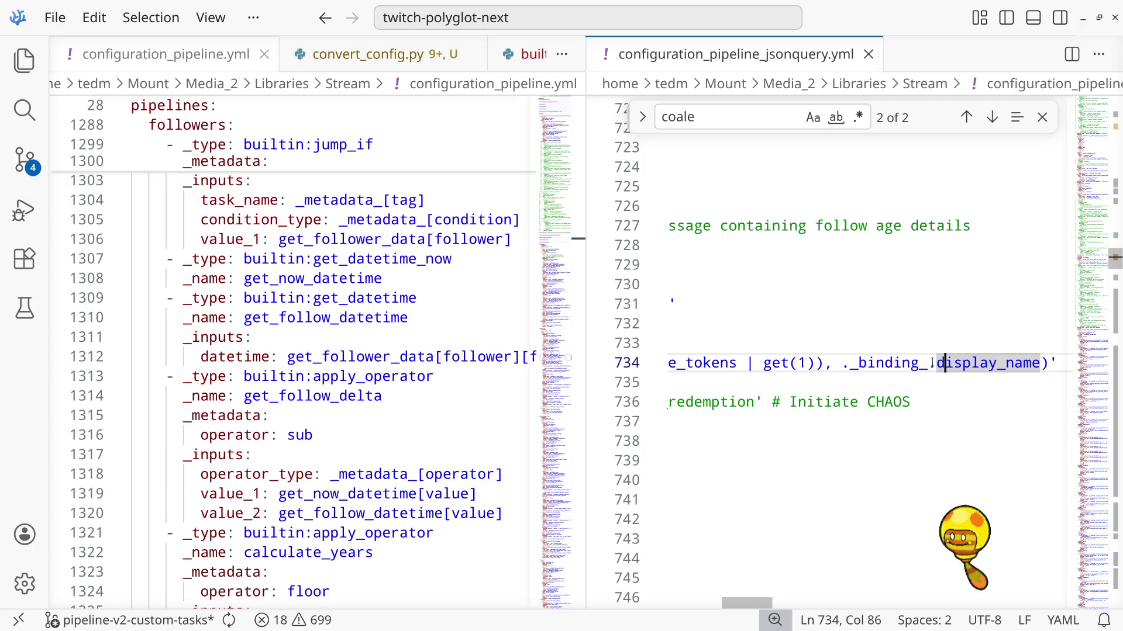
{"action": "key", "text": "Left"}
{"action": "key", "text": "Left"}
{"action": "key", "text": "Left"}
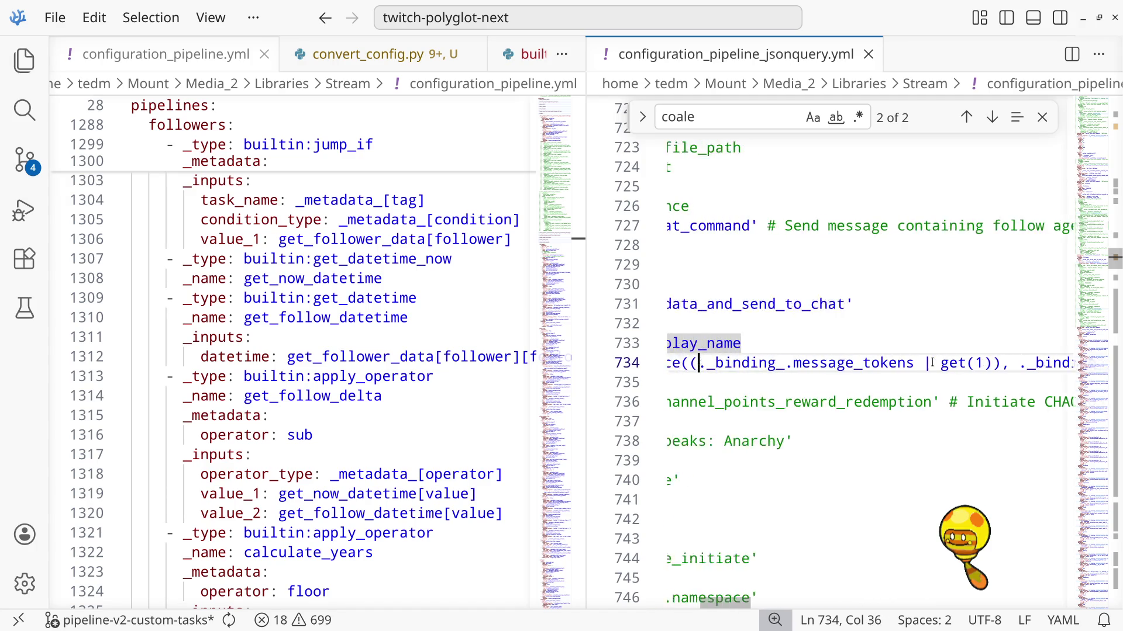
{"action": "key", "text": "Left"}
{"action": "key", "text": "Left"}
{"action": "key", "text": "Left"}
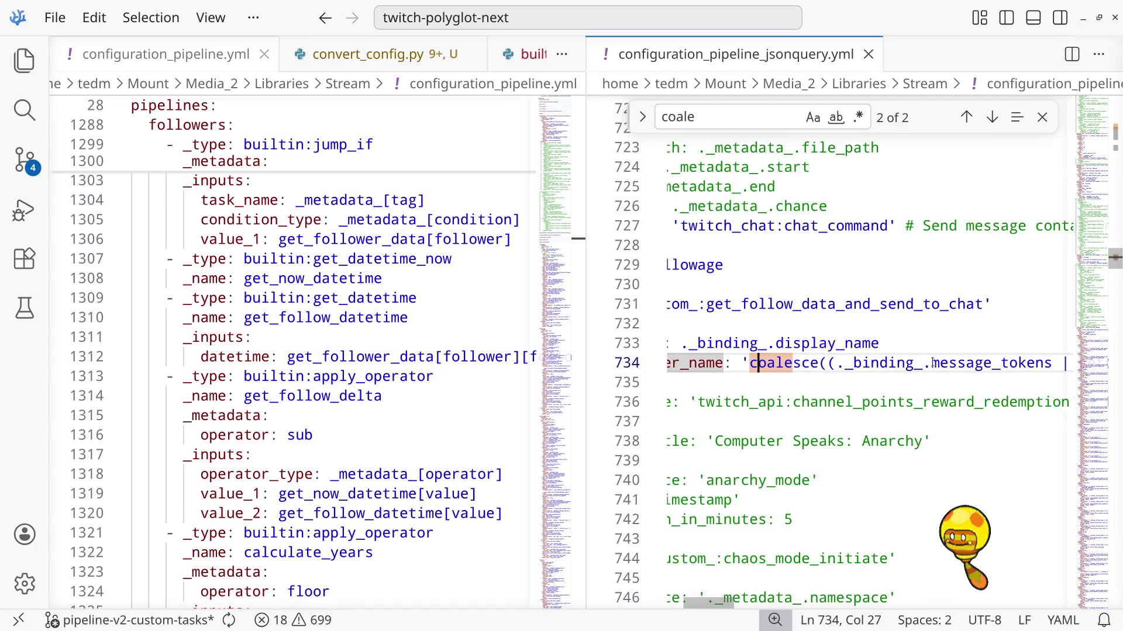
{"action": "key", "text": "Right"}
{"action": "key", "text": "Right"}
{"action": "key", "text": "Right"}
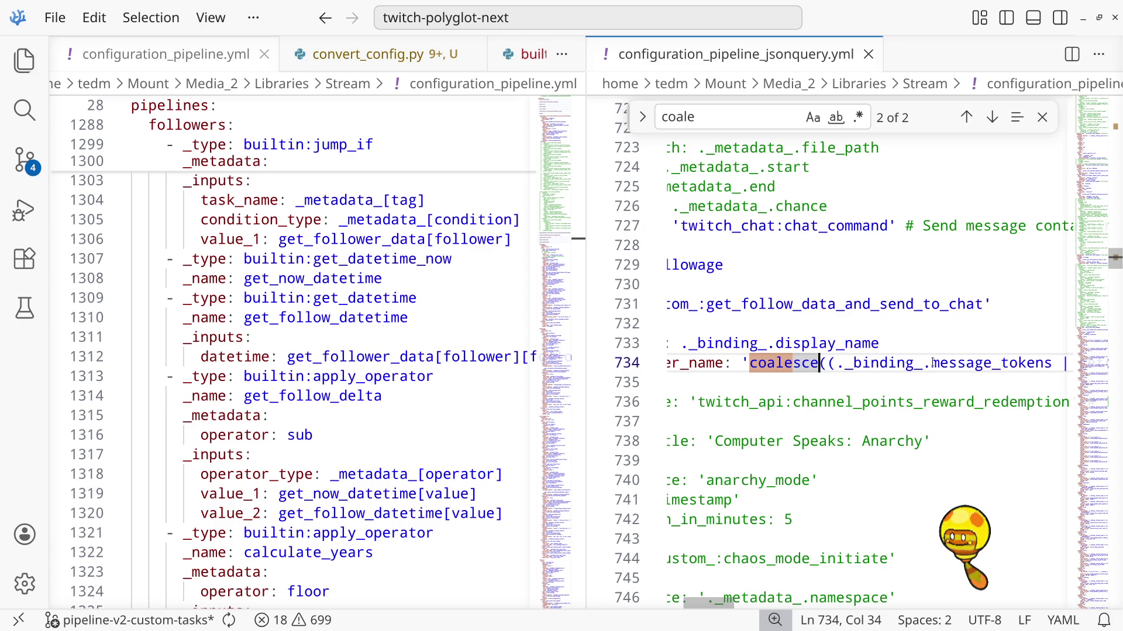
{"action": "key", "text": "BackSpace"}
{"action": "key", "text": "BackSpace"}
{"action": "key", "text": "BackSpace"}
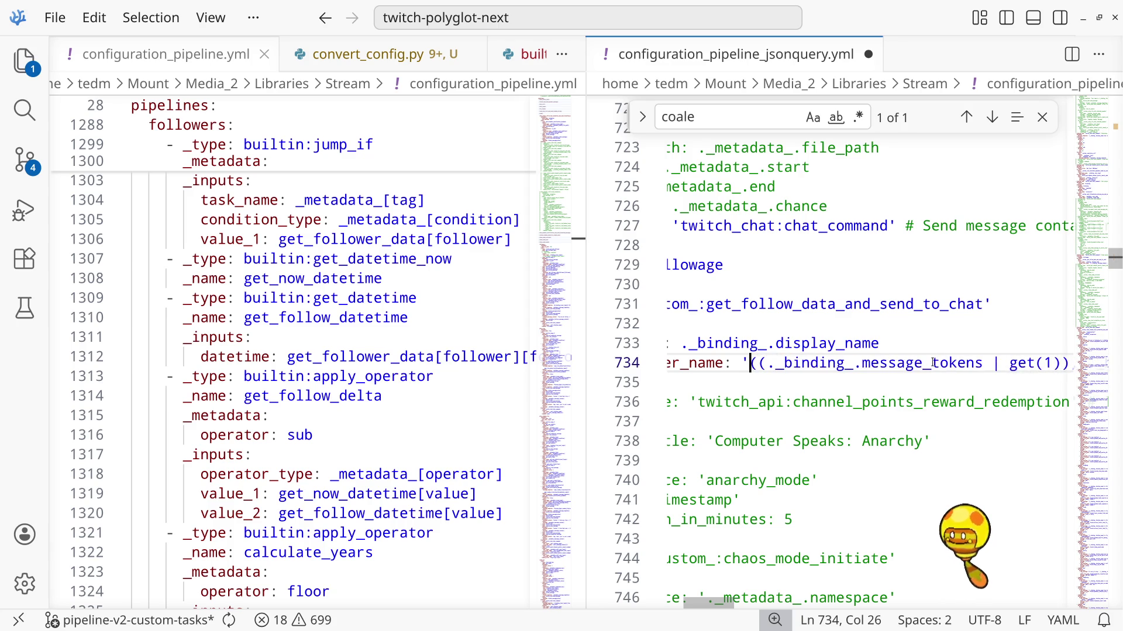
{"action": "type", "text": "if"}
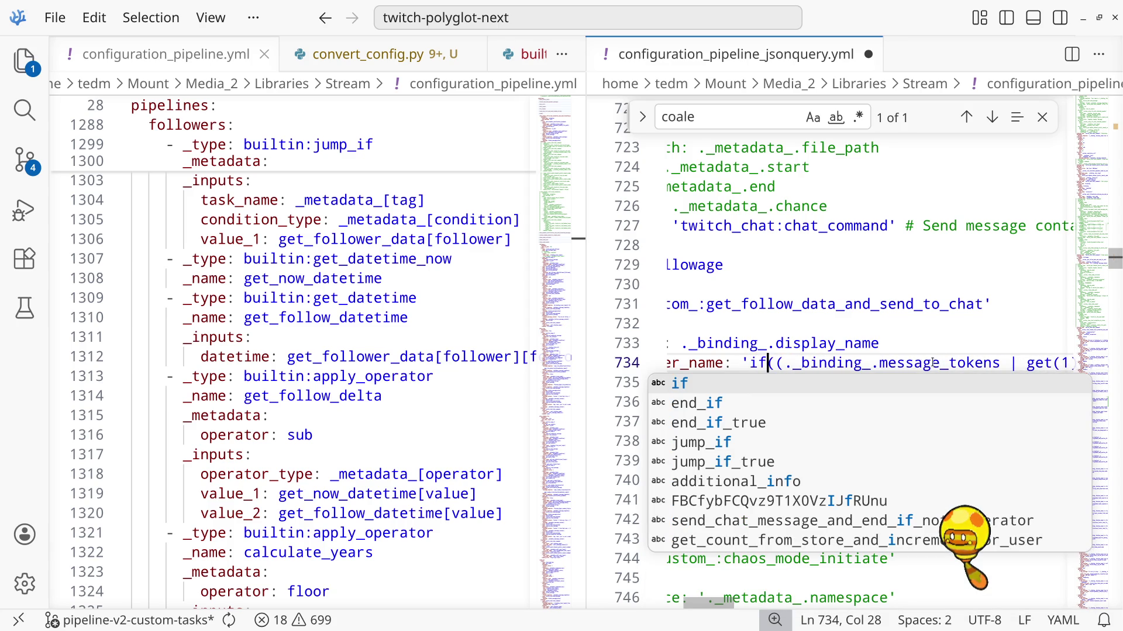
{"action": "key", "text": "Right"}
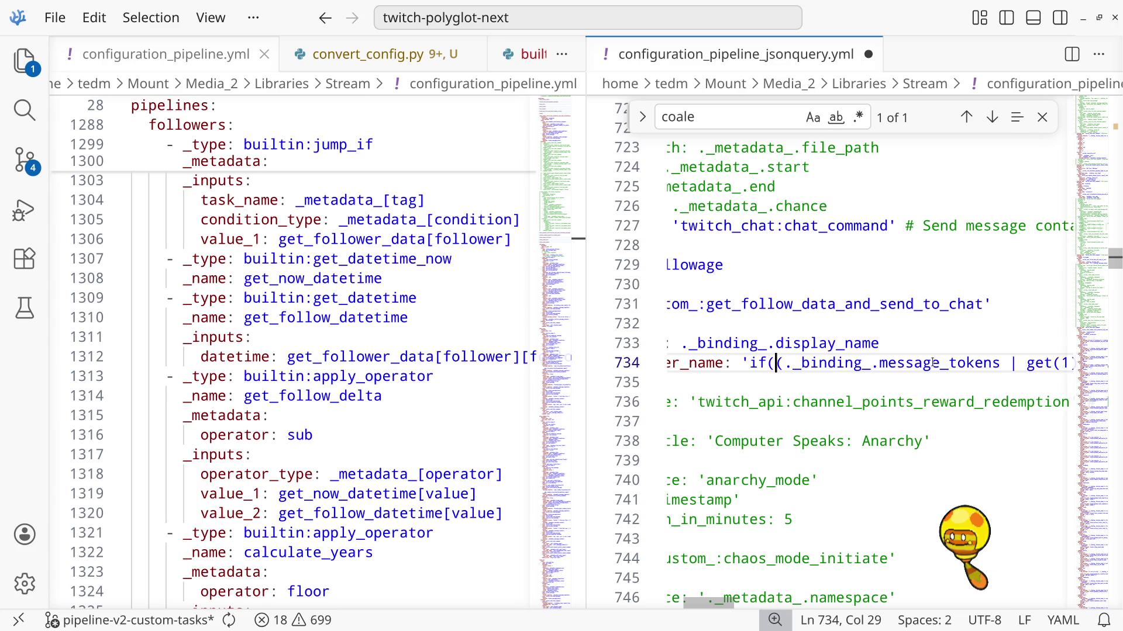
{"action": "key", "text": "End"}
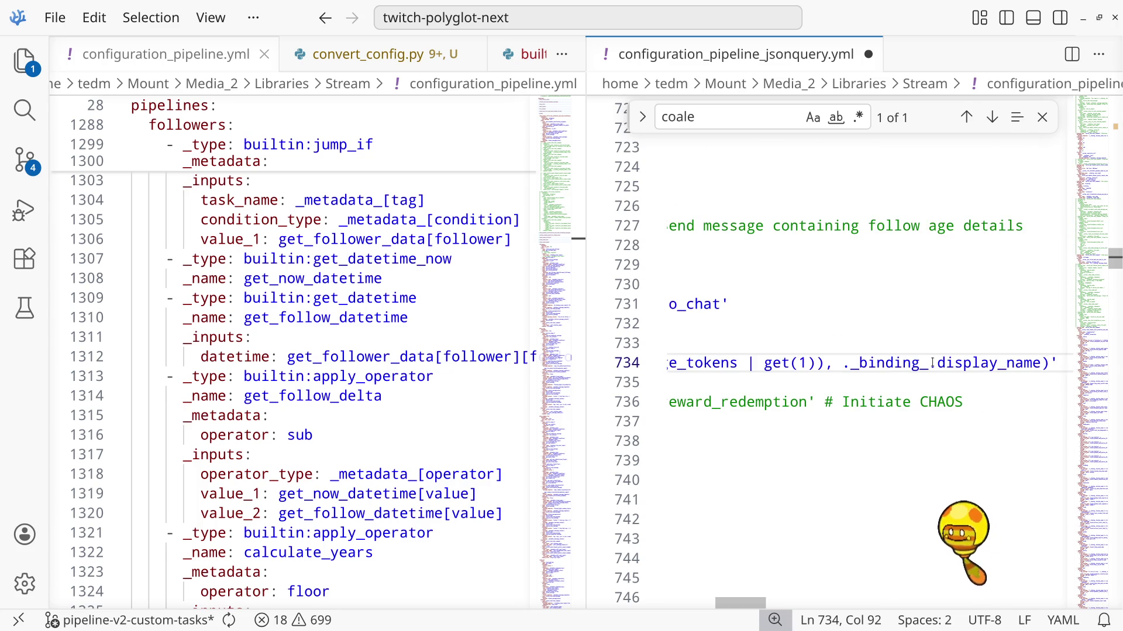
{"action": "key", "text": "Home"}
{"action": "type", "text": "coalesce"}
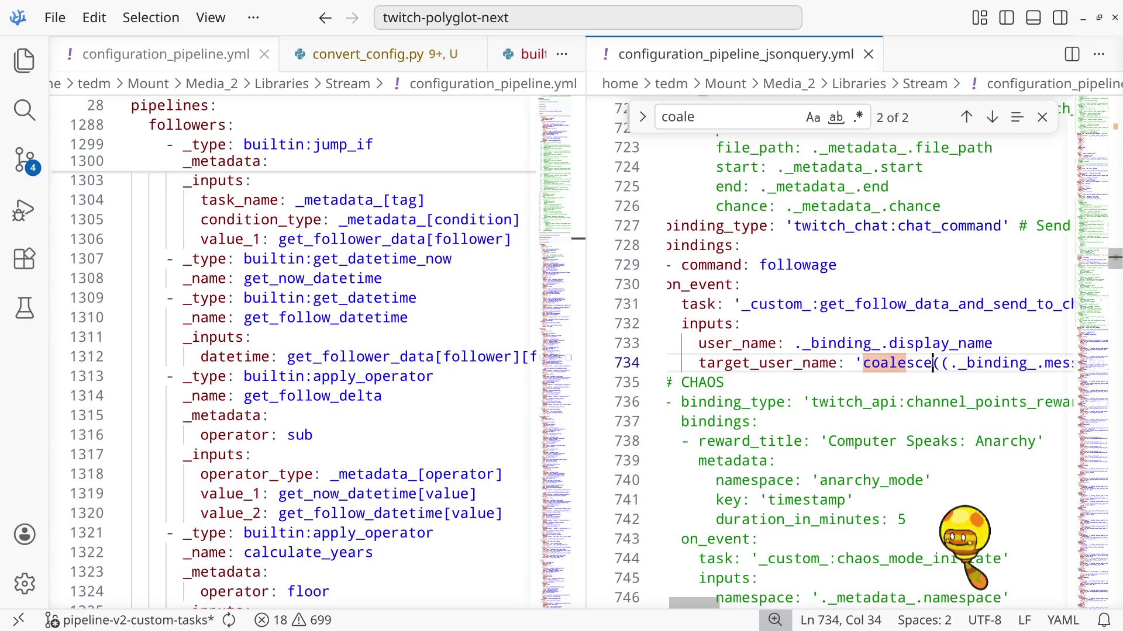
{"action": "key", "text": "End"}
{"action": "key", "text": "Home"}
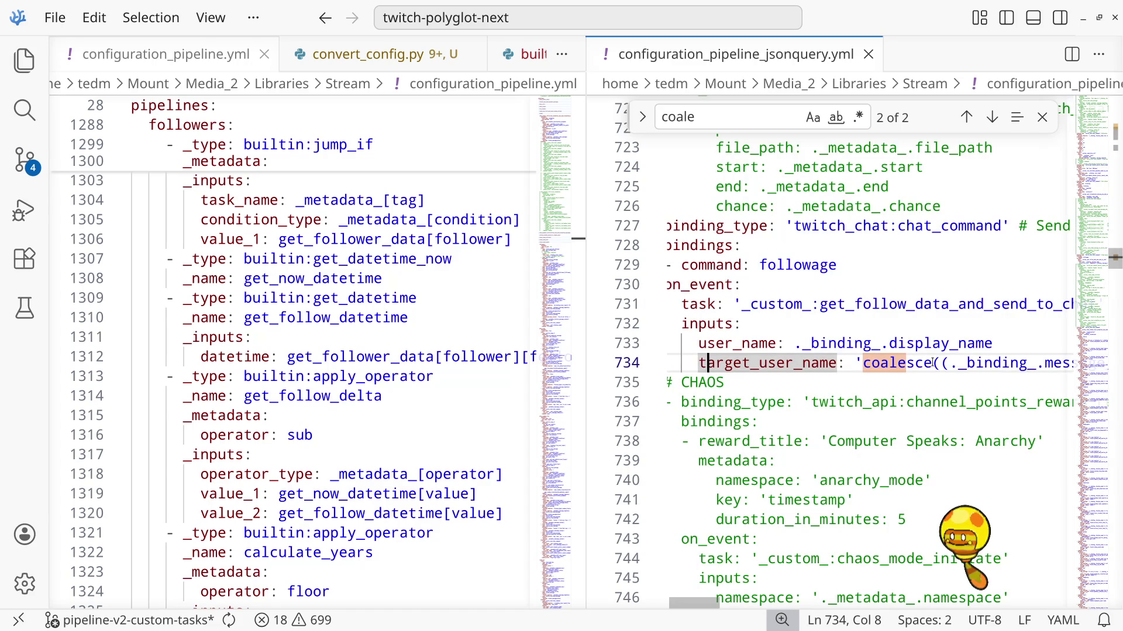
{"action": "key", "text": "Right"}
{"action": "key", "text": "Right"}
{"action": "key", "text": "Right"}
{"action": "key", "text": "Right"}
{"action": "key", "text": "Right"}
{"action": "key", "text": "Right"}
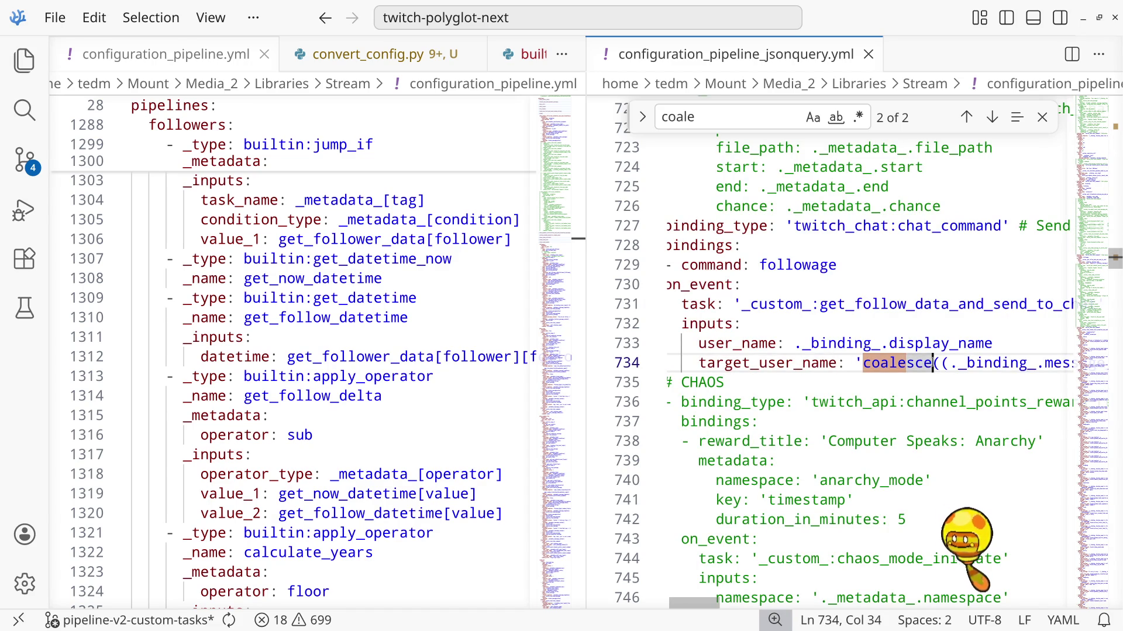
{"action": "key", "text": "Right"}
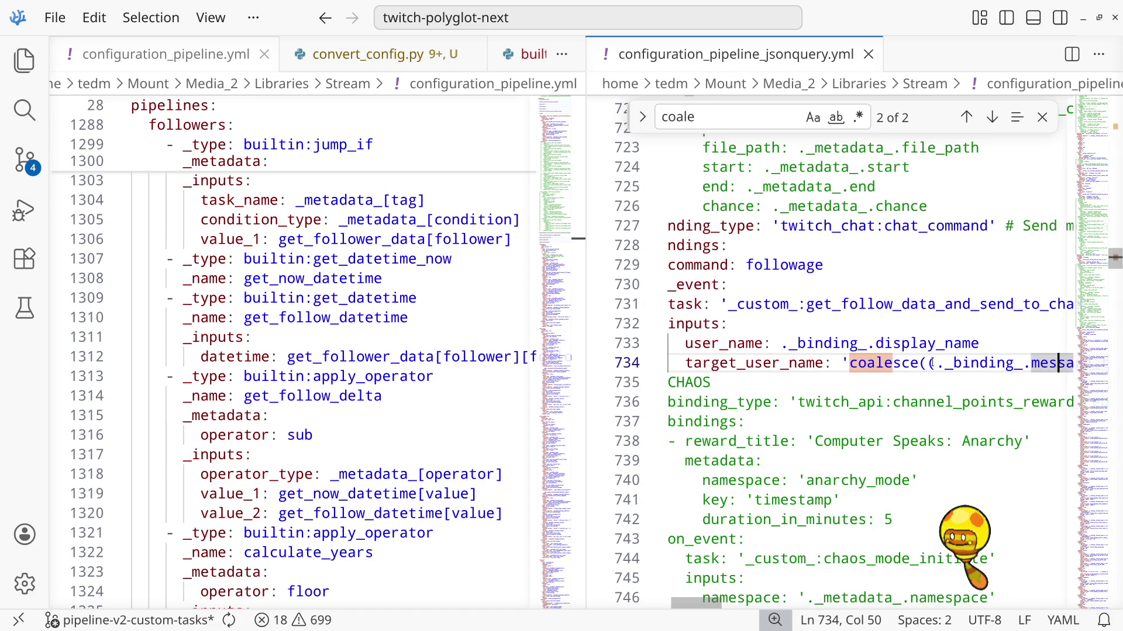
{"action": "key", "text": "Left"}
{"action": "key", "text": "Left"}
{"action": "key", "text": "Left"}
{"action": "key", "text": "Left"}
{"action": "key", "text": "Left"}
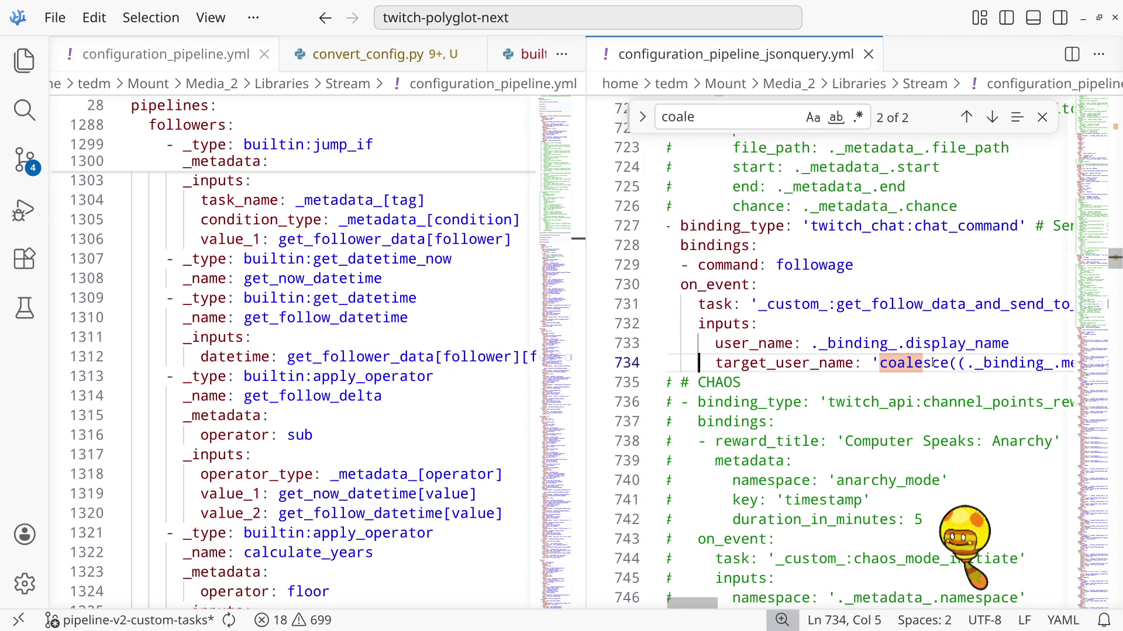
{"action": "key", "text": "Left"}
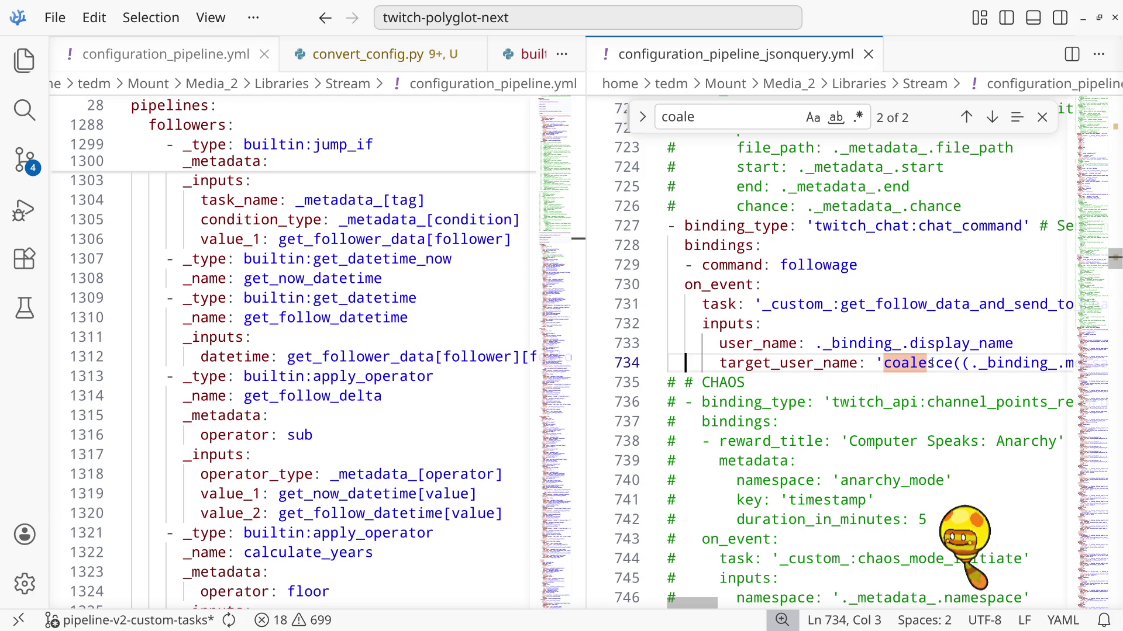
{"action": "key", "text": "End"}
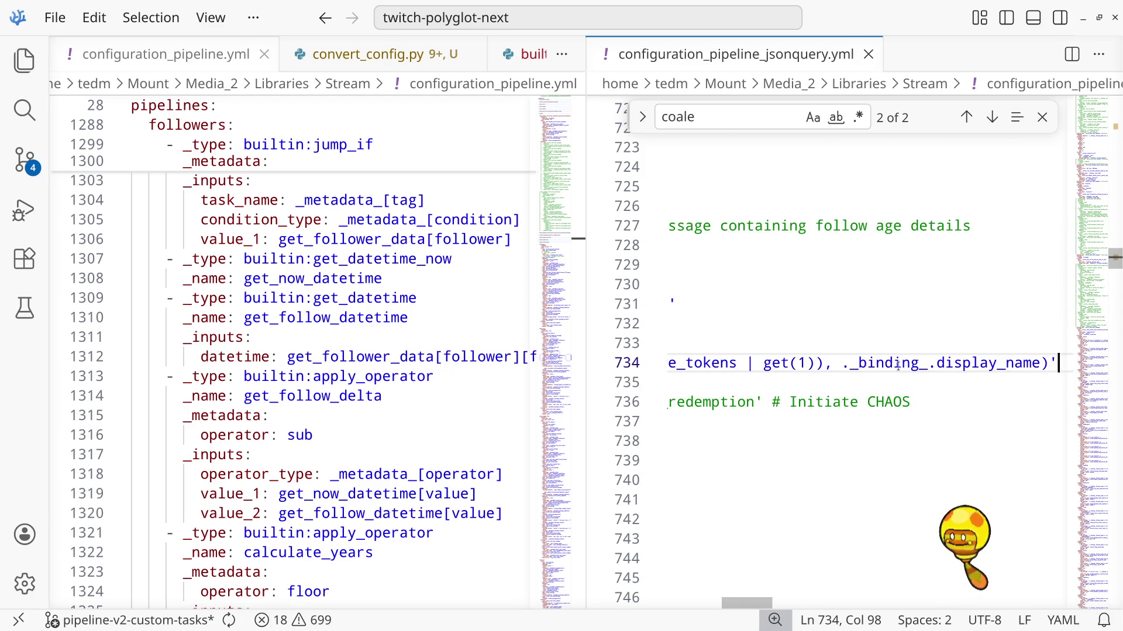
{"action": "left_click_drag", "start_coordinate": [842, 362], "coordinate": [988, 364]}
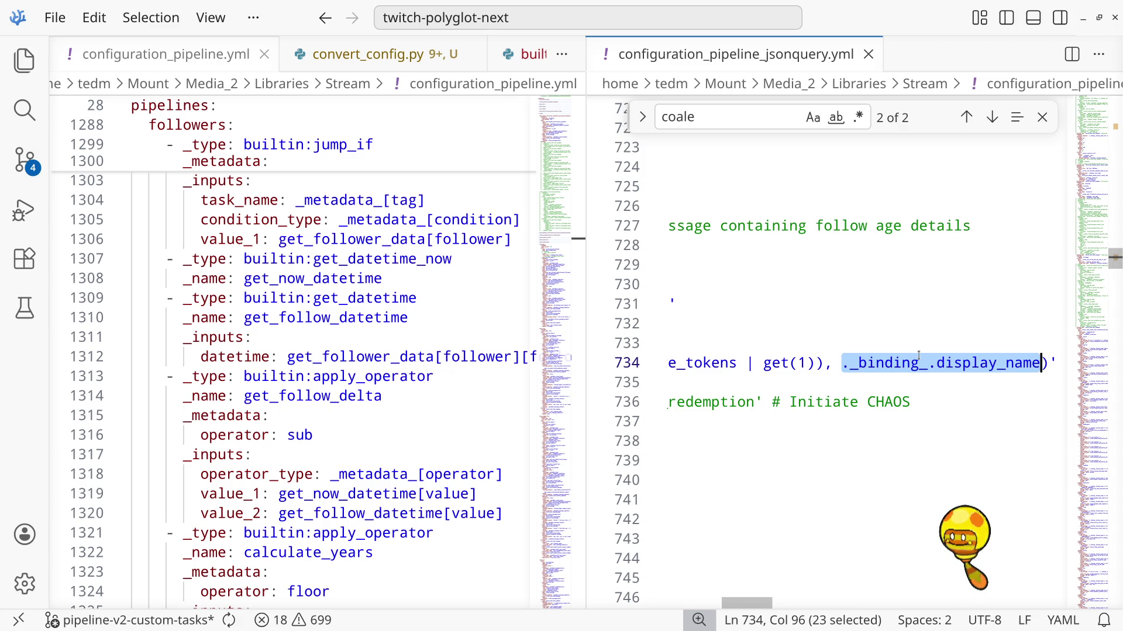
{"action": "left_click", "coordinate": [969, 363]}
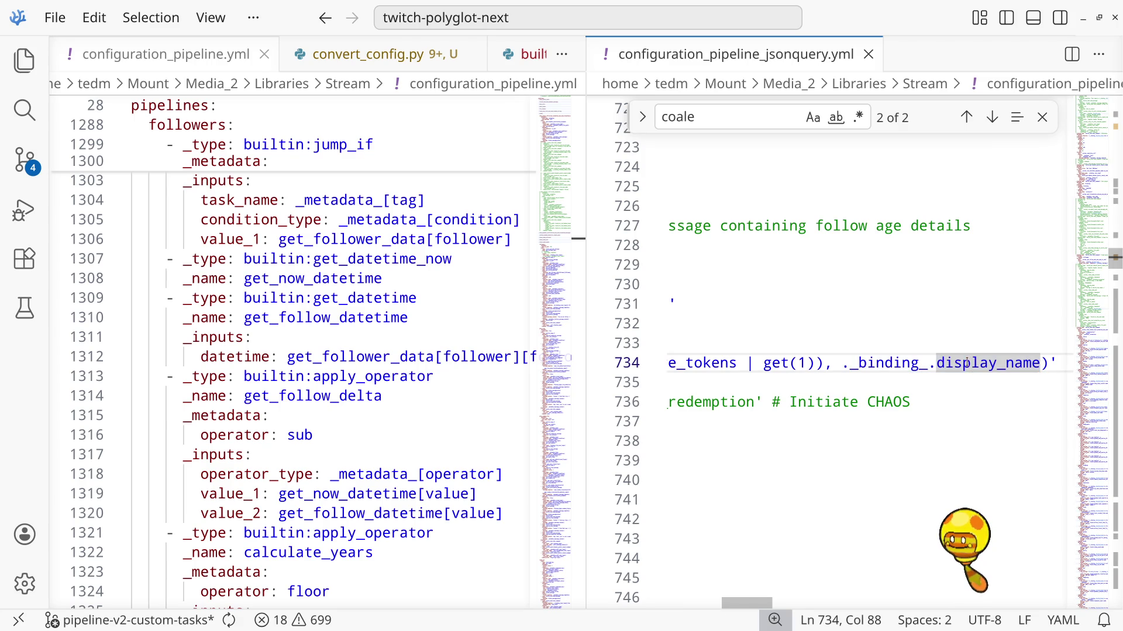
{"action": "key", "text": "Home"}
{"action": "key", "text": "End"}
{"action": "key", "text": "Home"}
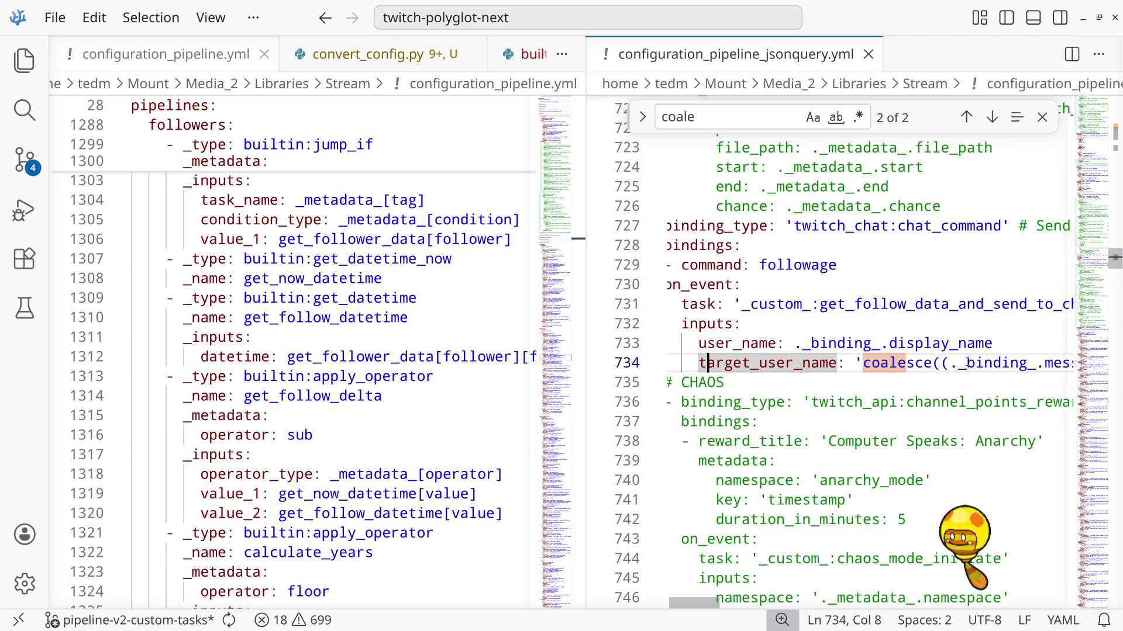
{"action": "key", "text": "Right"}
{"action": "key", "text": "Right"}
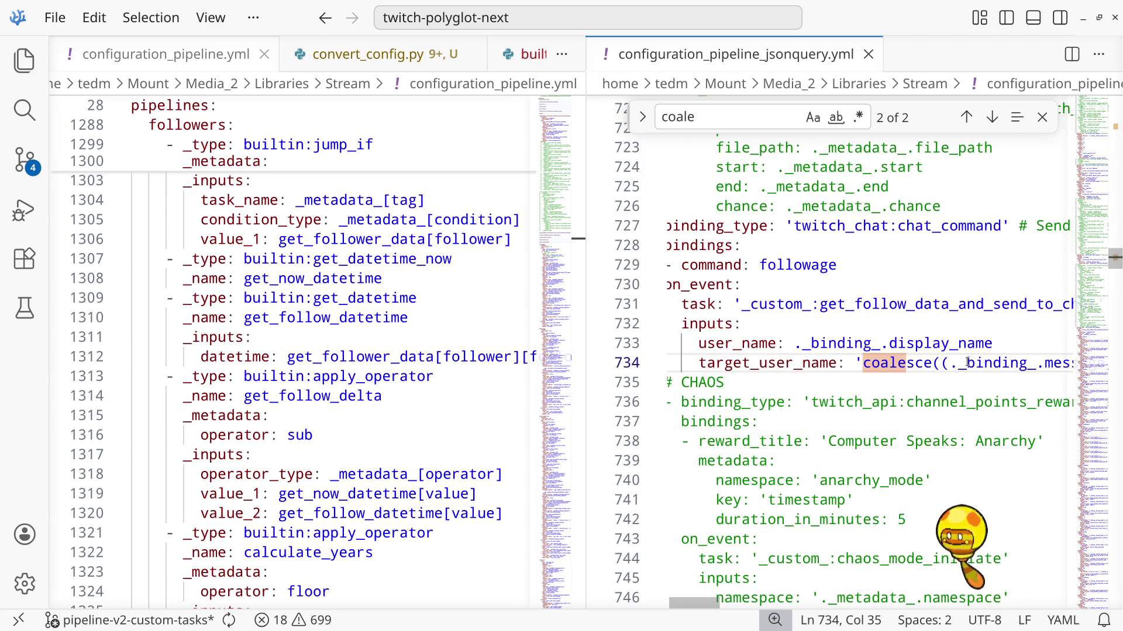
Jump from line 731 to the get_follow_data_and_send_to_chat definition at line 312 and read its tasks
{"action": "left_click", "coordinate": [971, 304]}
{"action": "double_click", "coordinate": [970, 305]}
{"action": "key", "text": "ctrl+f"}
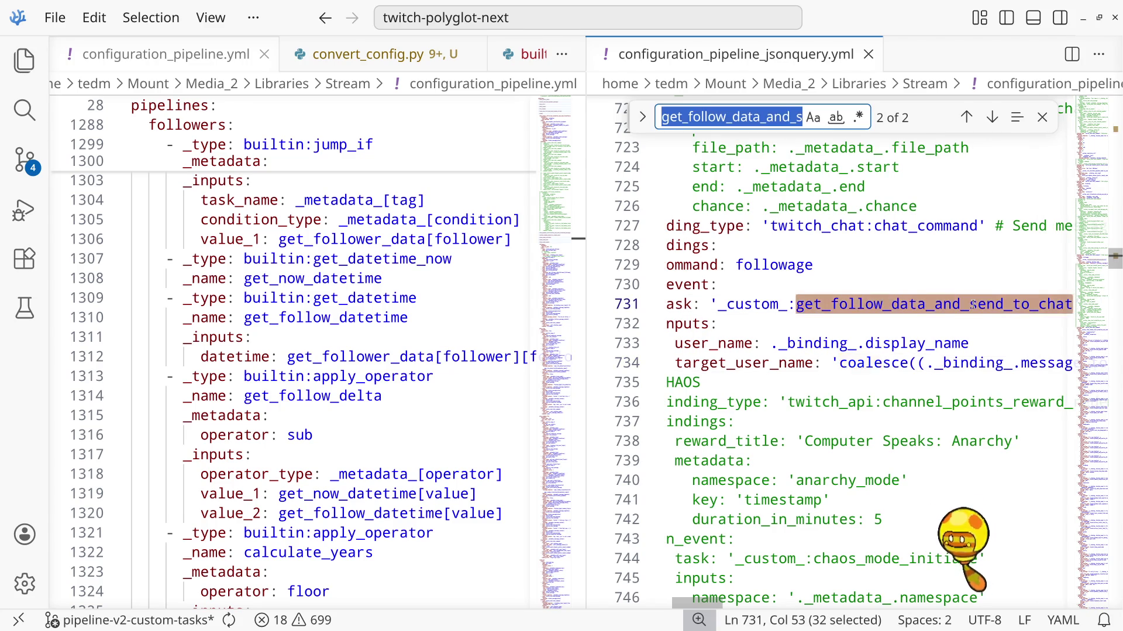
{"action": "key", "text": "Return"}
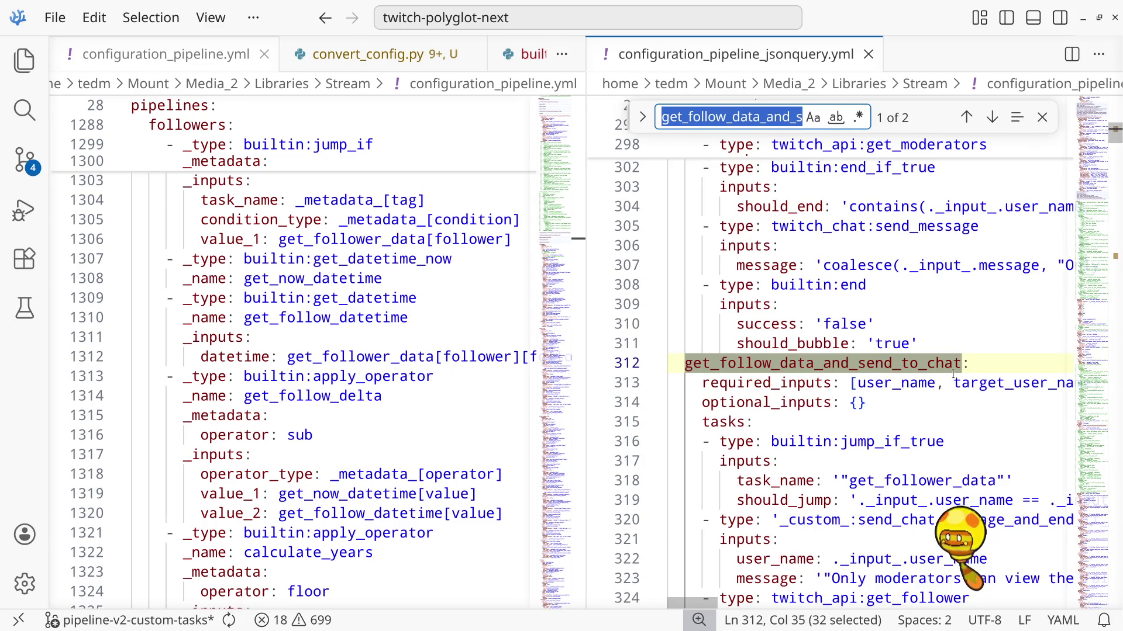
{"action": "scroll", "coordinate": [877, 413], "scroll_direction": "down", "scroll_amount": 2}
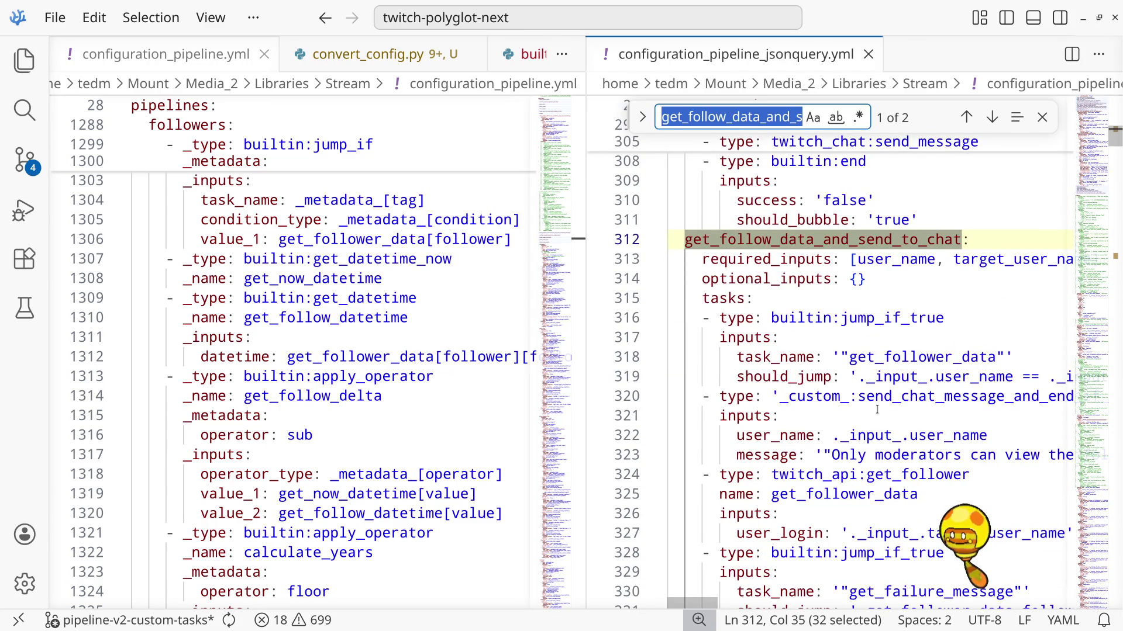
{"action": "scroll", "coordinate": [857, 470], "scroll_direction": "down", "scroll_amount": 1}
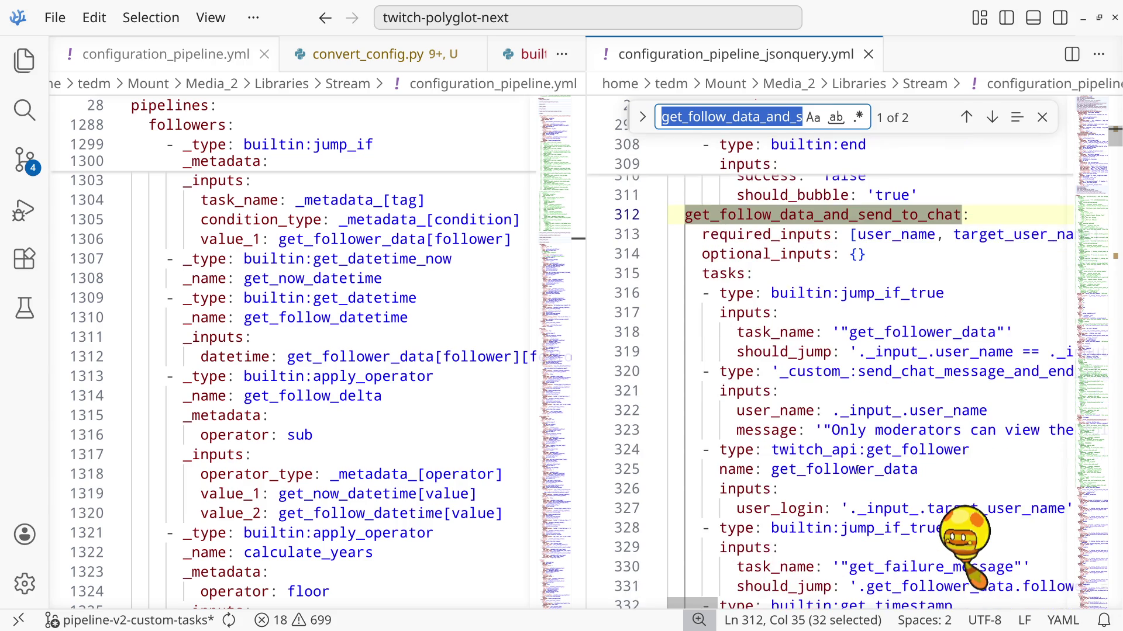
{"action": "scroll", "coordinate": [857, 470], "scroll_direction": "up", "scroll_amount": 1}
{"action": "scroll", "coordinate": [857, 469], "scroll_direction": "down", "scroll_amount": 3}
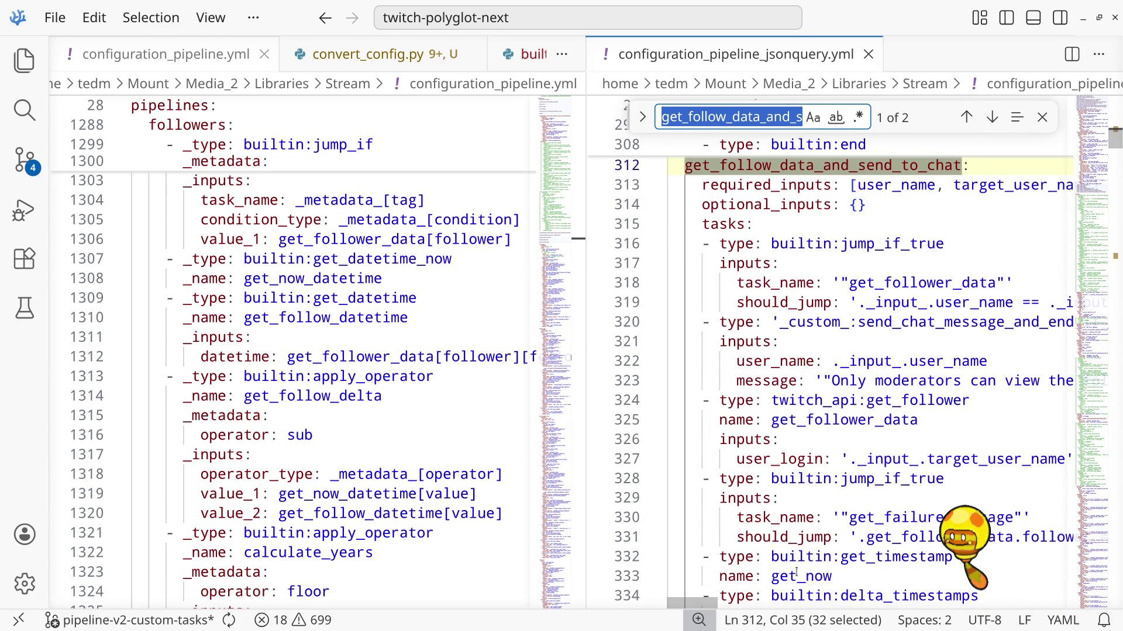
{"action": "mouse_move", "coordinate": [704, 605]}
{"action": "left_mouse_down"}
{"action": "mouse_move", "coordinate": [732, 619]}
{"action": "mouse_move", "coordinate": [700, 619]}
{"action": "left_mouse_up"}
{"action": "scroll", "coordinate": [989, 322], "scroll_direction": "down", "scroll_amount": 2}
{"action": "mouse_move", "coordinate": [702, 603]}
{"action": "left_mouse_down"}
{"action": "mouse_move", "coordinate": [747, 614]}
{"action": "mouse_move", "coordinate": [702, 611]}
{"action": "left_mouse_up"}
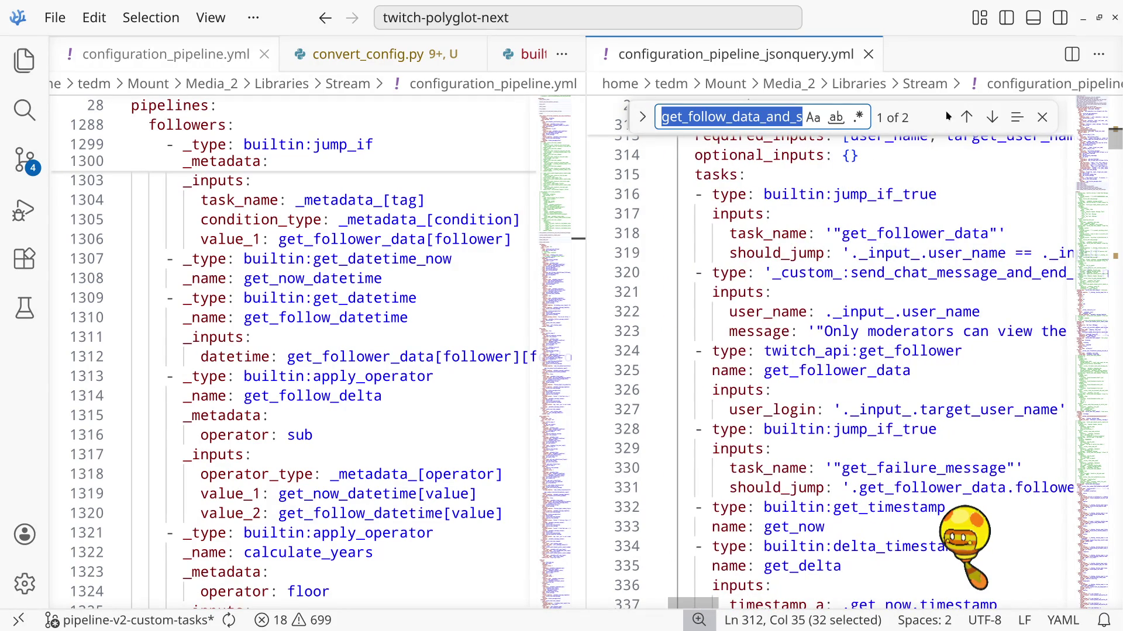
{"action": "left_click", "coordinate": [993, 117]}
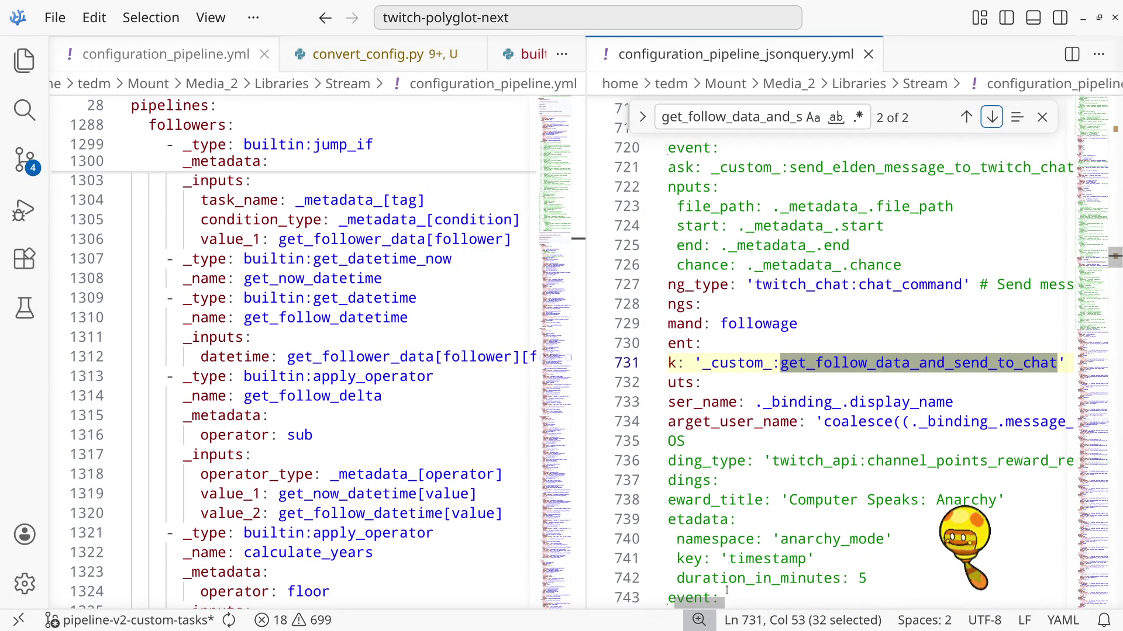
Replace coalesce with if in line 734's target_user_name expression
{"action": "mouse_move", "coordinate": [693, 610]}
{"action": "left_mouse_down"}
{"action": "mouse_move", "coordinate": [732, 614]}
{"action": "mouse_move", "coordinate": [705, 614]}
{"action": "left_mouse_up"}
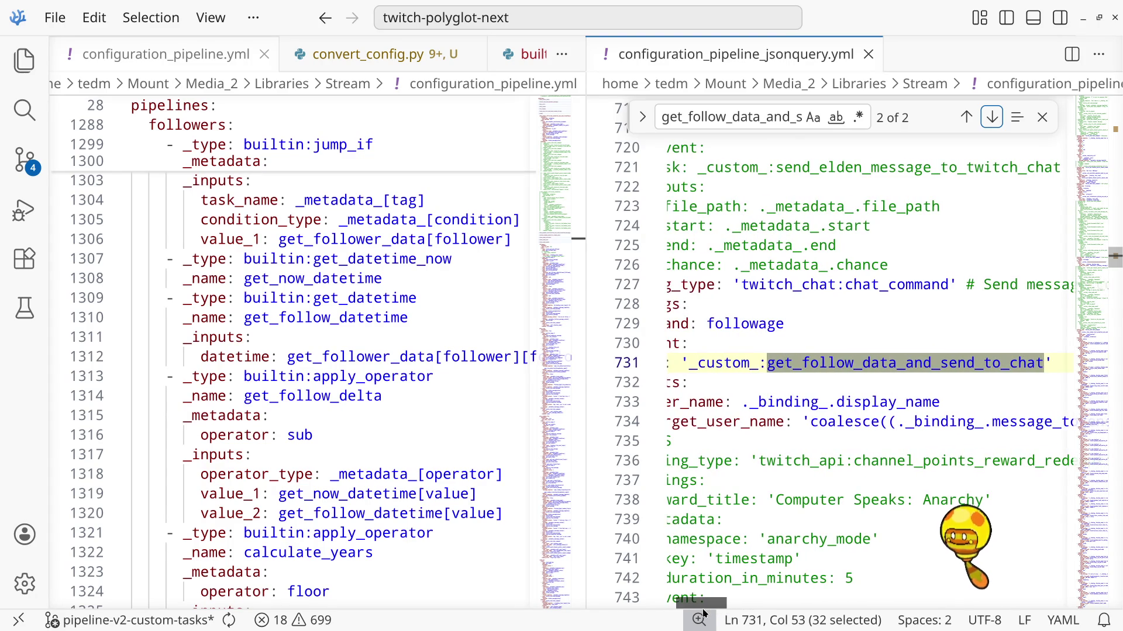
{"action": "left_click", "coordinate": [814, 423]}
{"action": "left_click_drag", "start_coordinate": [877, 423], "coordinate": [811, 423]}
{"action": "type", "text": "if"}
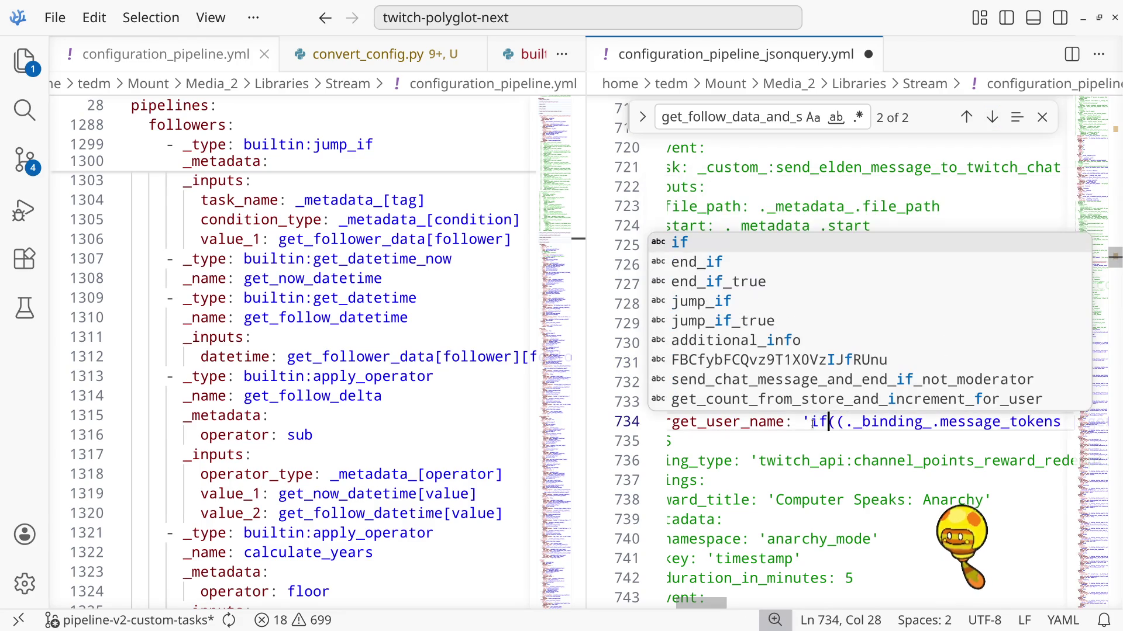
{"action": "key", "text": "Right"}
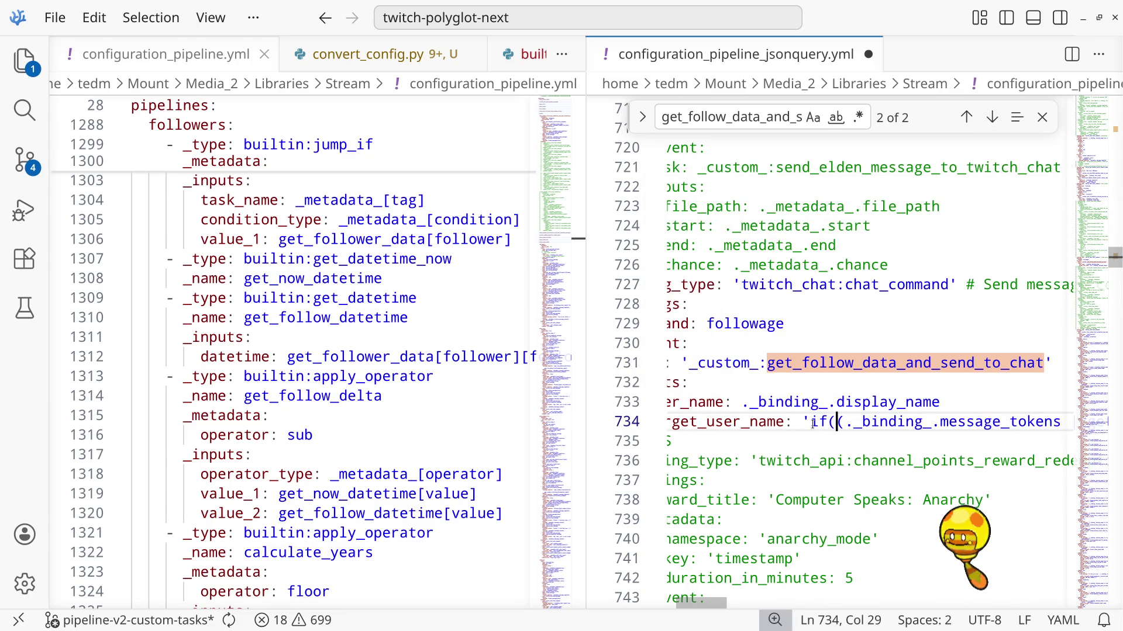
{"action": "key", "text": "Right"}
{"action": "key", "text": "Right"}
{"action": "key", "text": "Right"}
Make the if condition a null check on ._binding_.message_tokens
{"action": "mouse_move", "coordinate": [691, 601]}
{"action": "left_mouse_down"}
{"action": "mouse_move", "coordinate": [716, 604]}
{"action": "mouse_move", "coordinate": [707, 606]}
{"action": "left_mouse_up"}
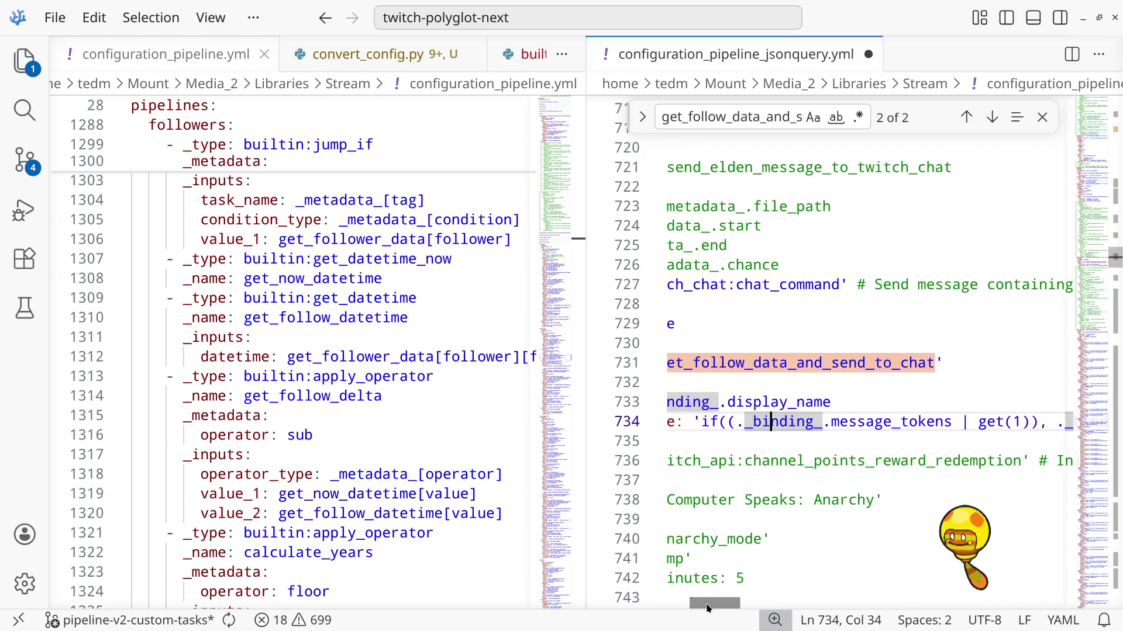
{"action": "left_click_drag", "start_coordinate": [952, 422], "coordinate": [745, 421]}
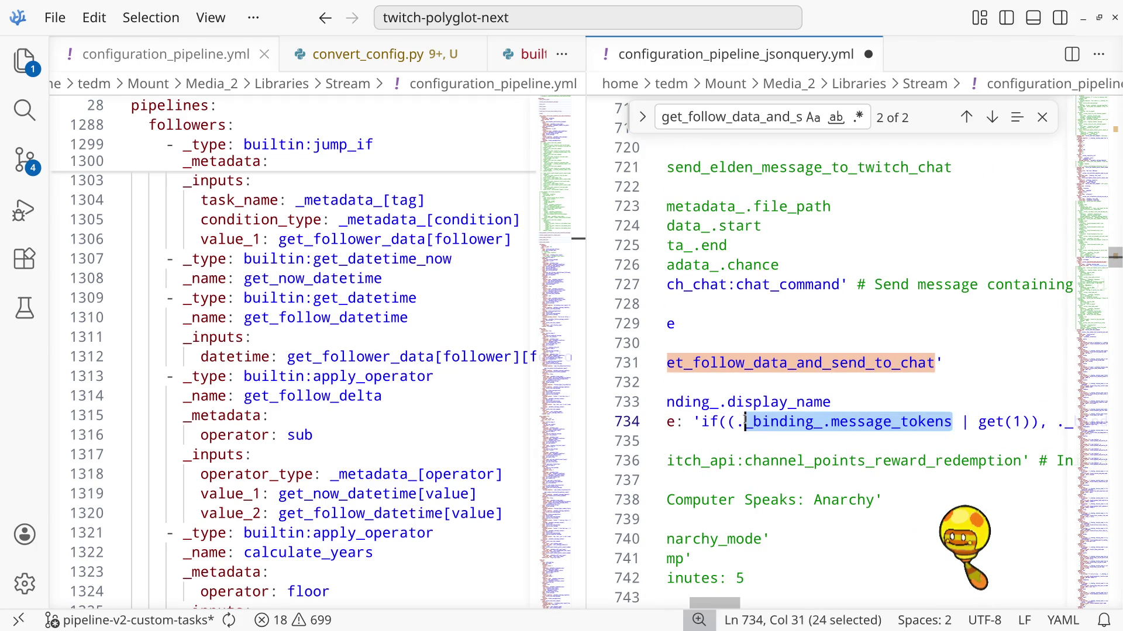
{"action": "left_click", "coordinate": [729, 421]}
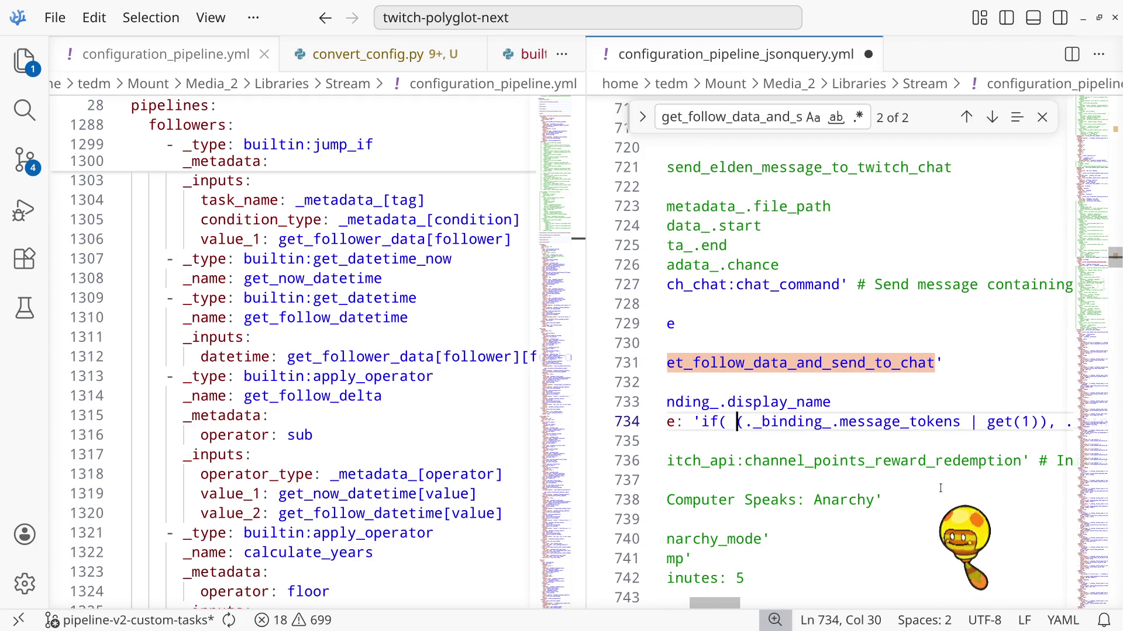
{"action": "key", "text": "BackSpace"}
{"action": "type", "text": ","}
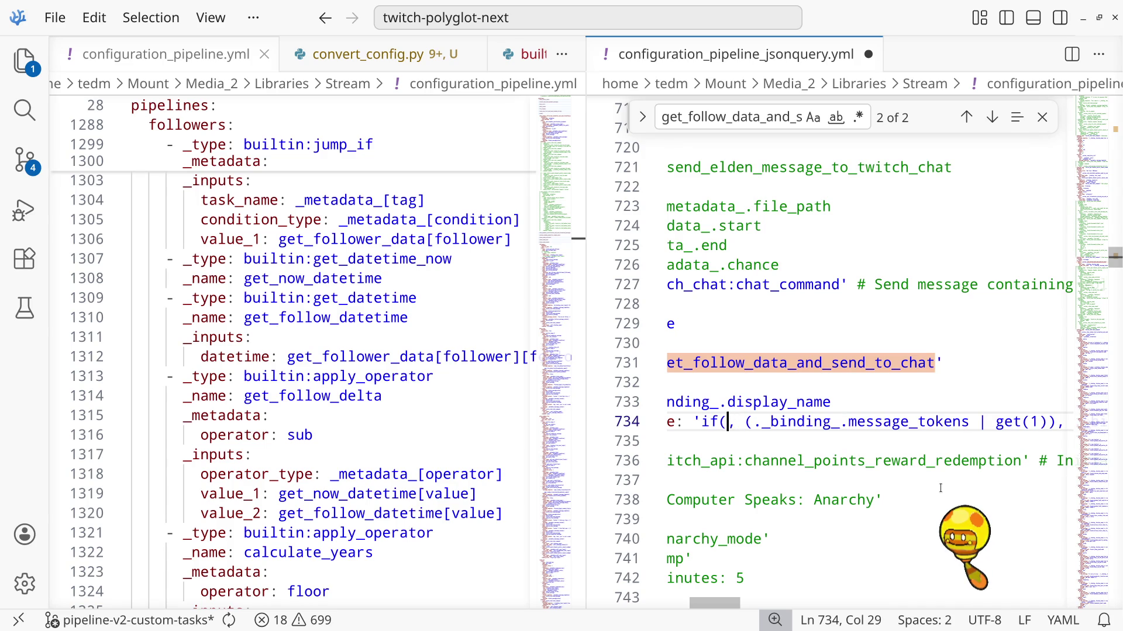
{"action": "type", "text": "._binding_.message_tokens"}
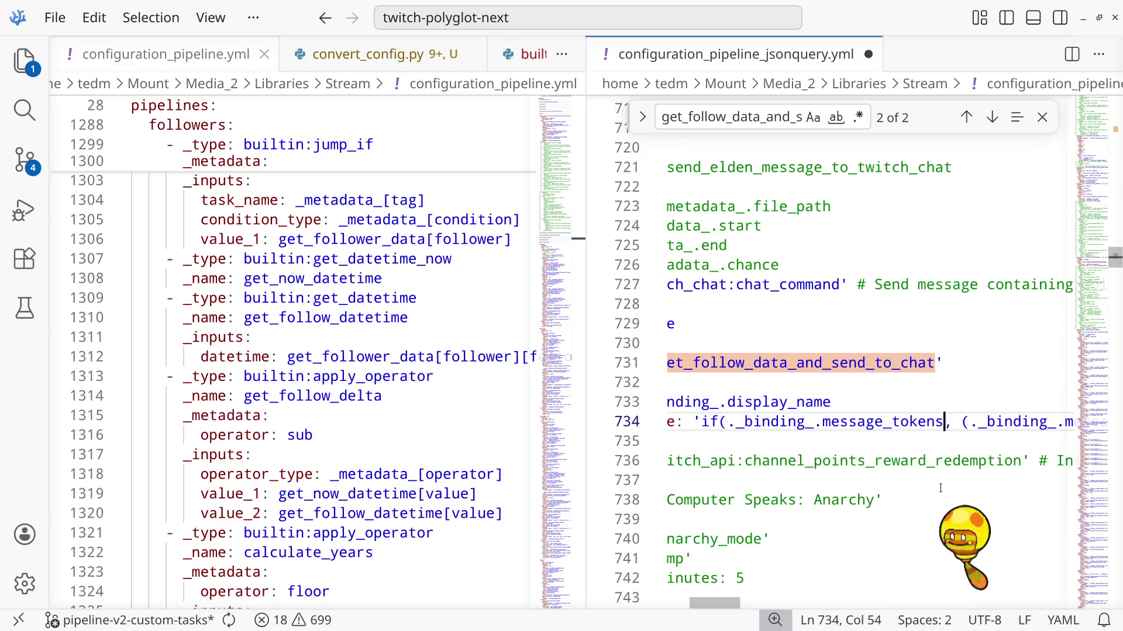
{"action": "key", "text": "Left"}
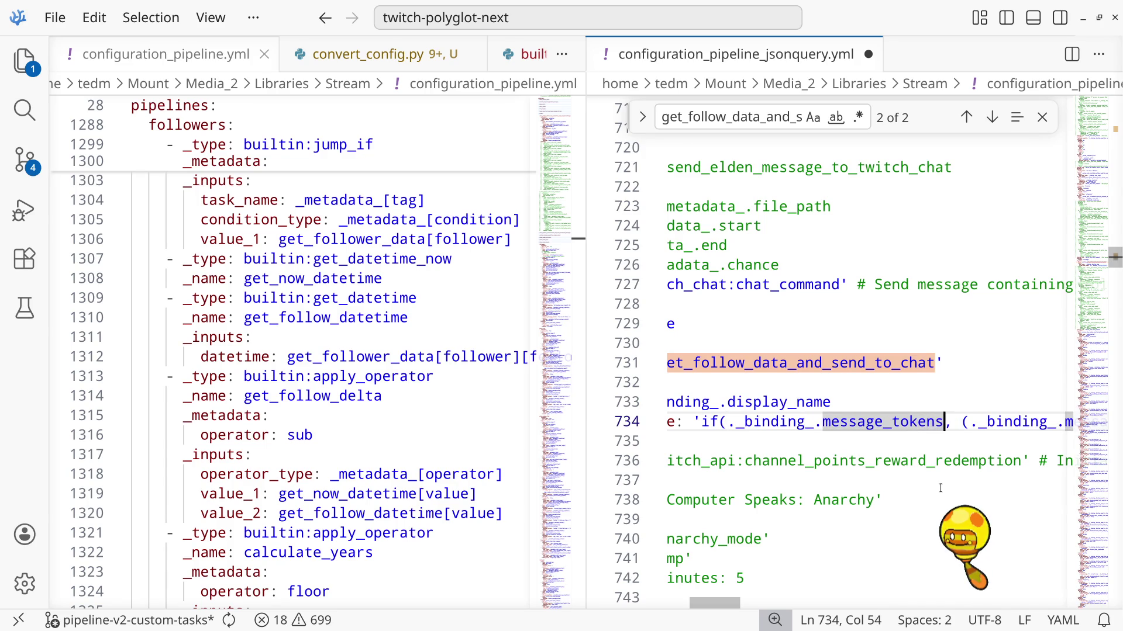
{"action": "type", "text": "== null"}
{"action": "key", "text": "Escape"}
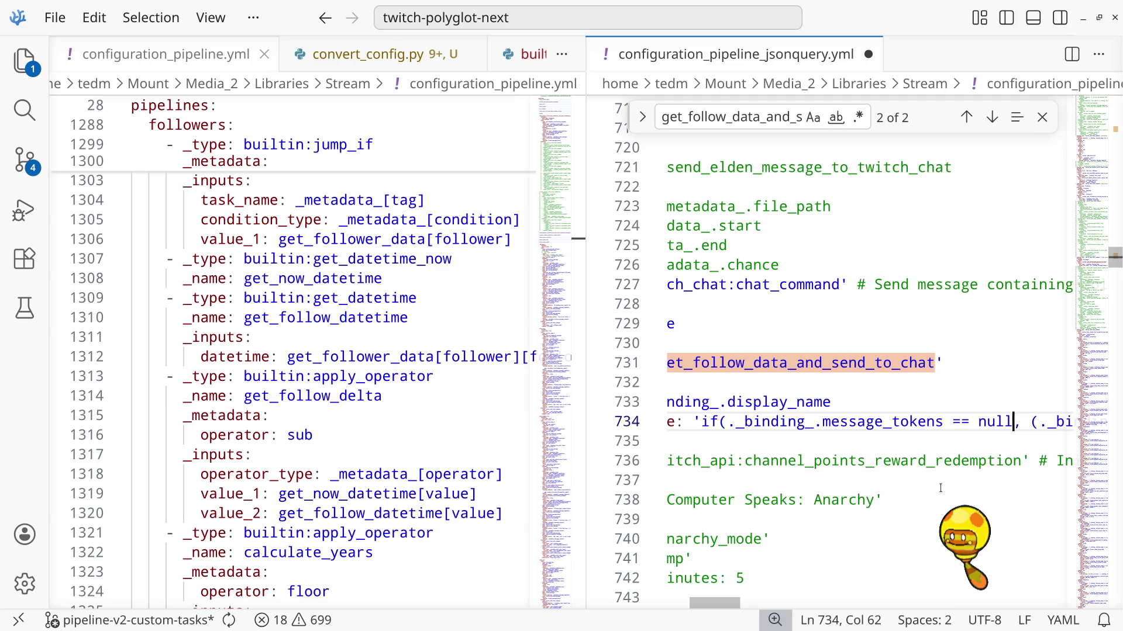
{"action": "key", "text": "Left"}
{"action": "key", "text": "Left"}
{"action": "key", "text": "Left"}
{"action": "key", "text": "Left"}
{"action": "key", "text": "BackSpace"}
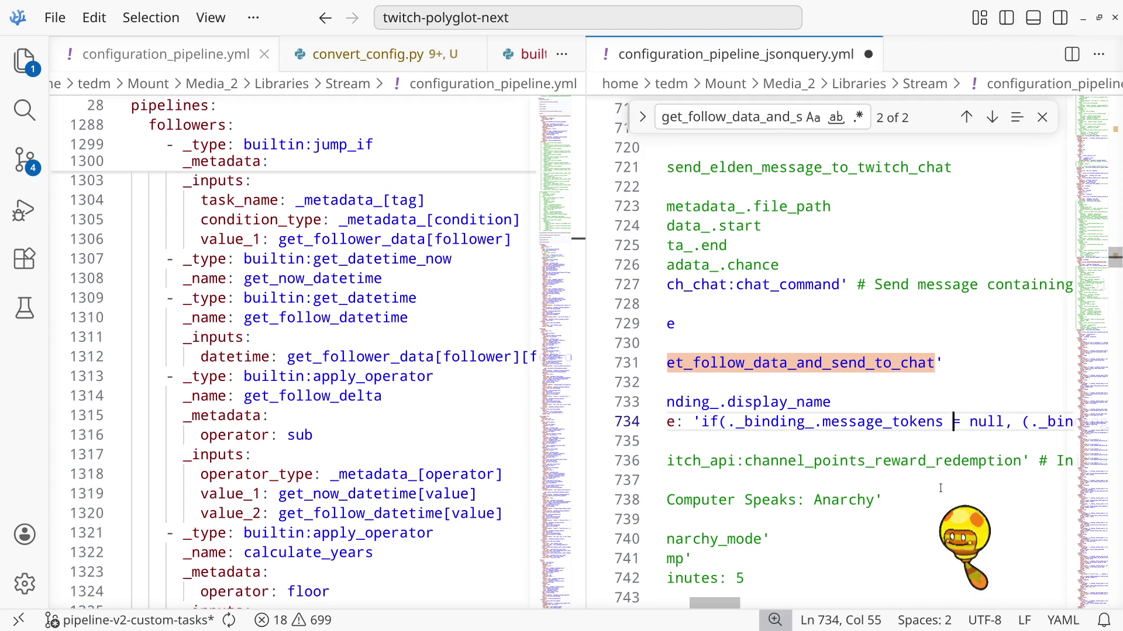
Add ', ._binding_.display_name)' as the fallback, save, and show the bot terminal
{"action": "key", "text": "Right"}
{"action": "key", "text": "Right"}
{"action": "key", "text": "Right"}
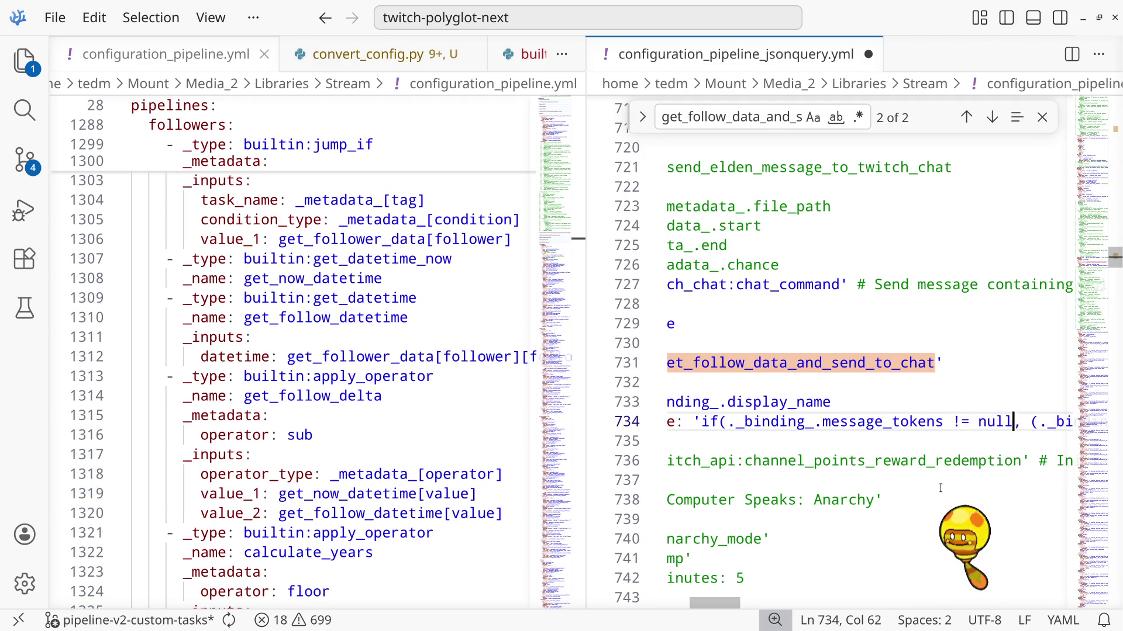
{"action": "key", "text": "Right"}
{"action": "key", "text": "Right"}
{"action": "key", "text": "Right"}
{"action": "key", "text": "Left"}
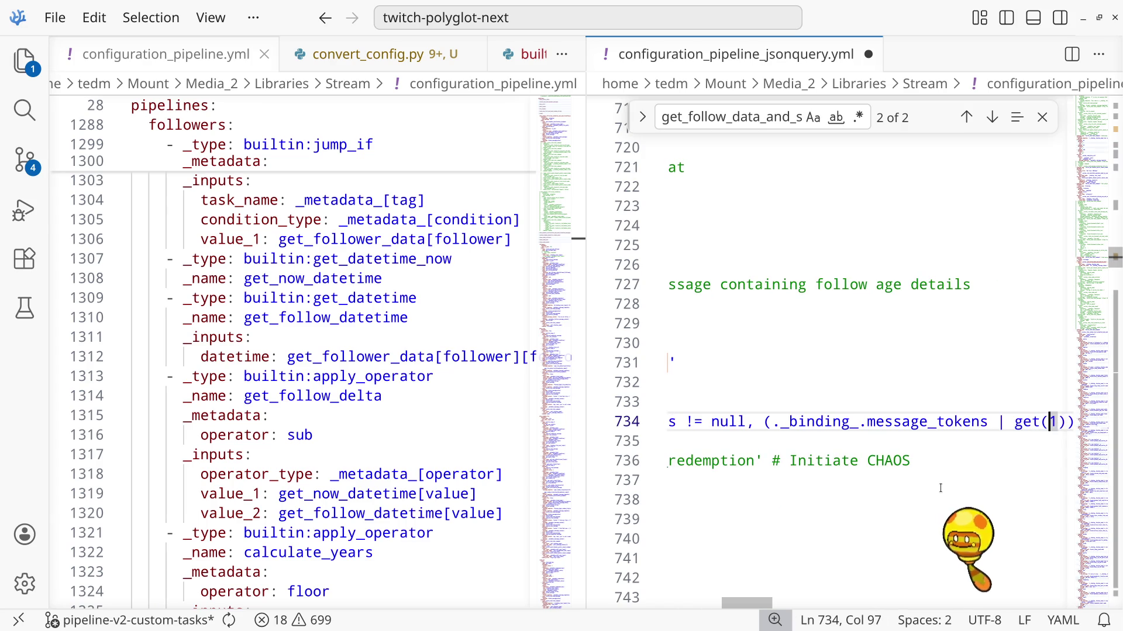
{"action": "type", "text": ", ._binding_.display_name)'"}
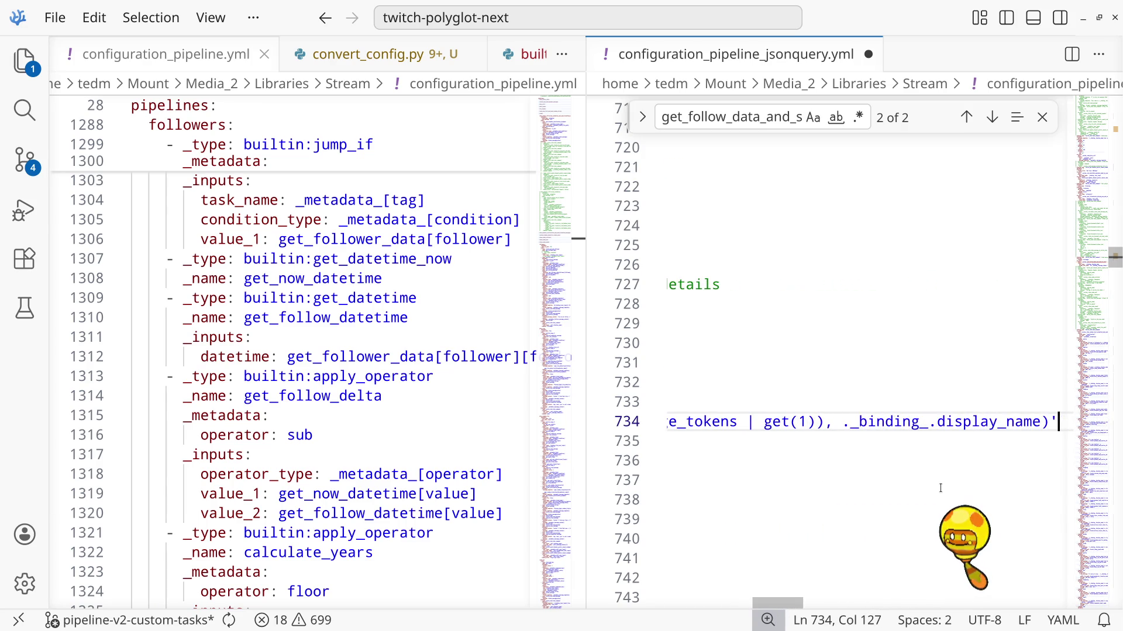
{"action": "key", "text": "Left"}
{"action": "key", "text": "Left"}
{"action": "key", "text": "Left"}
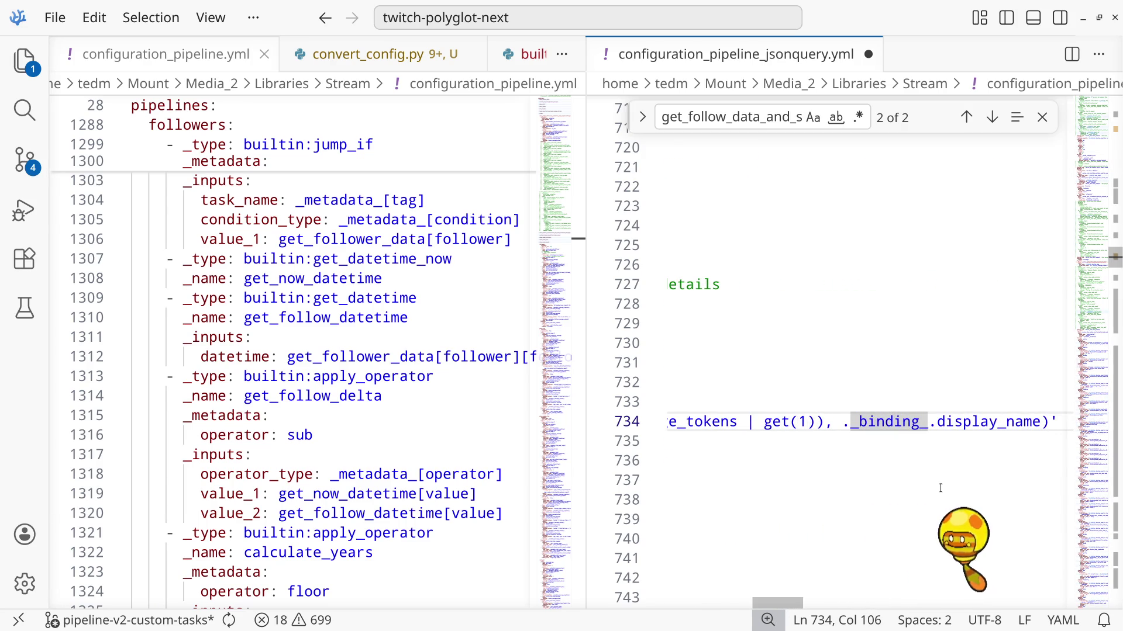
{"action": "key", "text": "Home"}
{"action": "key", "text": "ctrl+s"}
{"action": "key", "text": "ctrl+grave"}
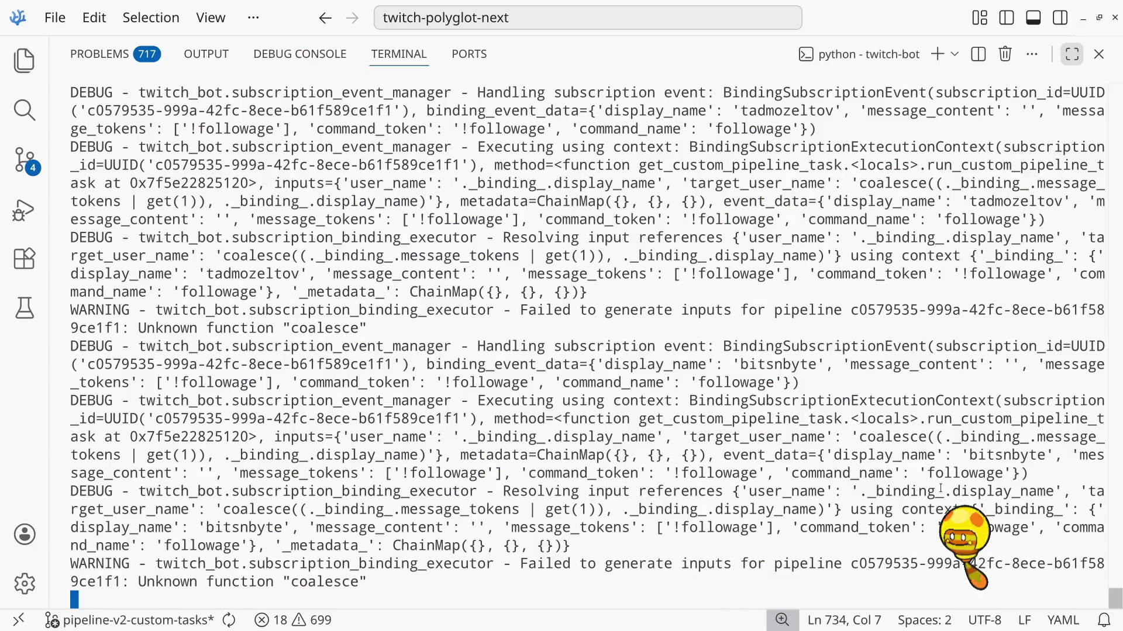
Stop the bot, clear the log, rerun the poetry command, then hide the terminal
{"action": "key", "text": "ctrl+c"}
{"action": "key", "text": "ctrl+l"}
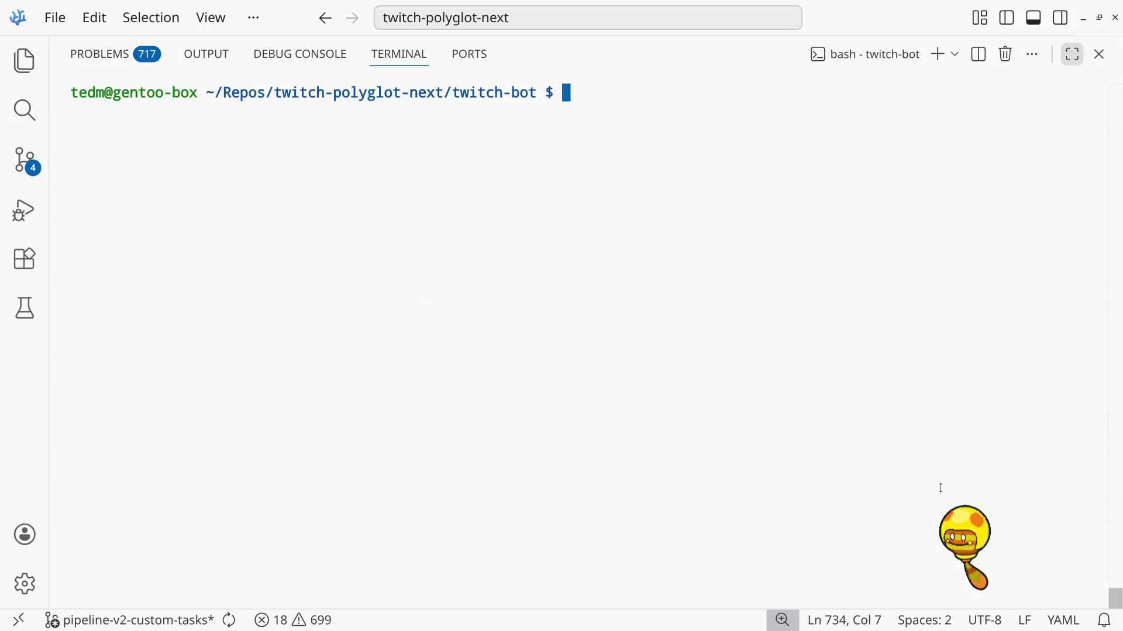
{"action": "key", "text": "Up"}
{"action": "key", "text": "Return"}
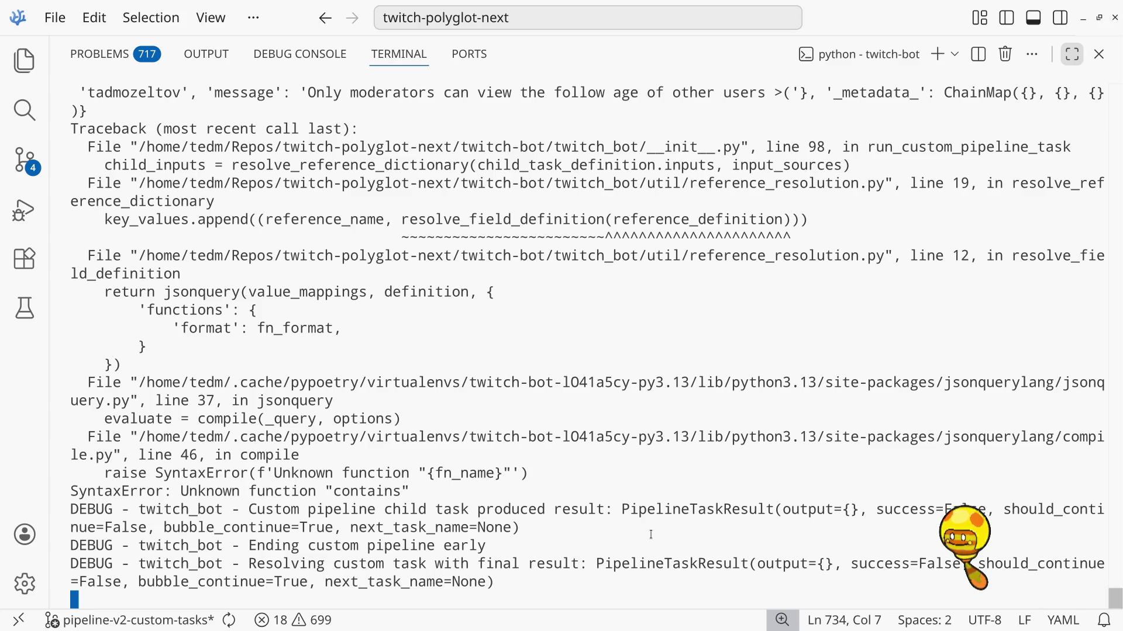
{"action": "key", "text": "ctrl+j"}
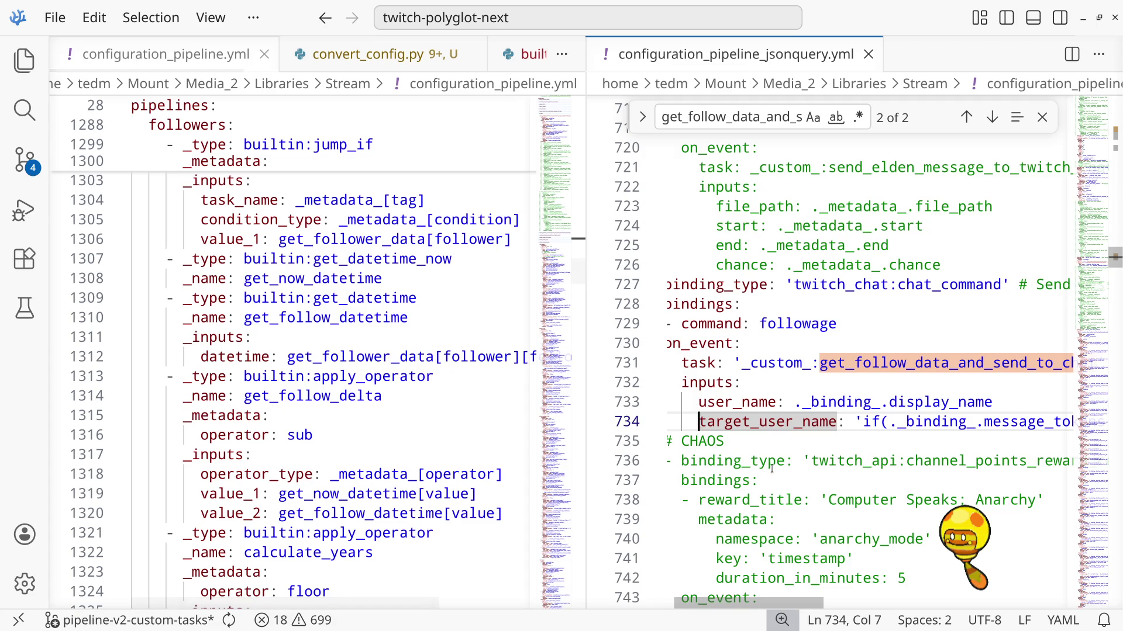
Search the file for 'contains' and scroll right to read line 304's should_end check
{"action": "key", "text": "Home"}
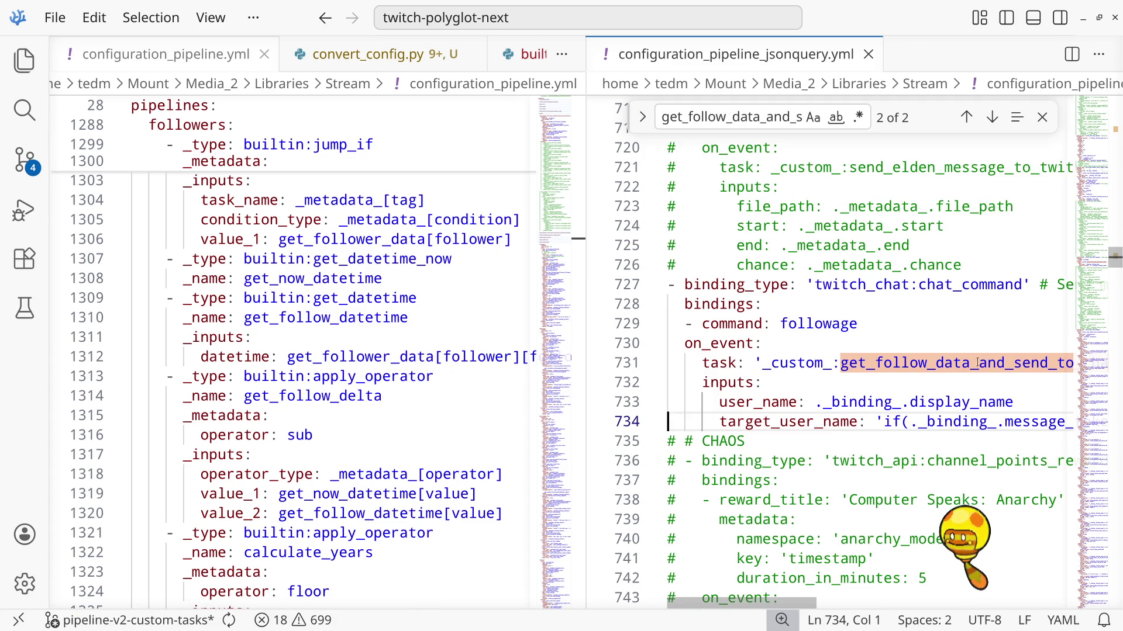
{"action": "double_click", "coordinate": [778, 116]}
{"action": "type", "text": "contains"}
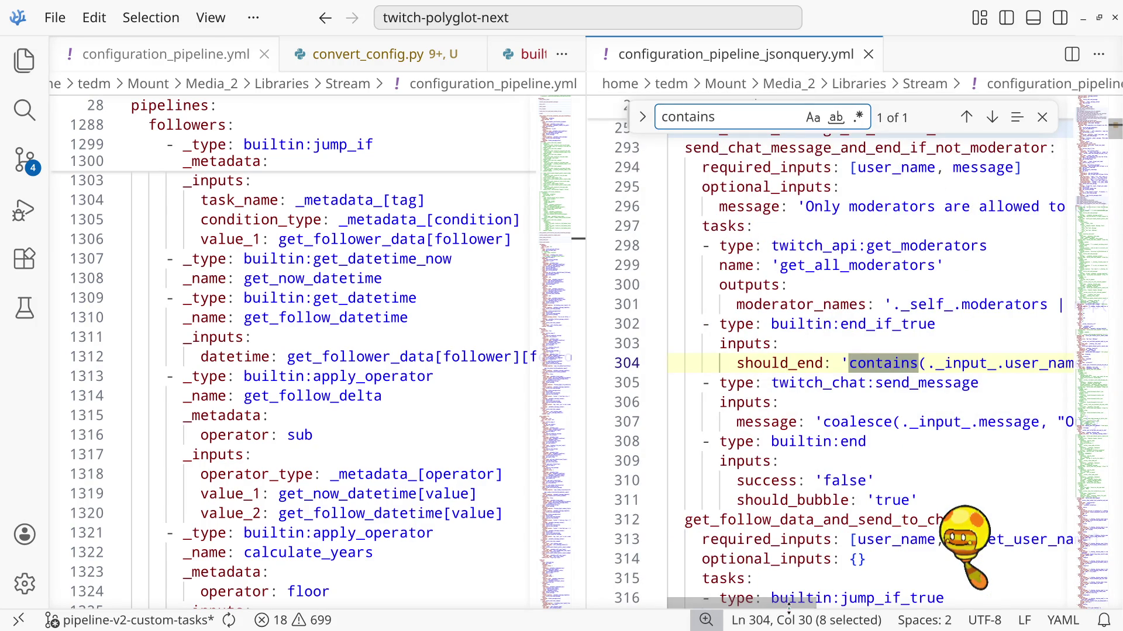
{"action": "mouse_move", "coordinate": [795, 606]}
{"action": "left_mouse_down"}
{"action": "mouse_move", "coordinate": [942, 609]}
{"action": "mouse_move", "coordinate": [792, 605]}
{"action": "left_mouse_up"}
{"action": "mouse_move", "coordinate": [768, 604]}
{"action": "left_mouse_down"}
{"action": "mouse_move", "coordinate": [891, 604]}
{"action": "mouse_move", "coordinate": [776, 603]}
{"action": "left_mouse_up"}
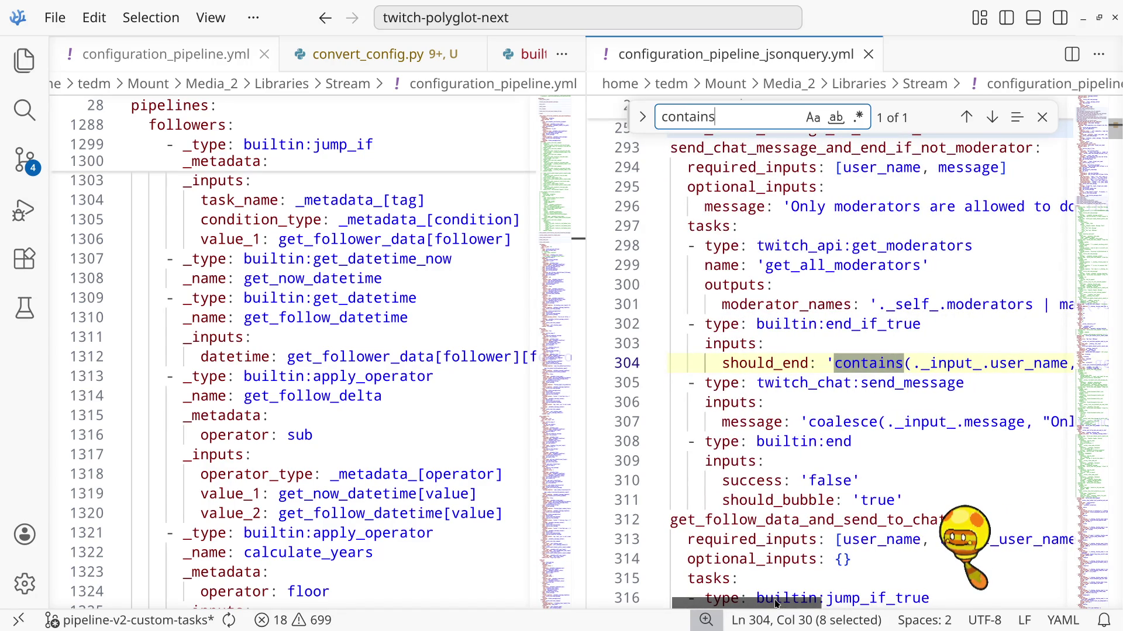
{"action": "mouse_move", "coordinate": [134, 627]}
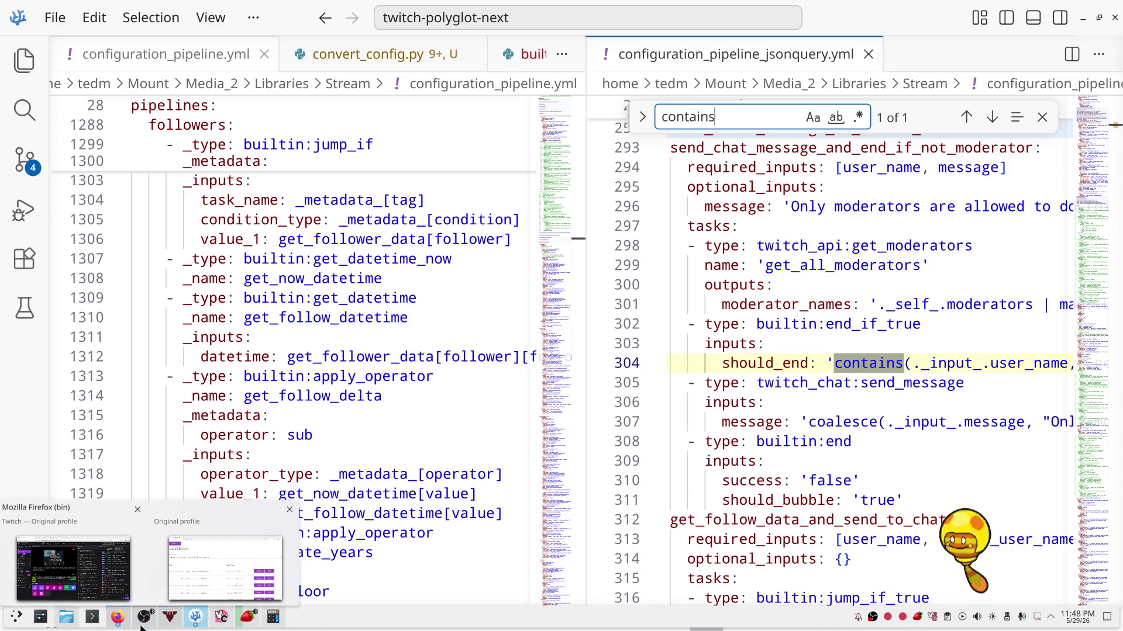
Switch to the twitch-polyglot-2 window, zoom the UI in with Ctrl+=, and show Source Control
{"action": "mouse_move", "coordinate": [202, 624]}
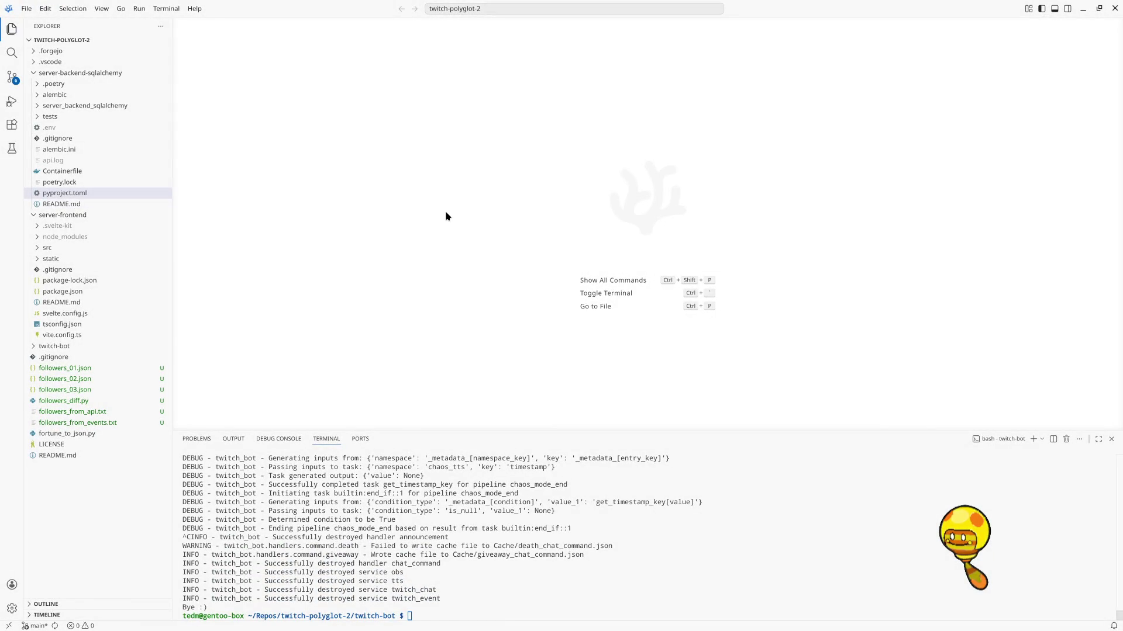
{"action": "key", "text": "ctrl+equal"}
{"action": "key", "text": "ctrl+equal"}
{"action": "key", "text": "ctrl+equal"}
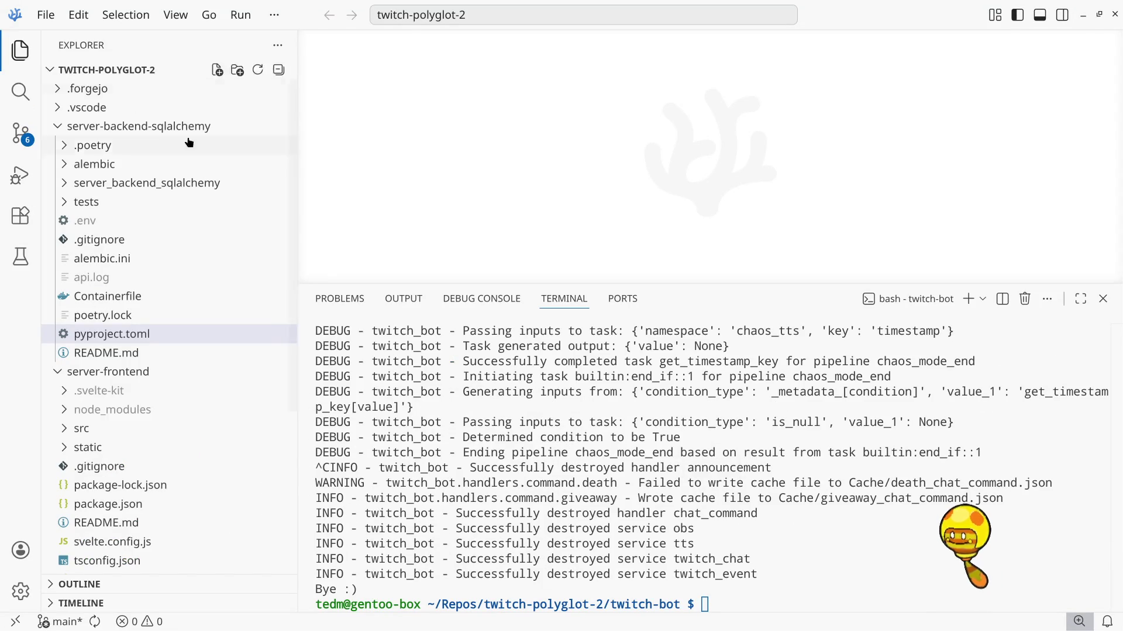
{"action": "left_click", "coordinate": [20, 133]}
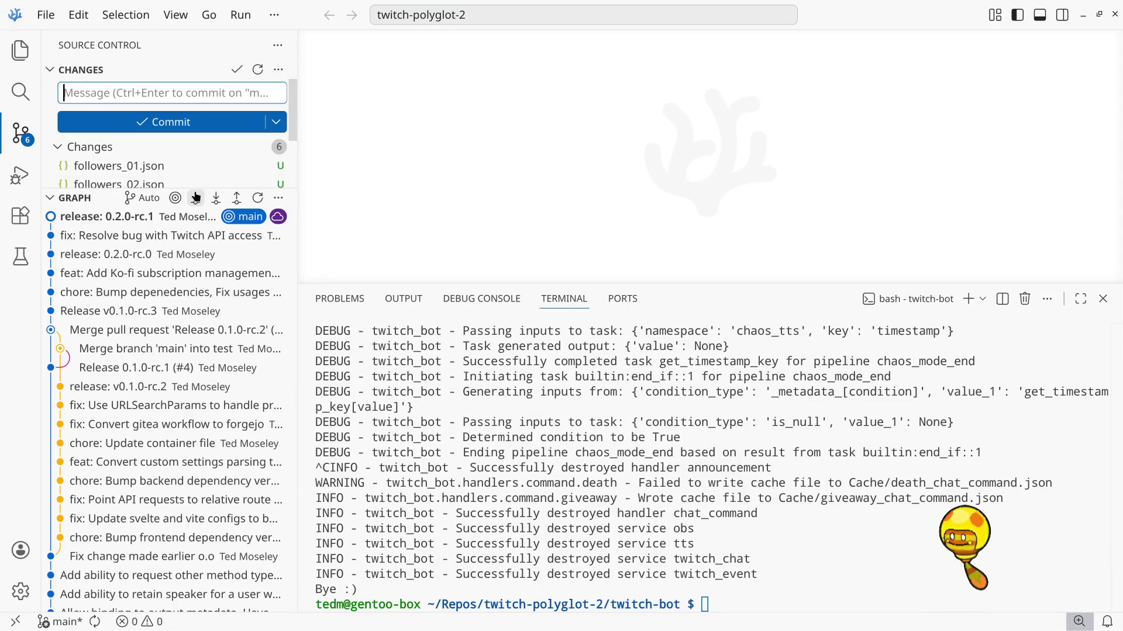
Widen the Changes list and use Stash > Apply Stash to list the two saved stashes
{"action": "mouse_move", "coordinate": [198, 192]}
{"action": "left_mouse_down"}
{"action": "mouse_move", "coordinate": [209, 217]}
{"action": "mouse_move", "coordinate": [202, 341]}
{"action": "mouse_move", "coordinate": [207, 217]}
{"action": "left_mouse_up"}
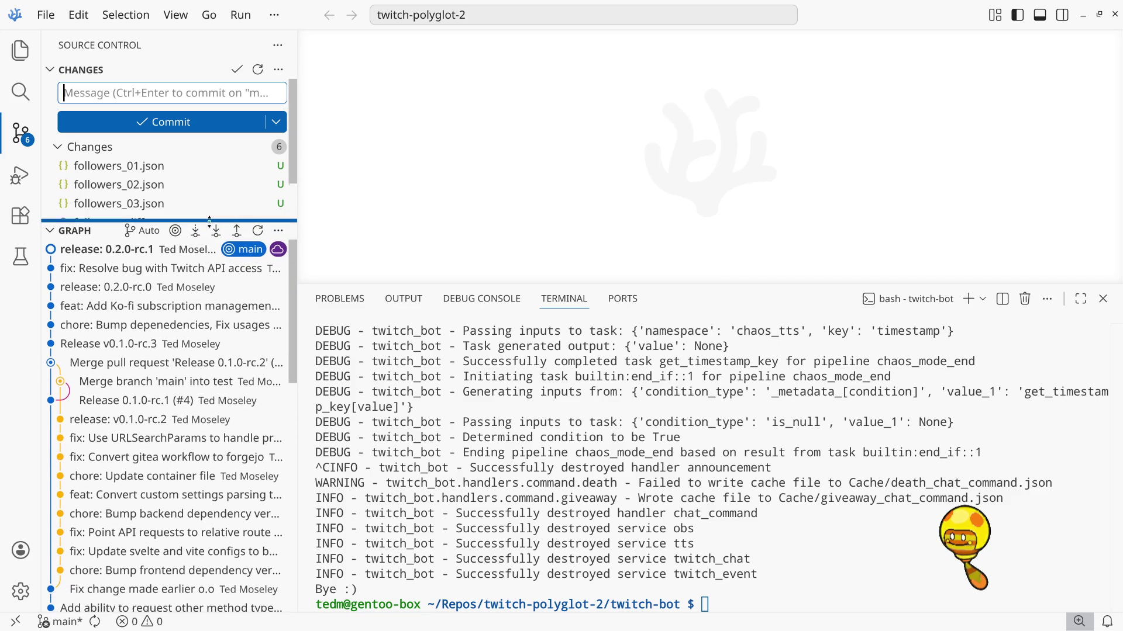
{"action": "left_click", "coordinate": [278, 70]}
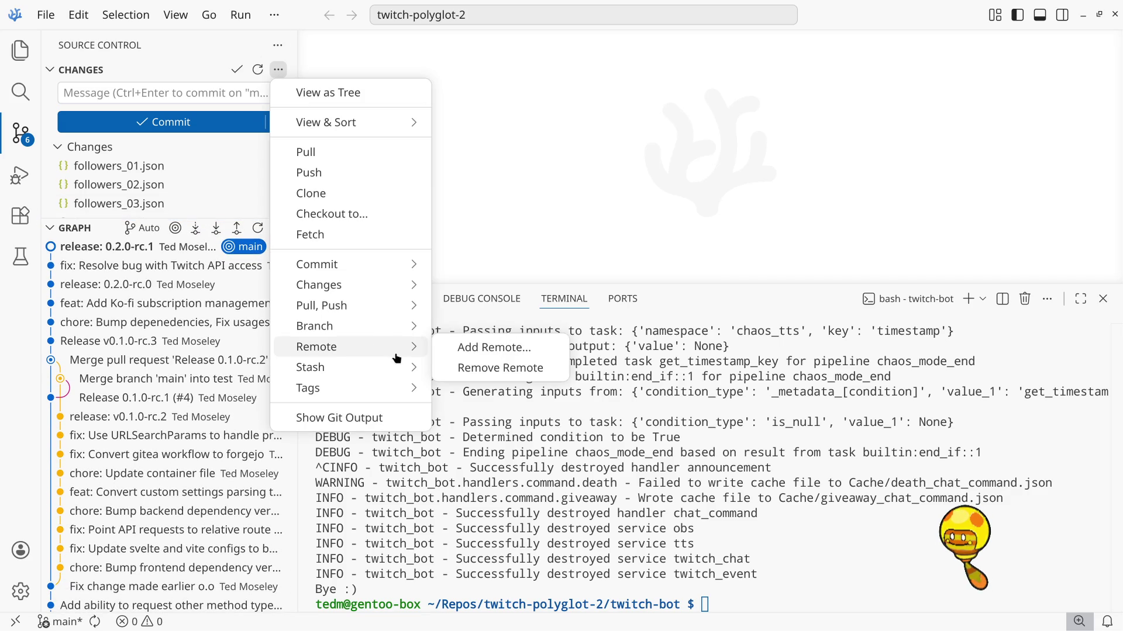
{"action": "mouse_move", "coordinate": [388, 329]}
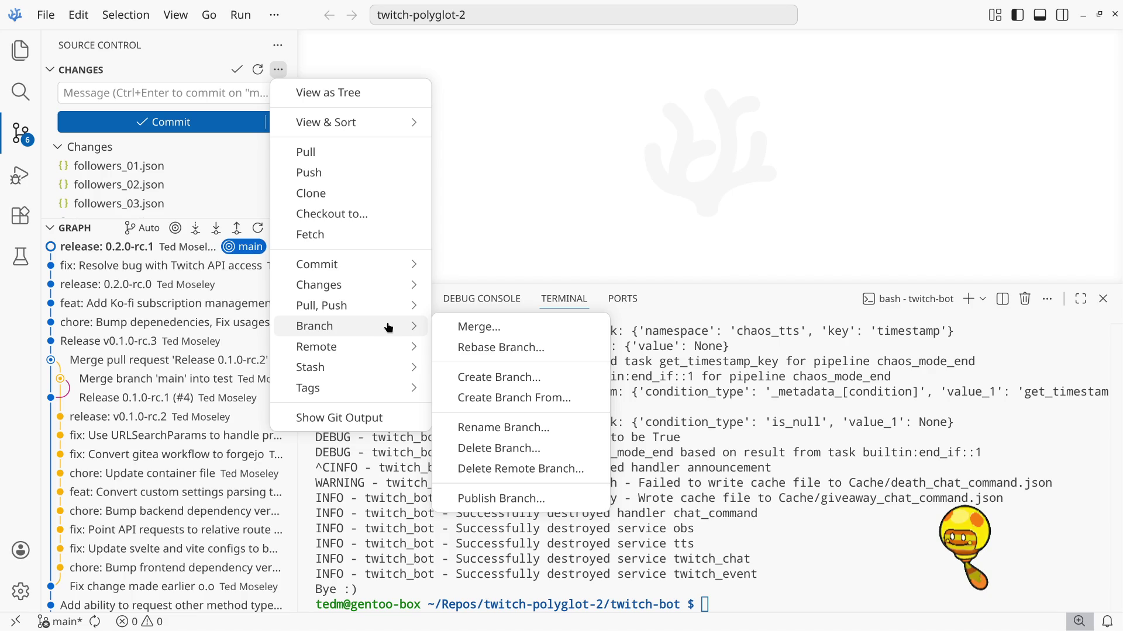
{"action": "mouse_move", "coordinate": [379, 369]}
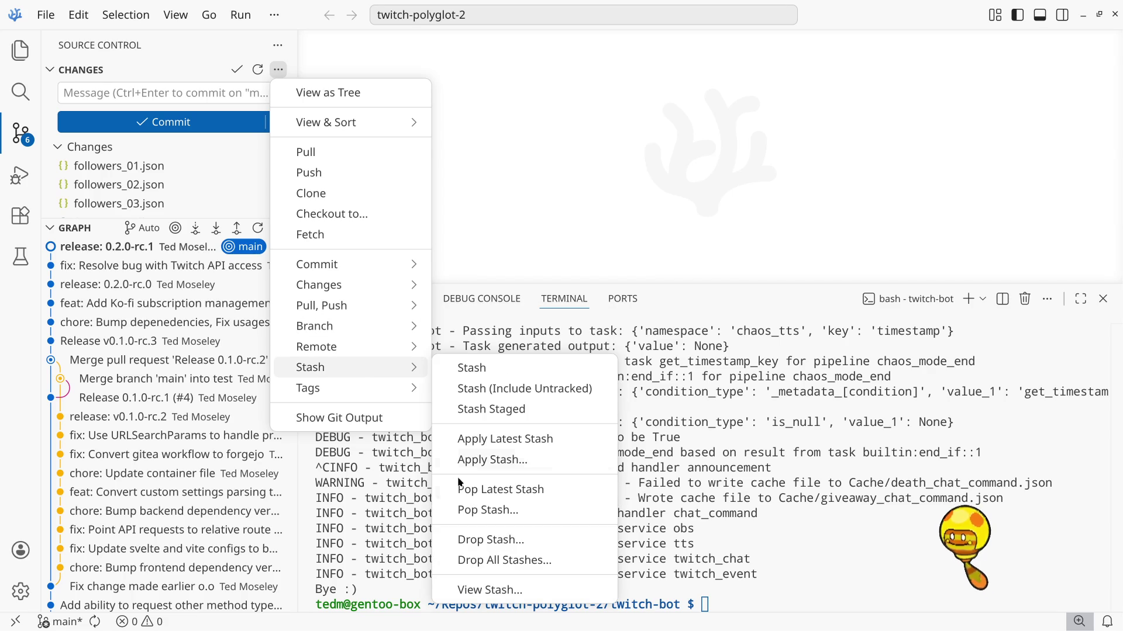
{"action": "left_click", "coordinate": [518, 460]}
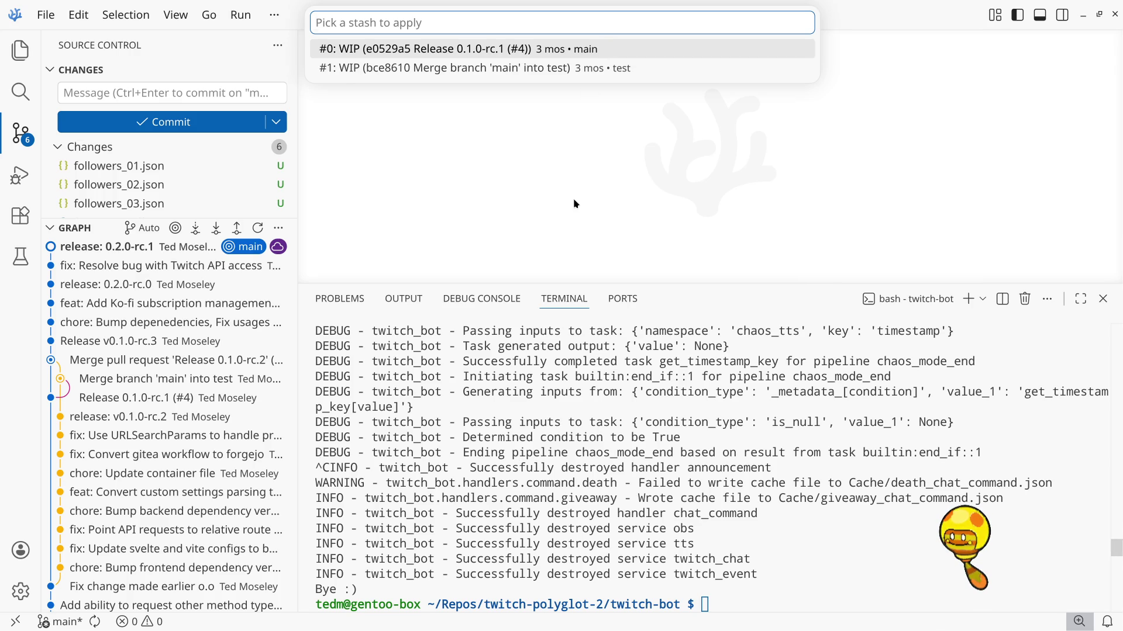
Dismiss the stash list and check out the 2026-updates branch from the status-bar branch picker
{"action": "key", "text": "Escape"}
{"action": "left_click", "coordinate": [59, 622]}
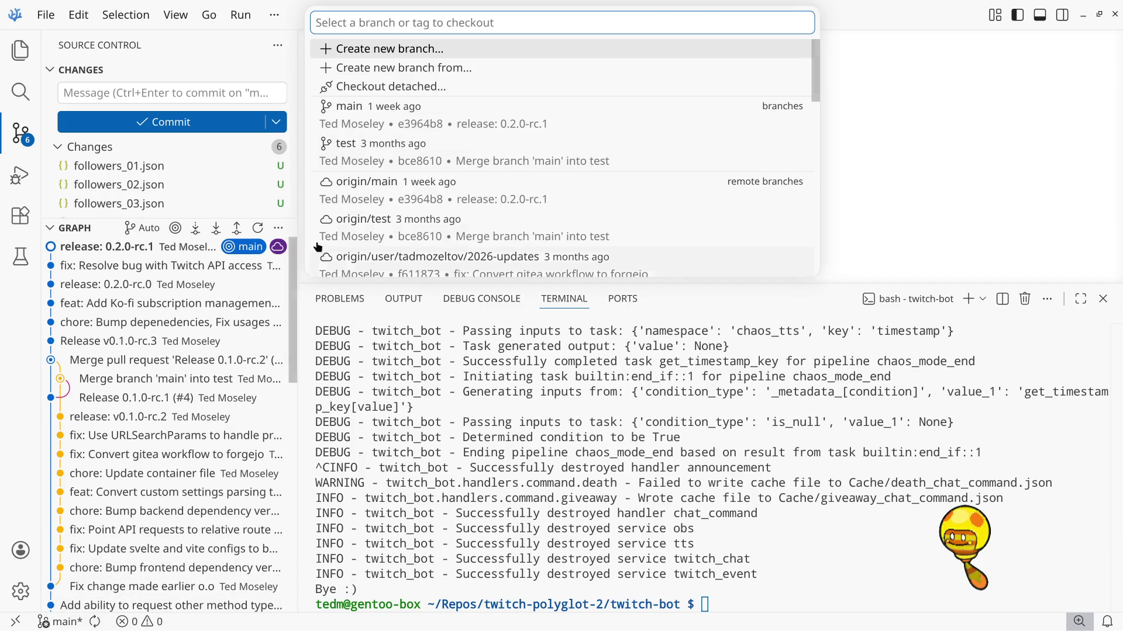
{"action": "scroll", "coordinate": [456, 197], "scroll_direction": "down", "scroll_amount": 1}
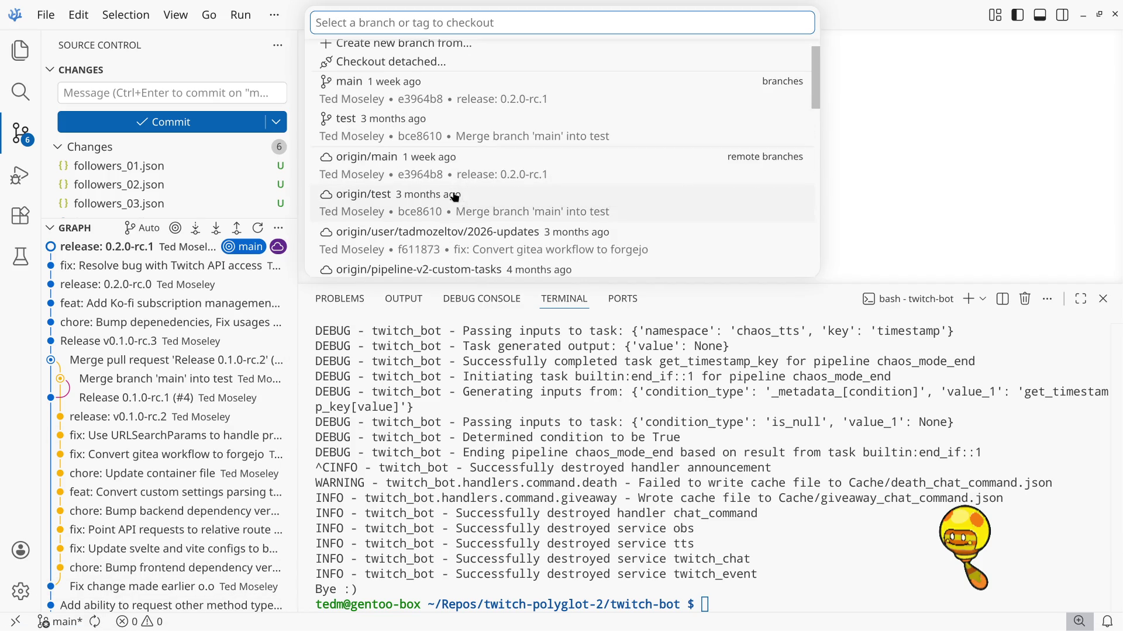
{"action": "left_click", "coordinate": [587, 244]}
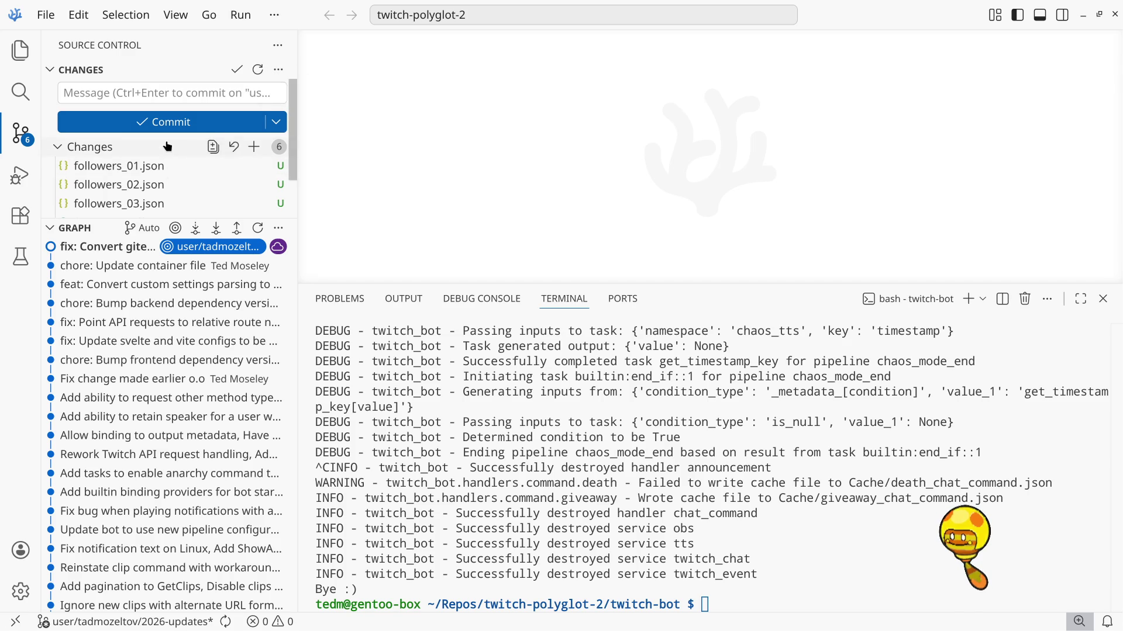
Stage all six follower files and Stash Staged with the message 'follower script stuff'
{"action": "scroll", "coordinate": [167, 152], "scroll_direction": "down", "scroll_amount": 1}
{"action": "scroll", "coordinate": [167, 147], "scroll_direction": "up", "scroll_amount": 1}
{"action": "scroll", "coordinate": [168, 146], "scroll_direction": "down", "scroll_amount": 1}
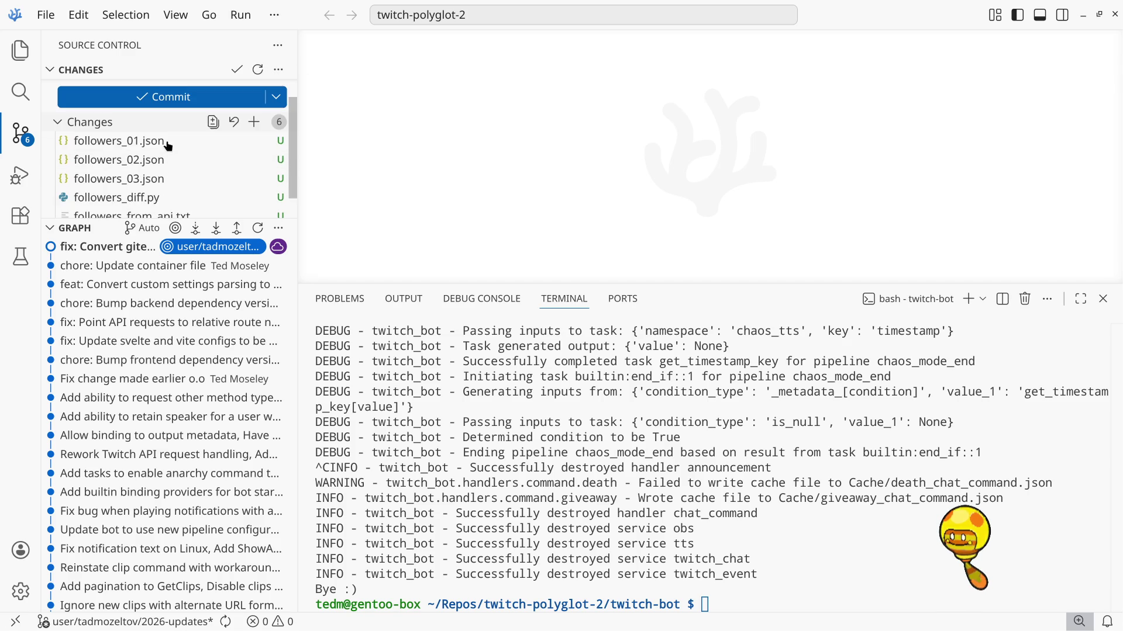
{"action": "left_click", "coordinate": [255, 125]}
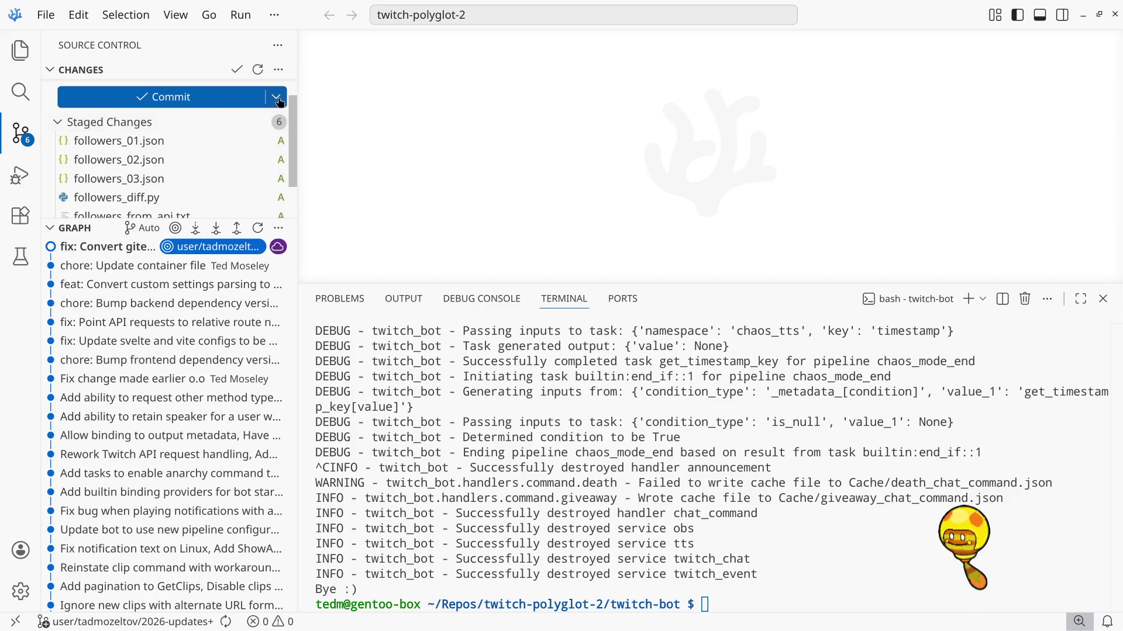
{"action": "left_click", "coordinate": [278, 68]}
{"action": "mouse_move", "coordinate": [359, 368]}
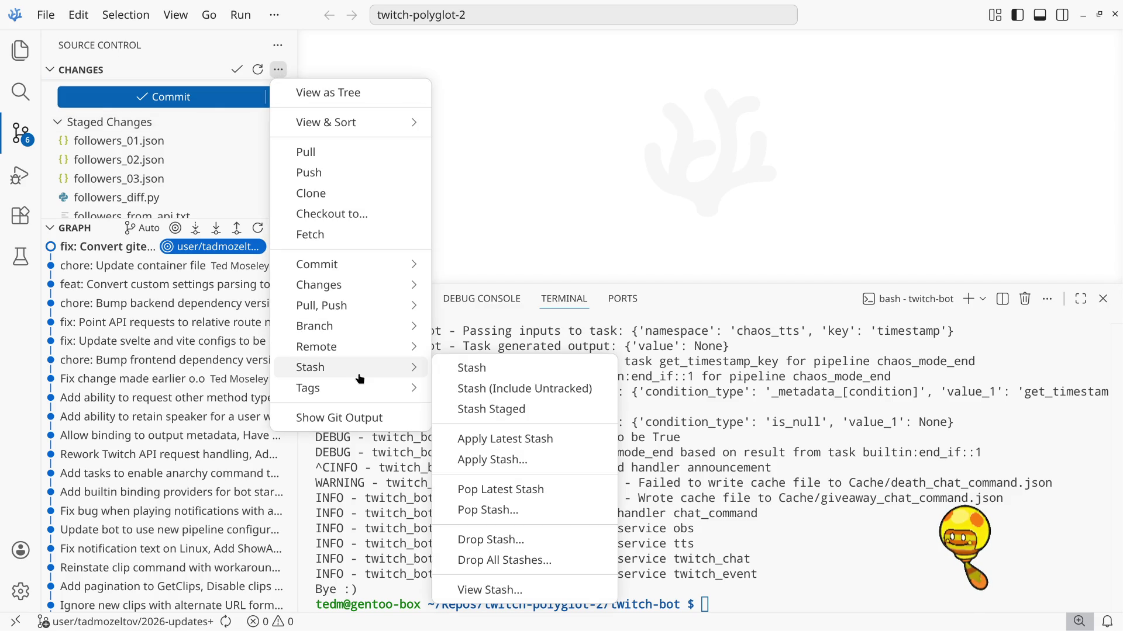
{"action": "left_click", "coordinate": [516, 409]}
{"action": "type", "text": "followerr"}
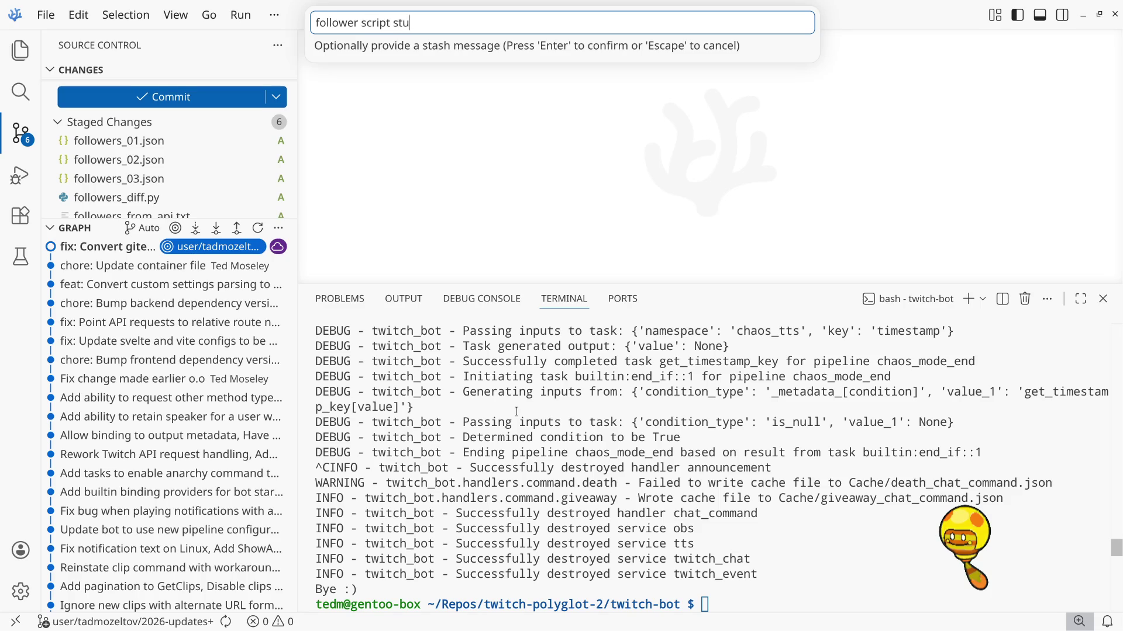
{"action": "key", "text": "Return"}
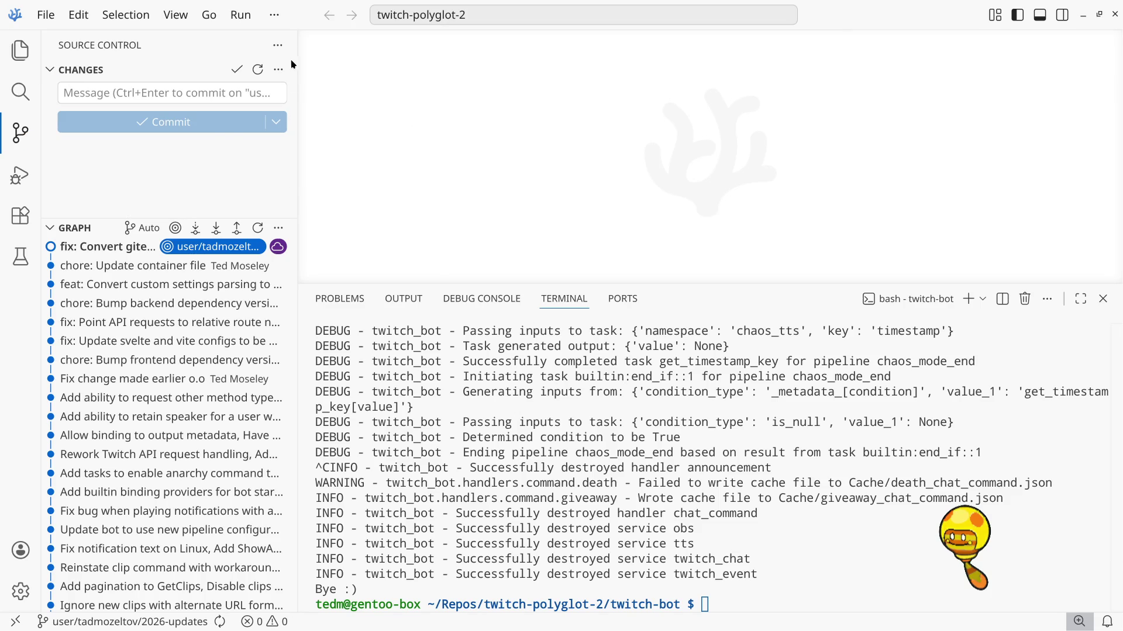
Apply the '#0: follower script stuff' stash from the Apply Stash picker
{"action": "left_click", "coordinate": [278, 69]}
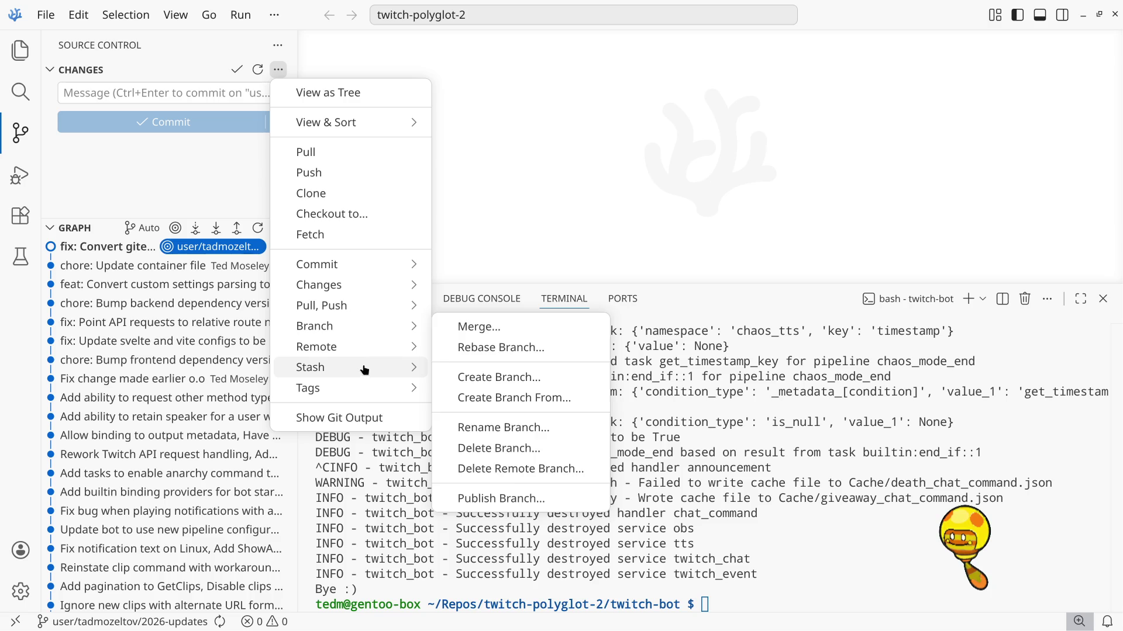
{"action": "mouse_move", "coordinate": [363, 370]}
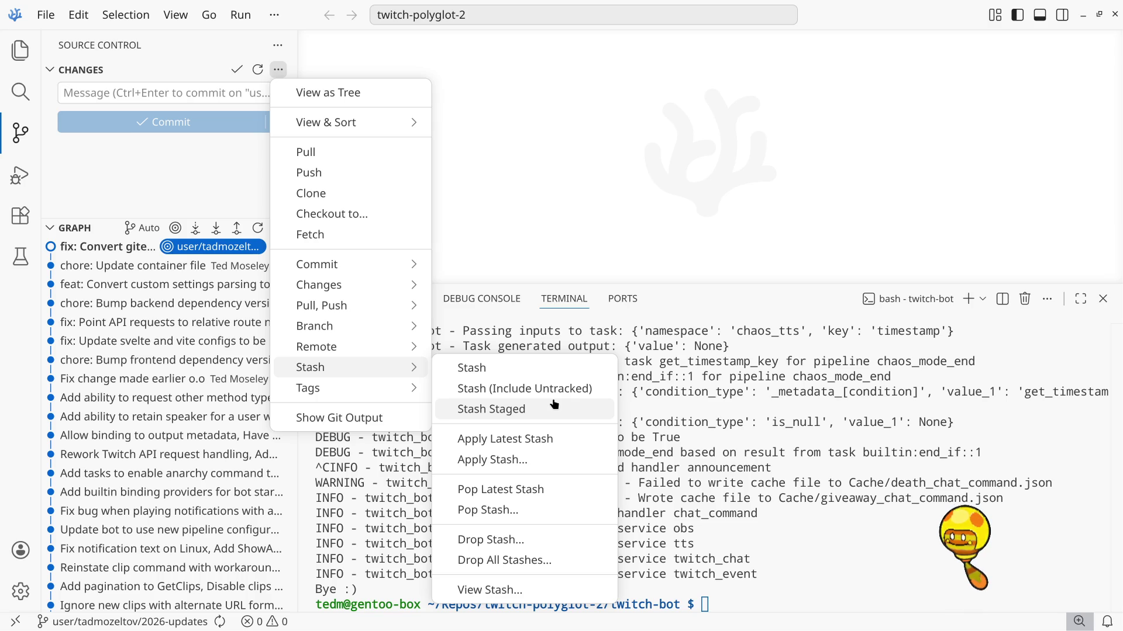
{"action": "left_click", "coordinate": [560, 466]}
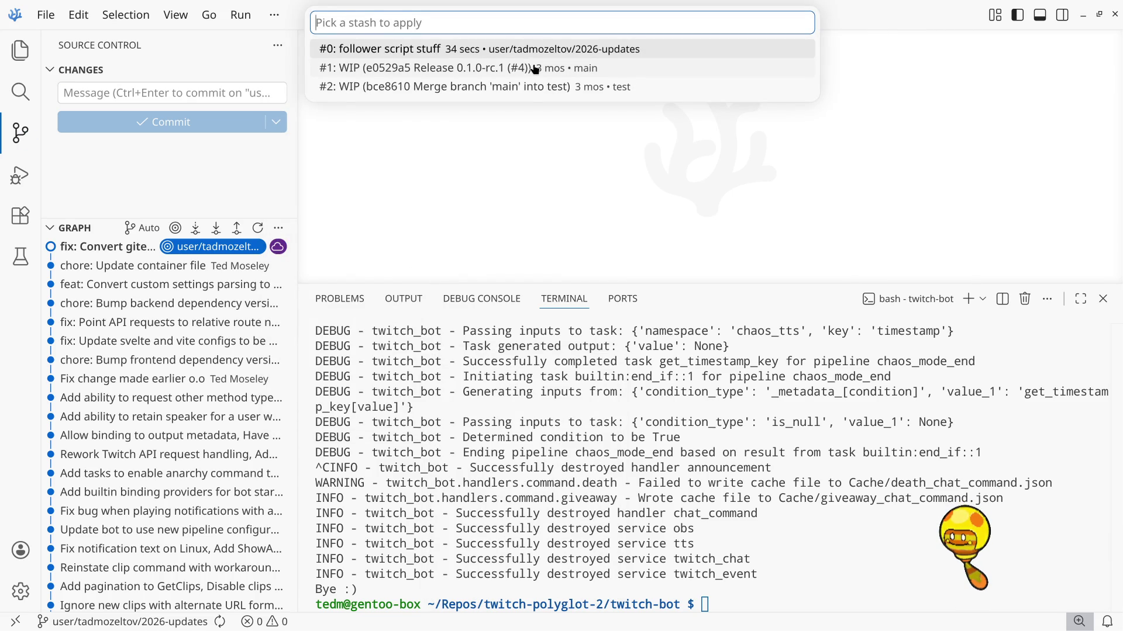
{"action": "left_click", "coordinate": [535, 69]}
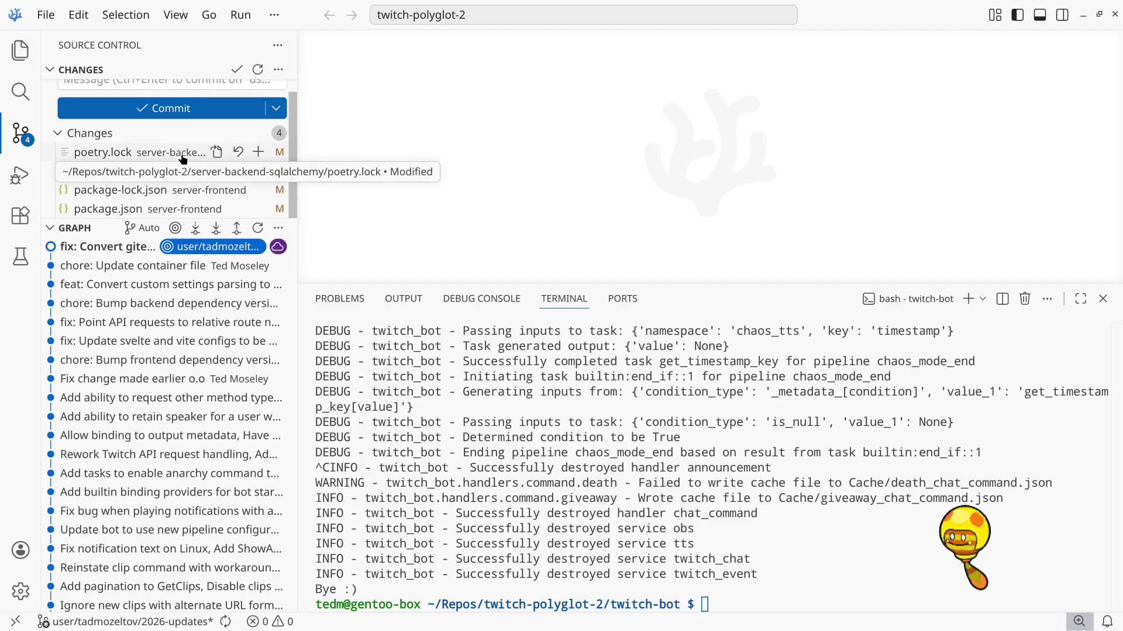
Discard All 4 Files, then check out main, headed by release 0.2.0-rc.1
{"action": "scroll", "coordinate": [183, 159], "scroll_direction": "up", "scroll_amount": 1}
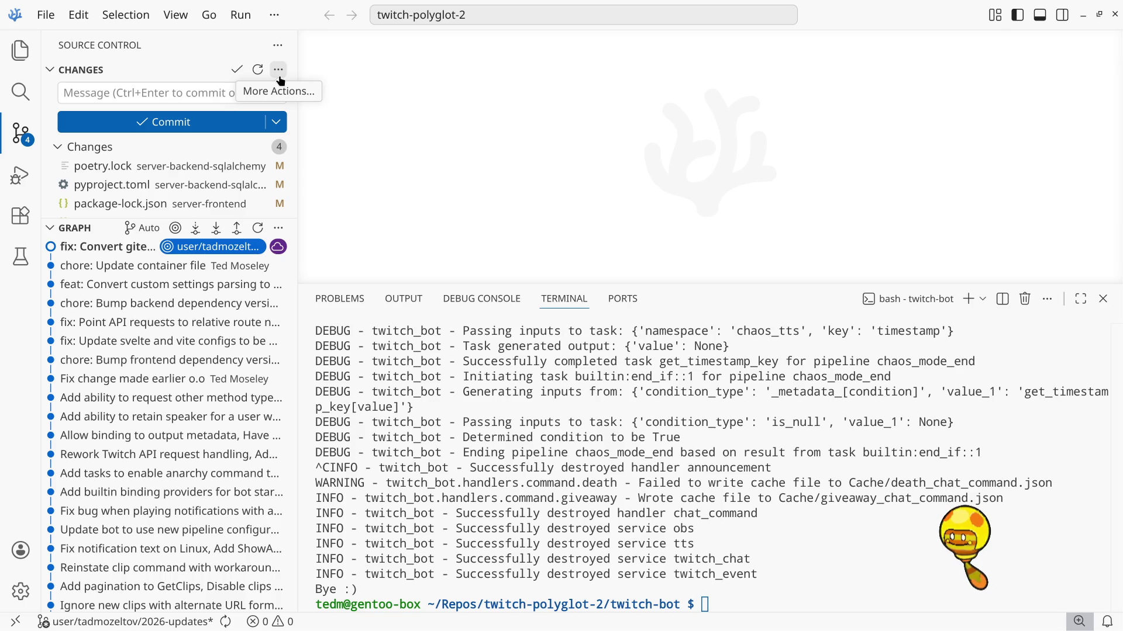
{"action": "left_click", "coordinate": [240, 148]}
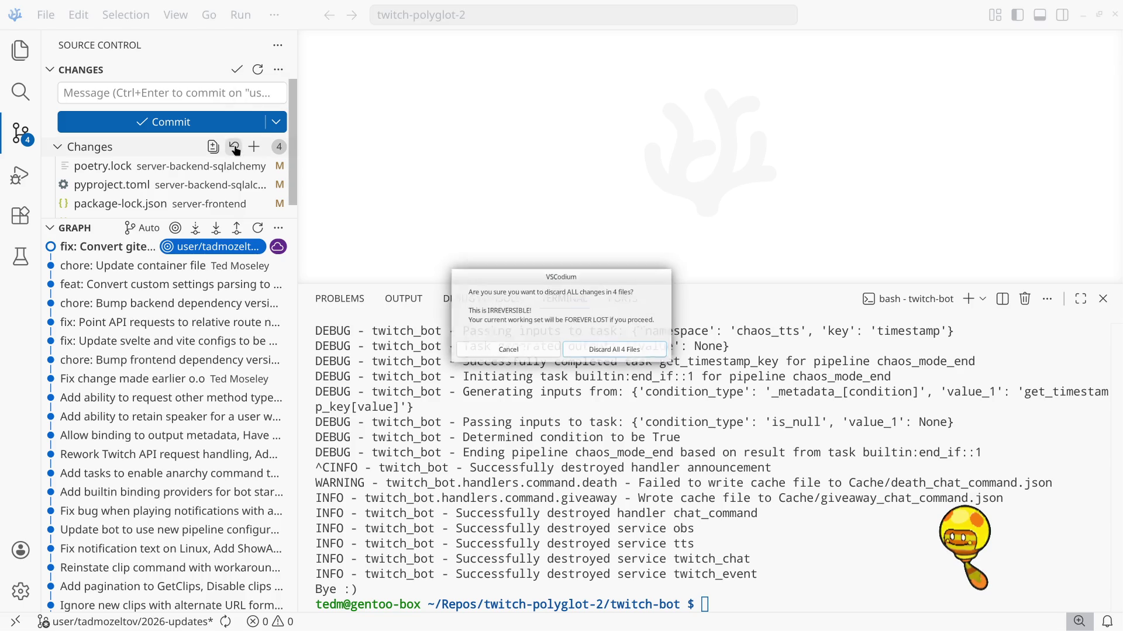
{"action": "left_click", "coordinate": [614, 352]}
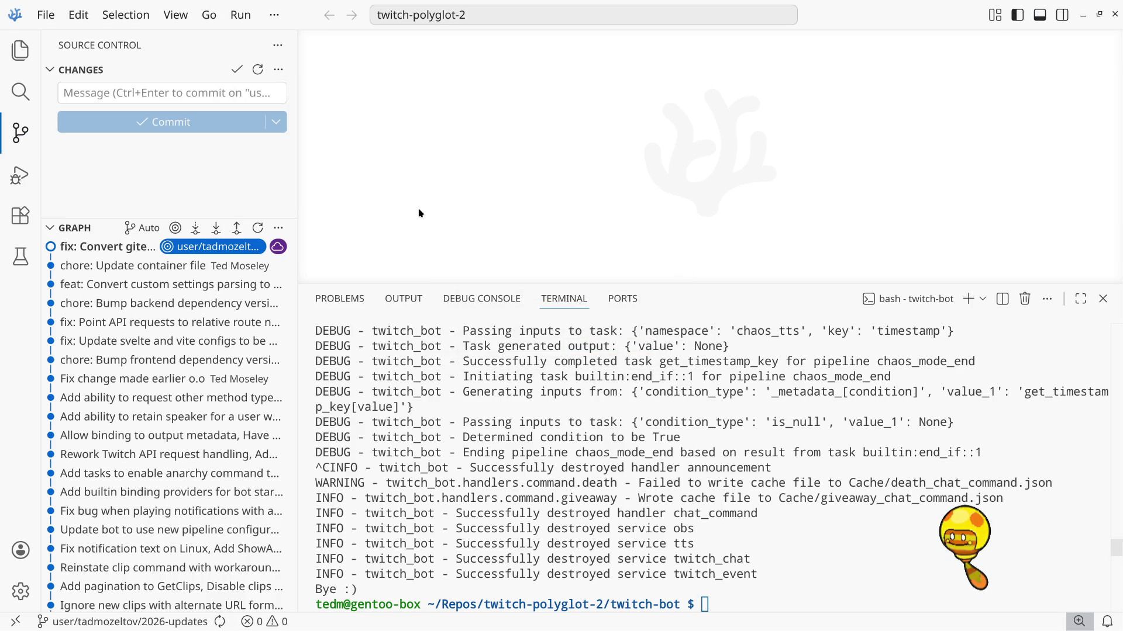
{"action": "left_click", "coordinate": [114, 622]}
{"action": "left_click", "coordinate": [401, 117]}
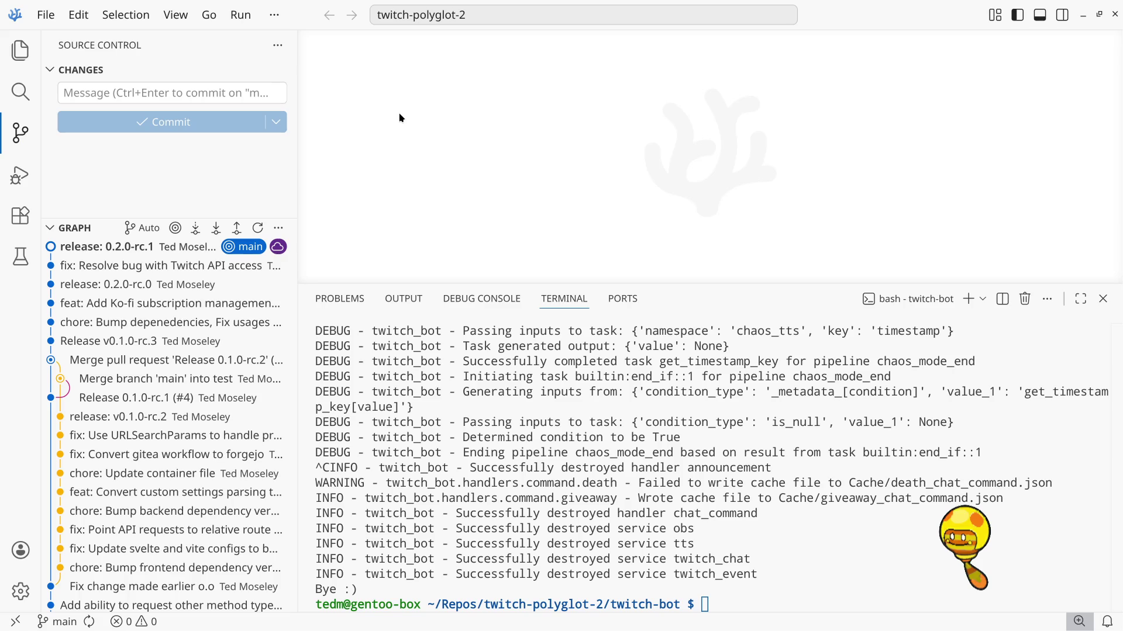
Open the twitch-polyglot-1 project from File > Open Recent
{"action": "left_click", "coordinate": [51, 10]}
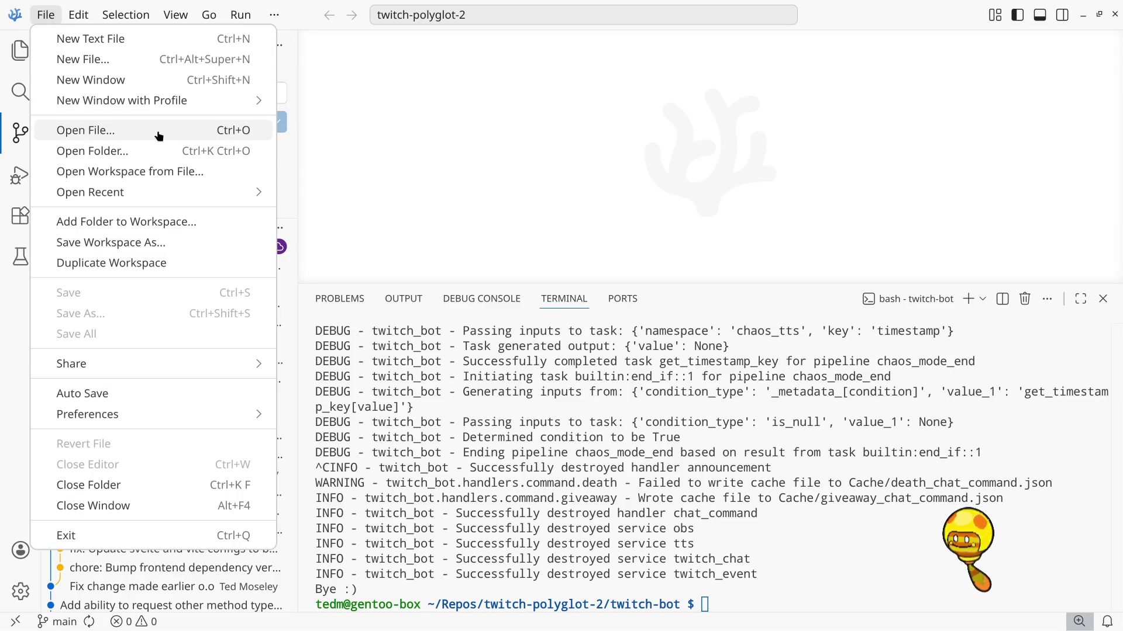
{"action": "mouse_move", "coordinate": [160, 193]}
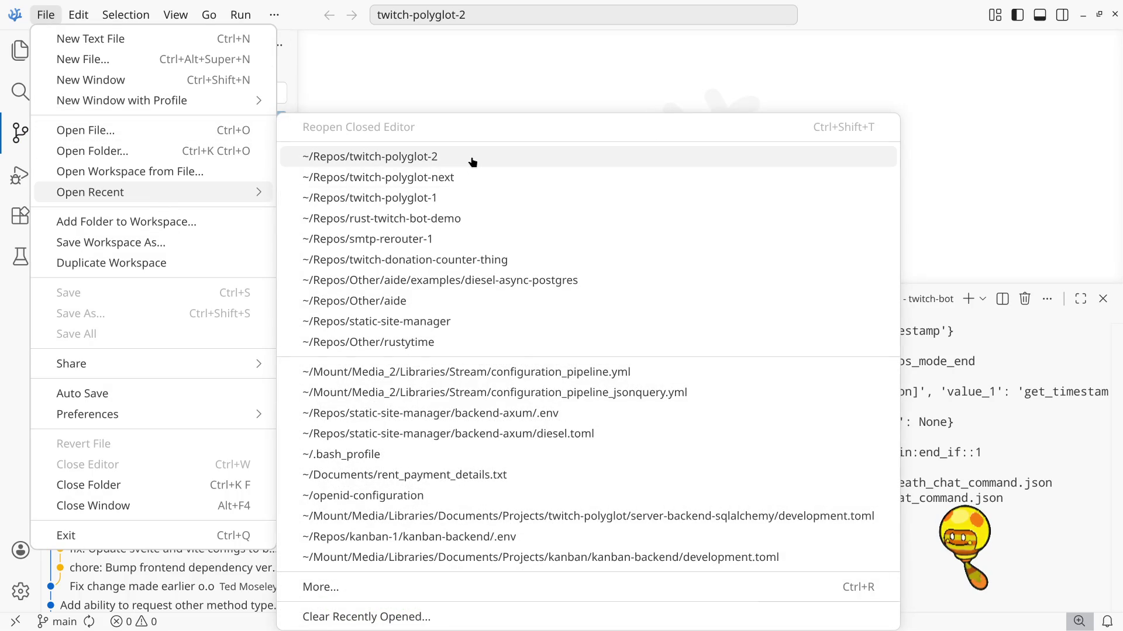
{"action": "left_click", "coordinate": [456, 204]}
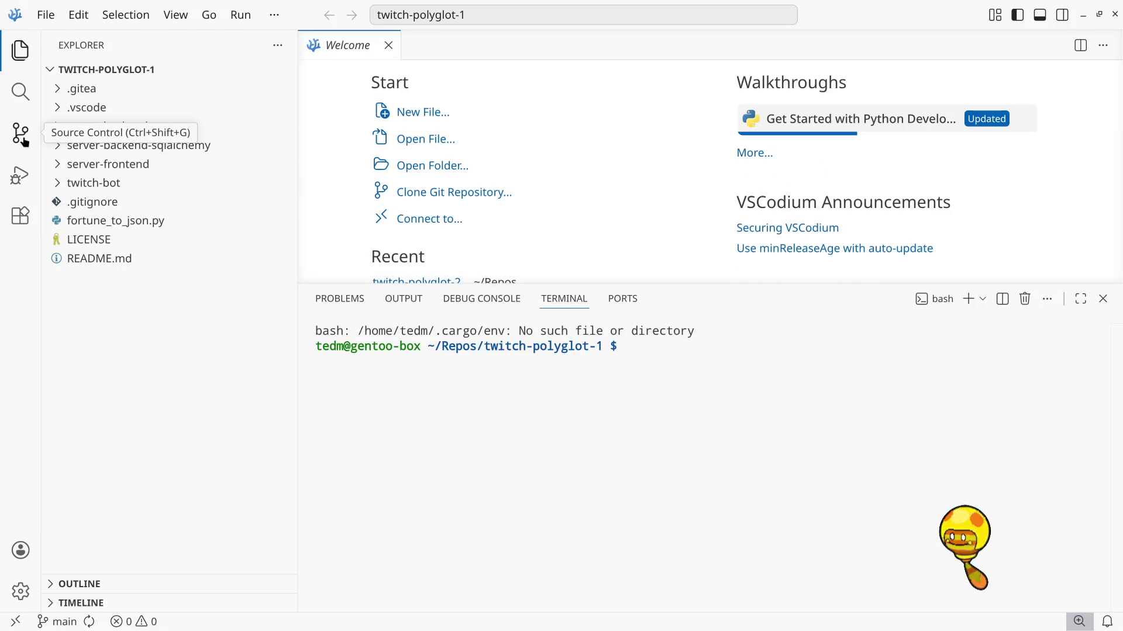
Check Stash > Apply Stash in its Source Control and dismiss the empty stash picker
{"action": "left_click", "coordinate": [24, 141]}
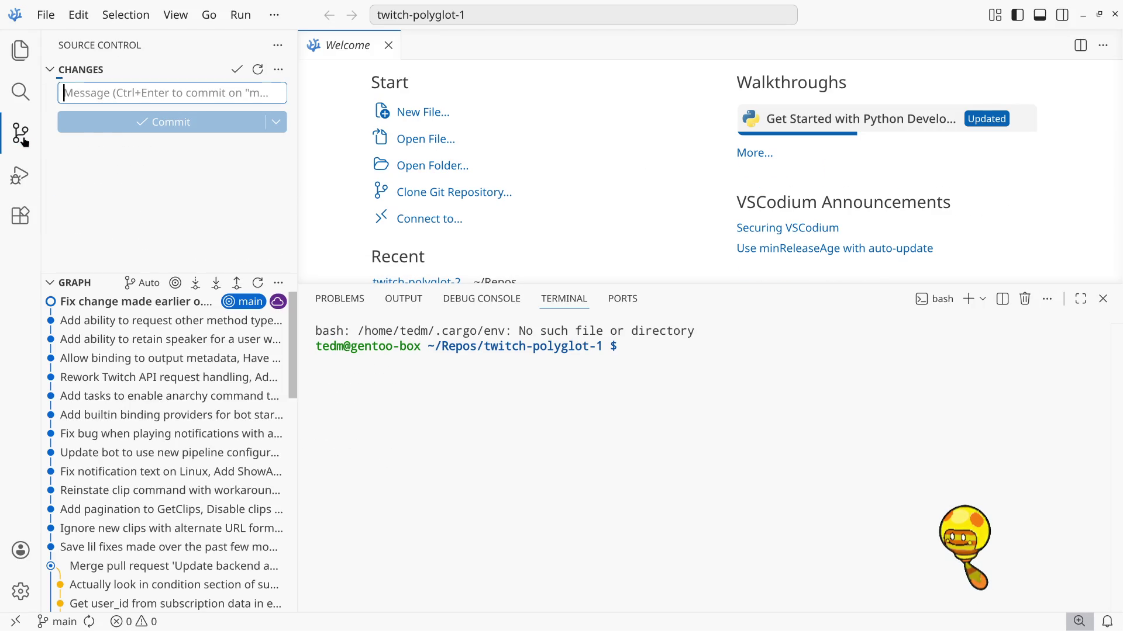
{"action": "left_click", "coordinate": [278, 70]}
{"action": "mouse_move", "coordinate": [368, 370]}
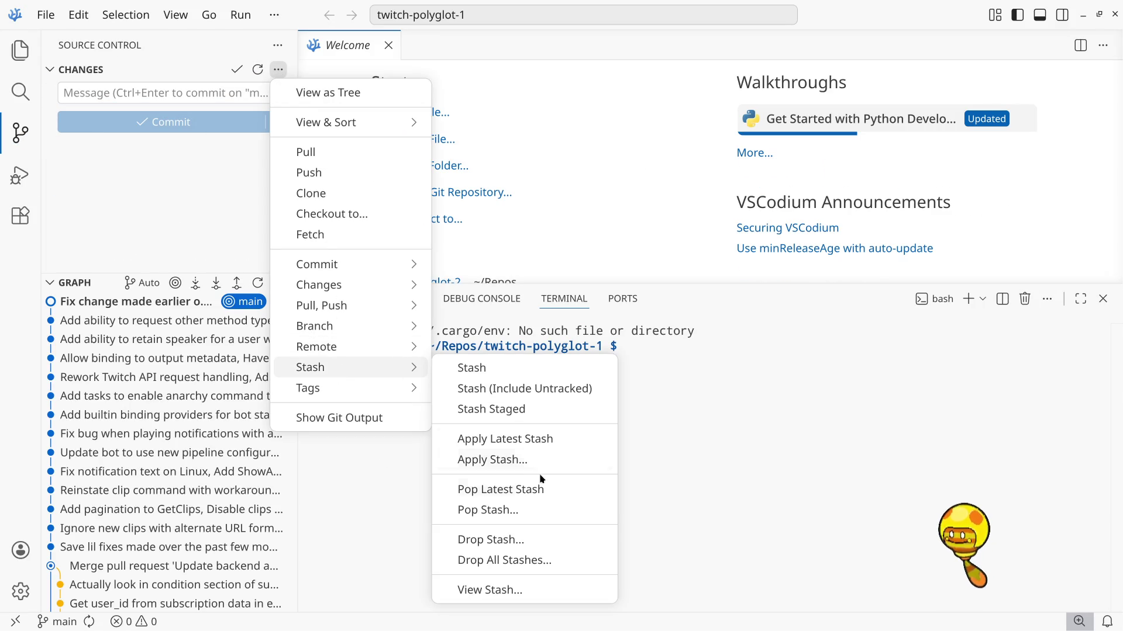
{"action": "left_click", "coordinate": [519, 462]}
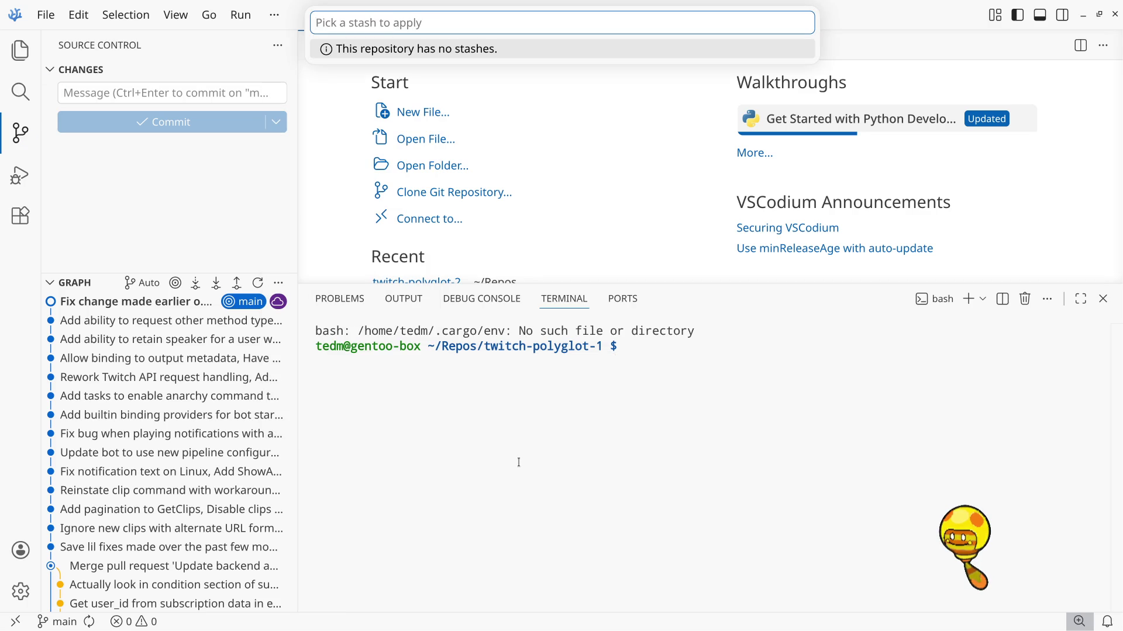
{"action": "key", "text": "Escape"}
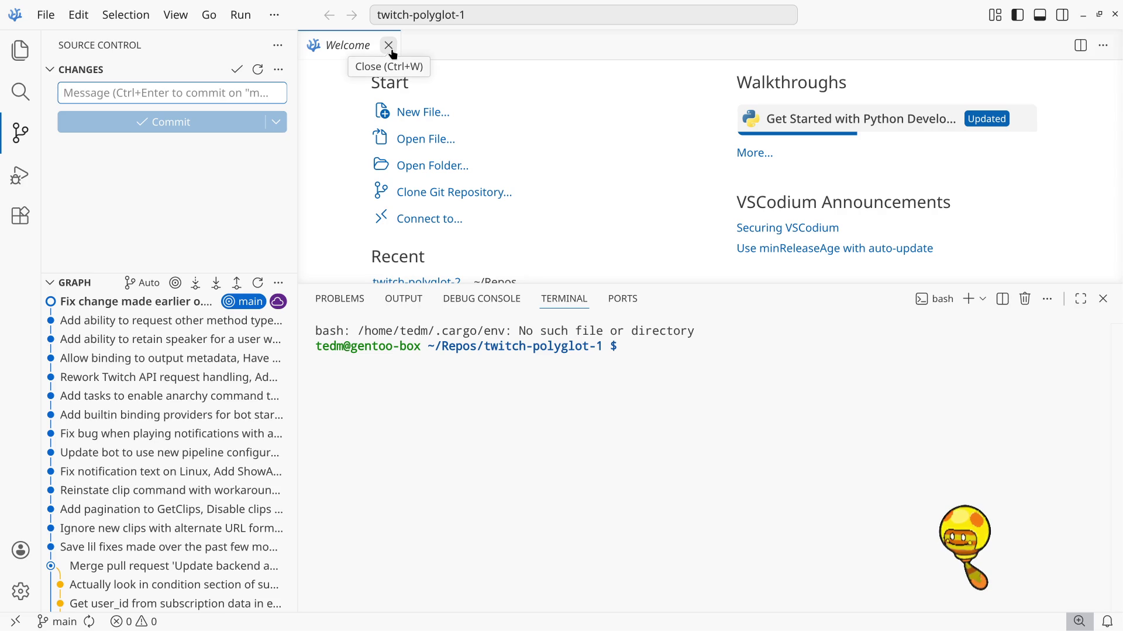
Reopen the twitch-polyglot-2 project from File > Open Recent
{"action": "left_click", "coordinate": [46, 14]}
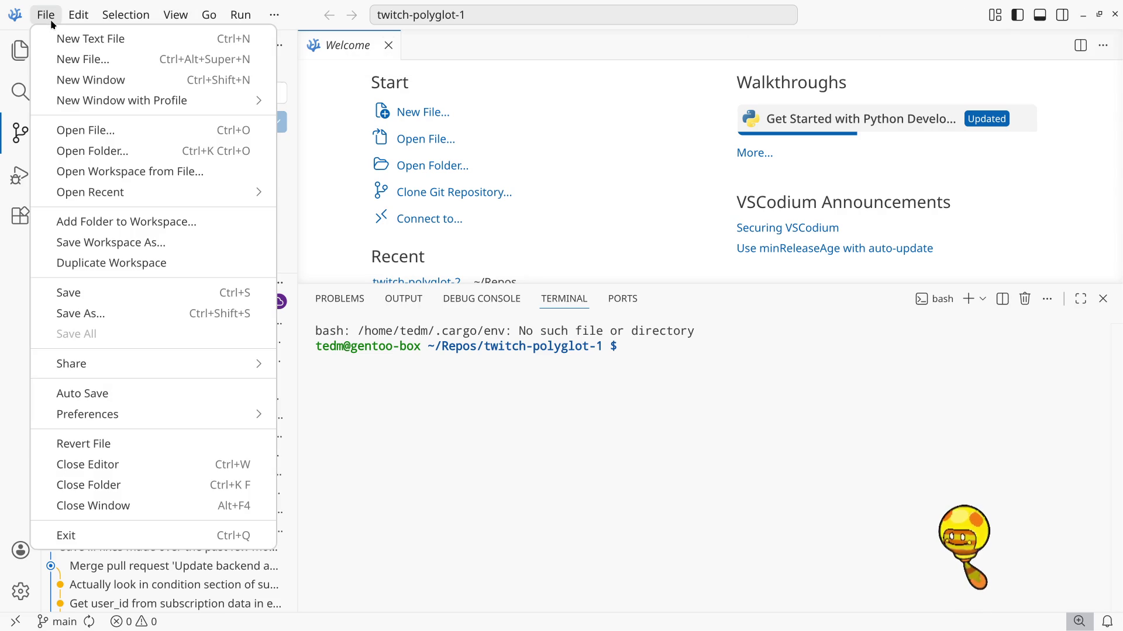
{"action": "mouse_move", "coordinate": [130, 195]}
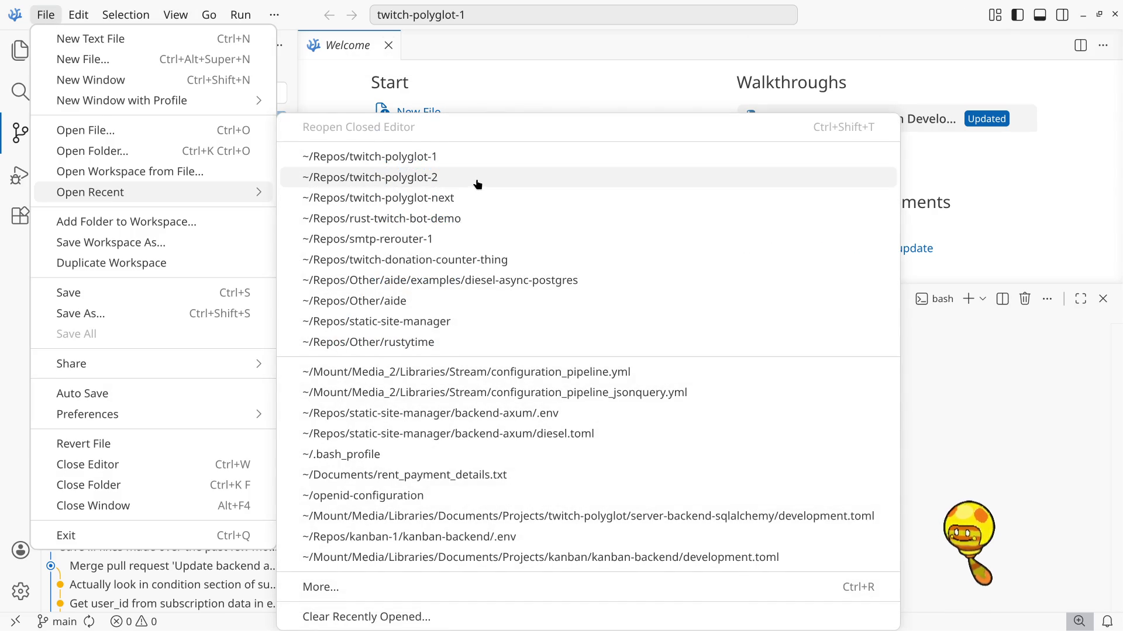
{"action": "left_click", "coordinate": [478, 184]}
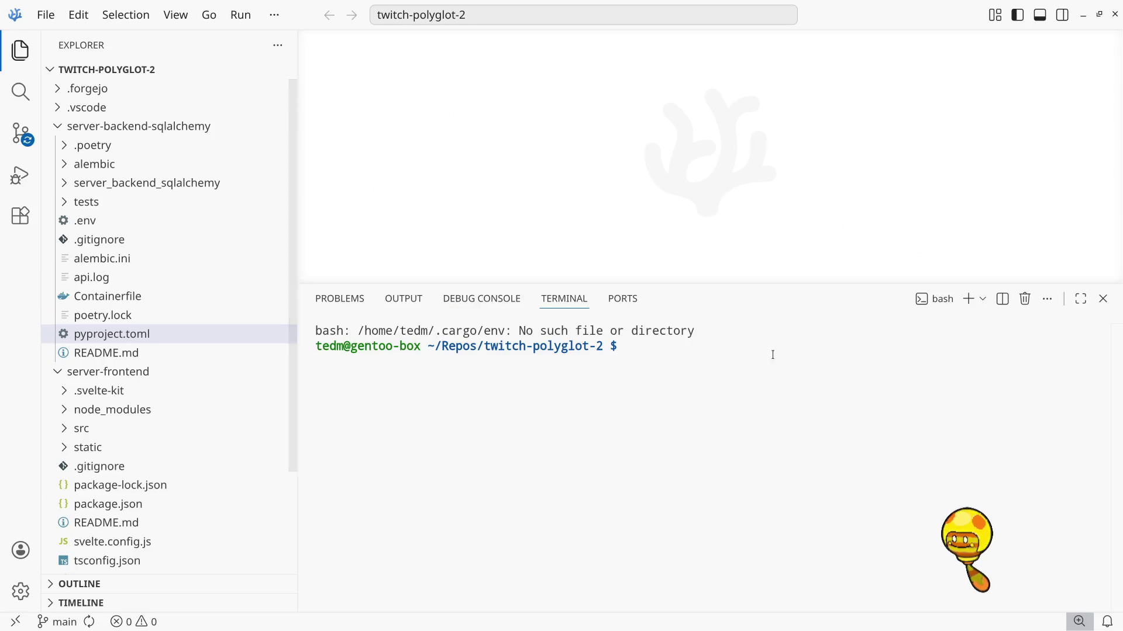
Rerun the twitch bot from twitch-bot/ with configuration_pipeline.yml, then switch to twitch-polyglot-next
{"action": "key", "text": "Up"}
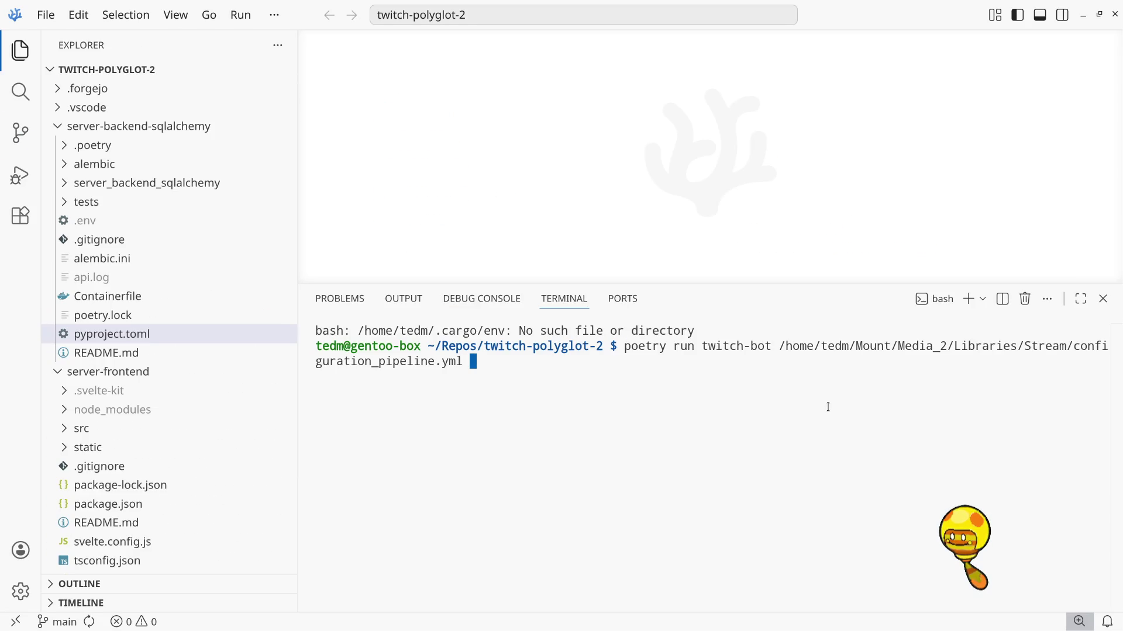
{"action": "key", "text": "Down"}
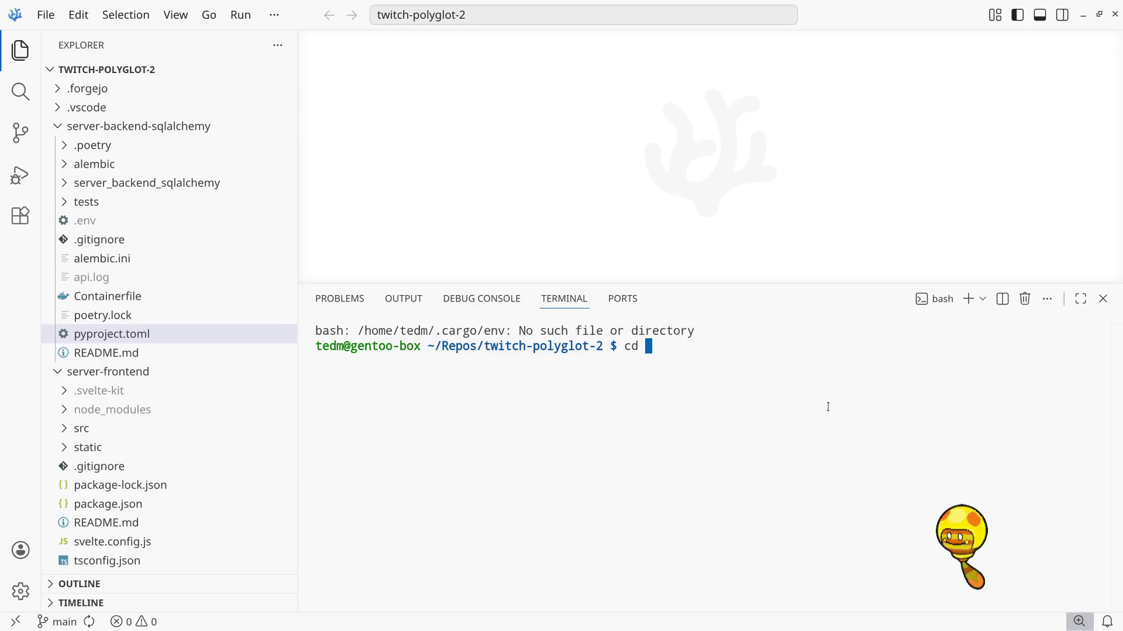
{"action": "type", "text": "twitch-bot/"}
{"action": "key", "text": "Return"}
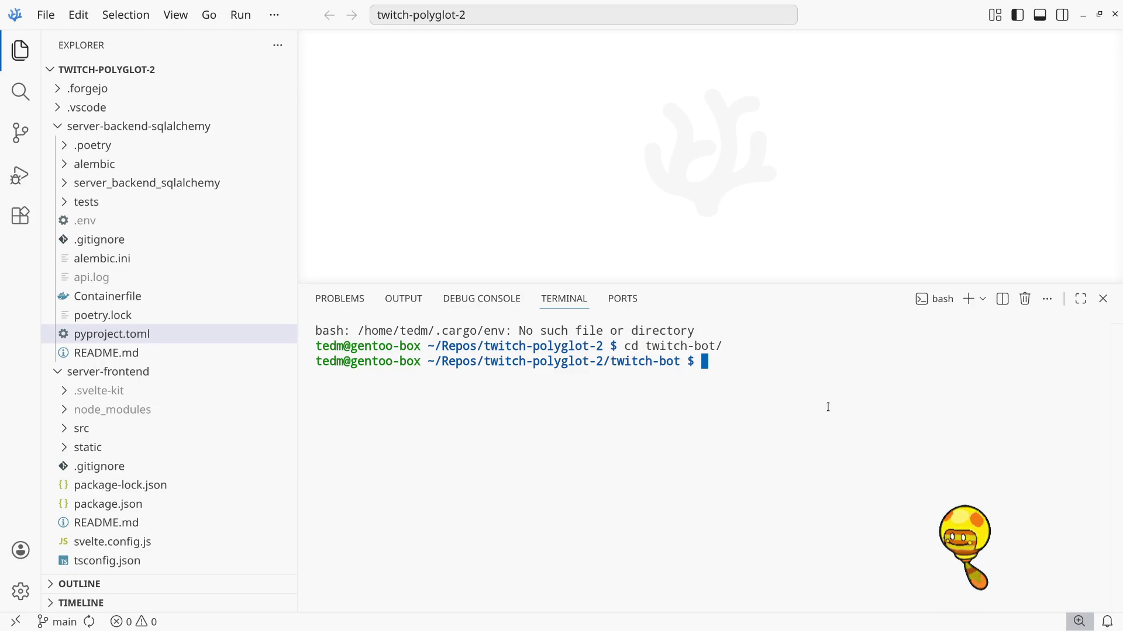
{"action": "key", "text": "Up"}
{"action": "key", "text": "Up"}
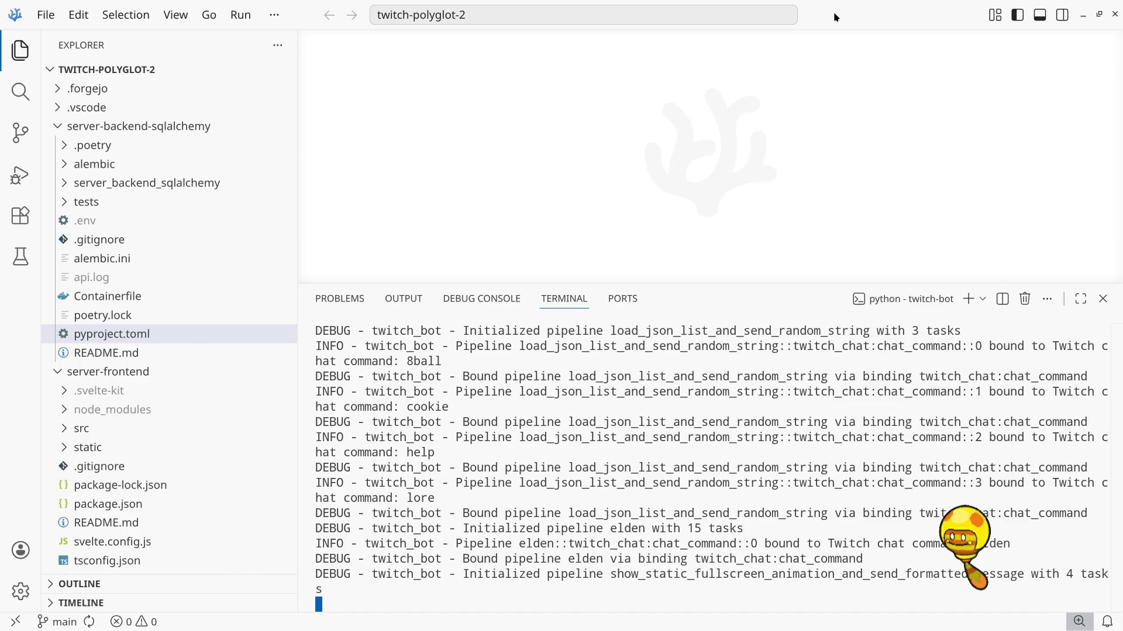
{"action": "key", "text": "alt+Tab"}
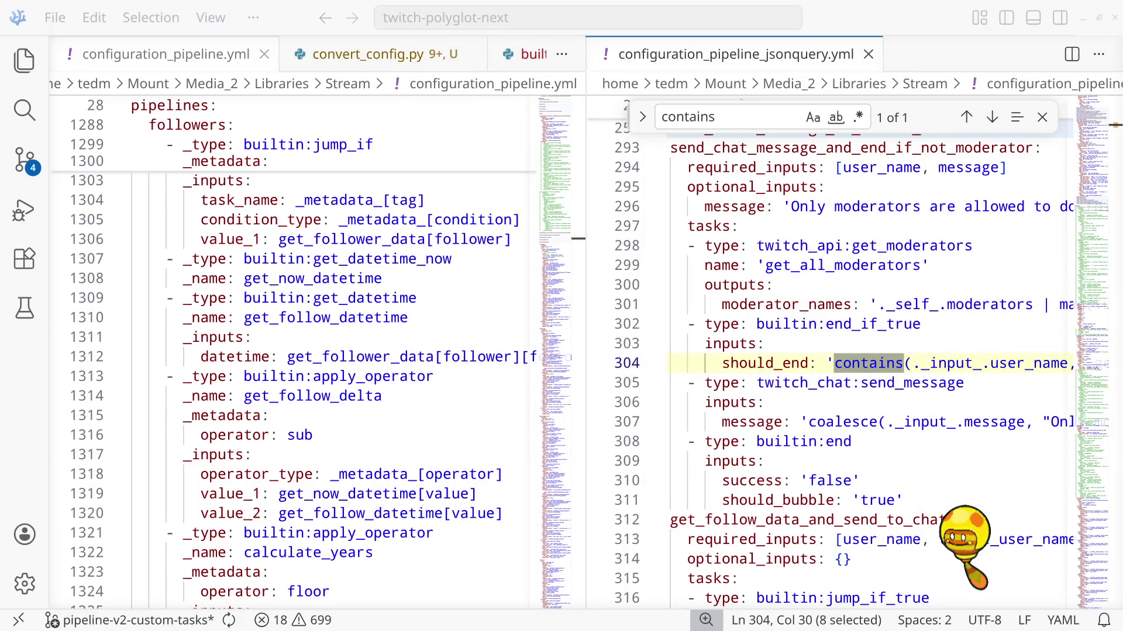
Search the project for 'contains' and step through the builtin.py matches on lines 43-44
{"action": "left_click", "coordinate": [23, 110]}
{"action": "type", "text": "containsd"}
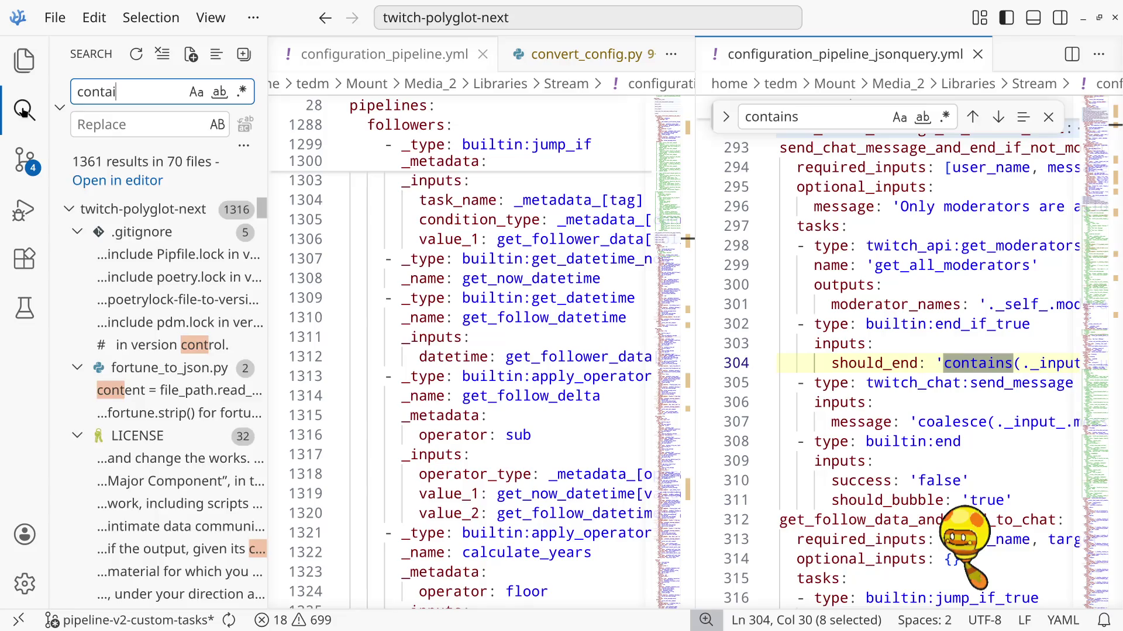
{"action": "key", "text": "BackSpace"}
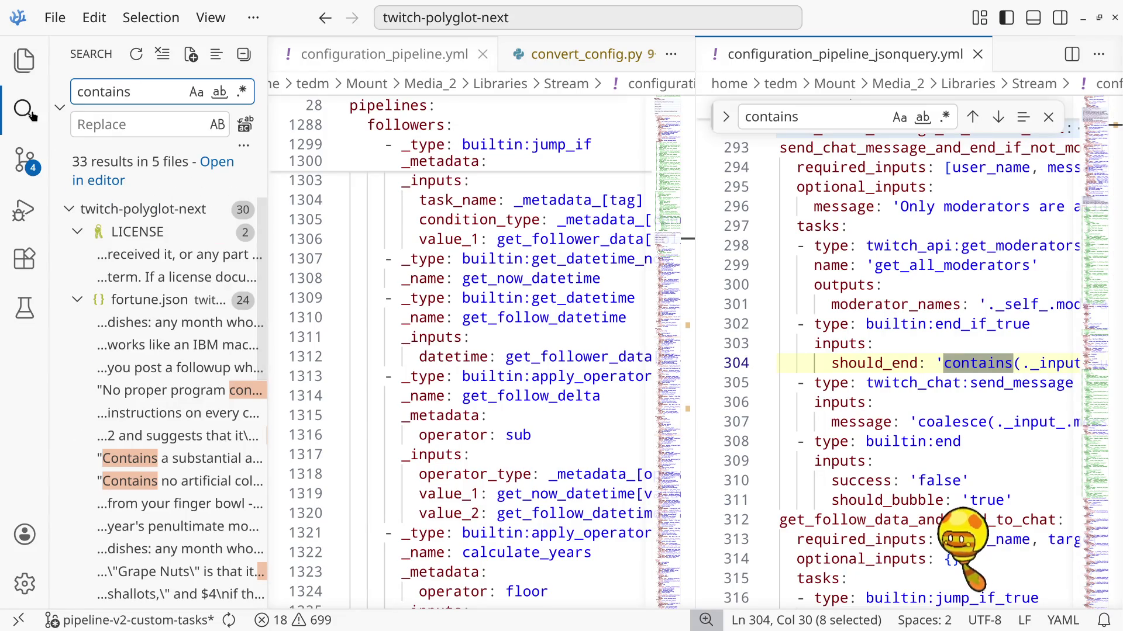
{"action": "scroll", "coordinate": [174, 294], "scroll_direction": "down", "scroll_amount": 10}
{"action": "scroll", "coordinate": [174, 294], "scroll_direction": "down", "scroll_amount": 5}
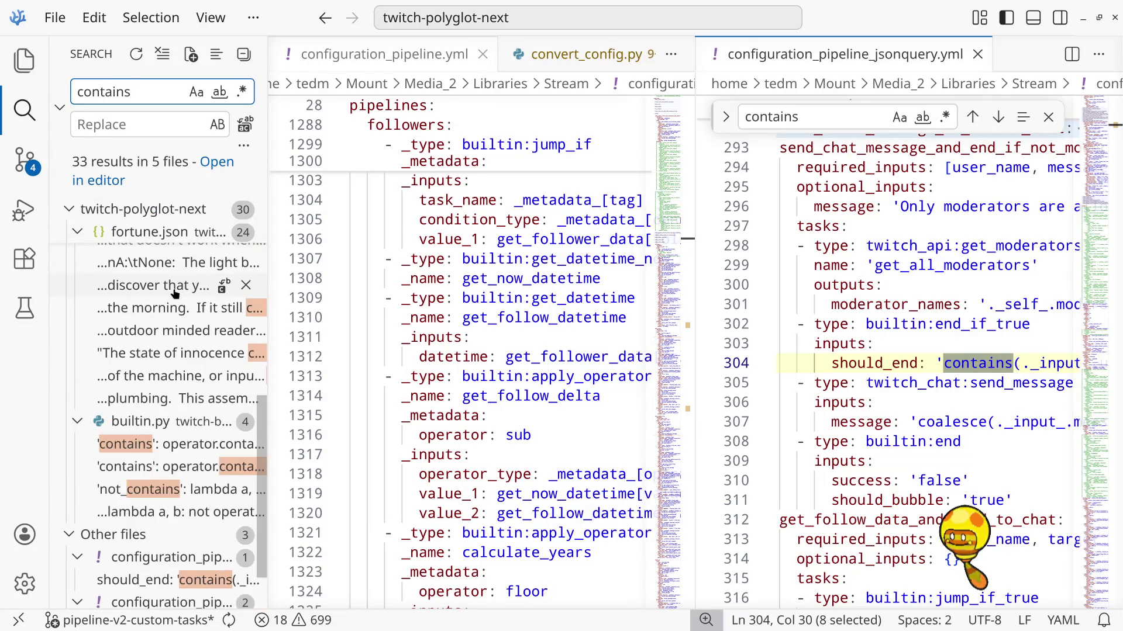
{"action": "left_click", "coordinate": [148, 445]}
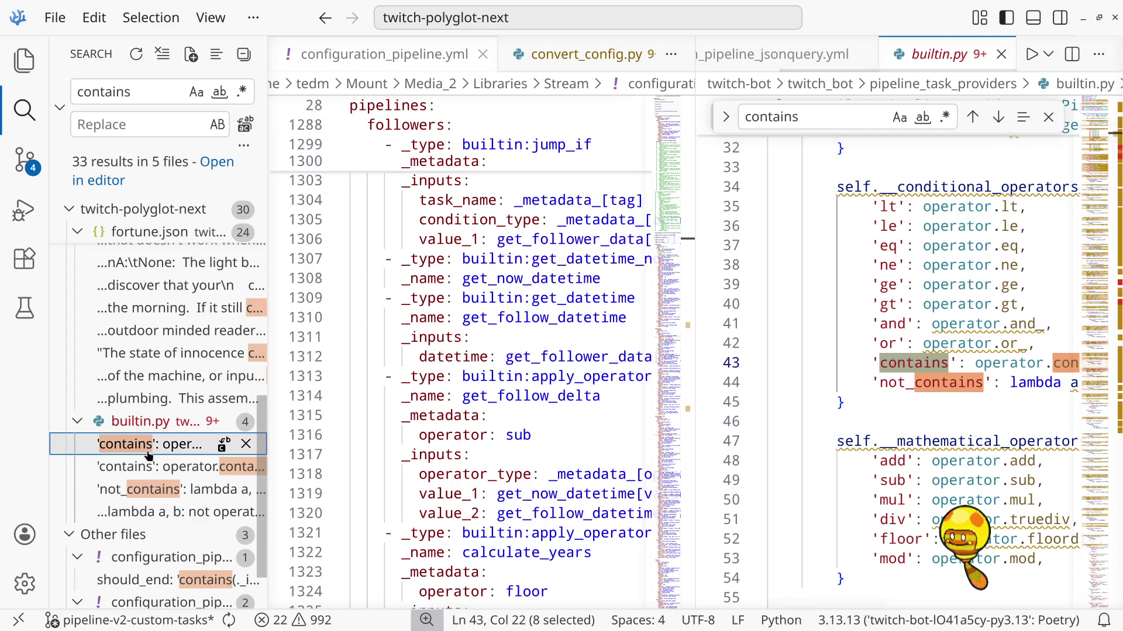
{"action": "left_click", "coordinate": [150, 467]}
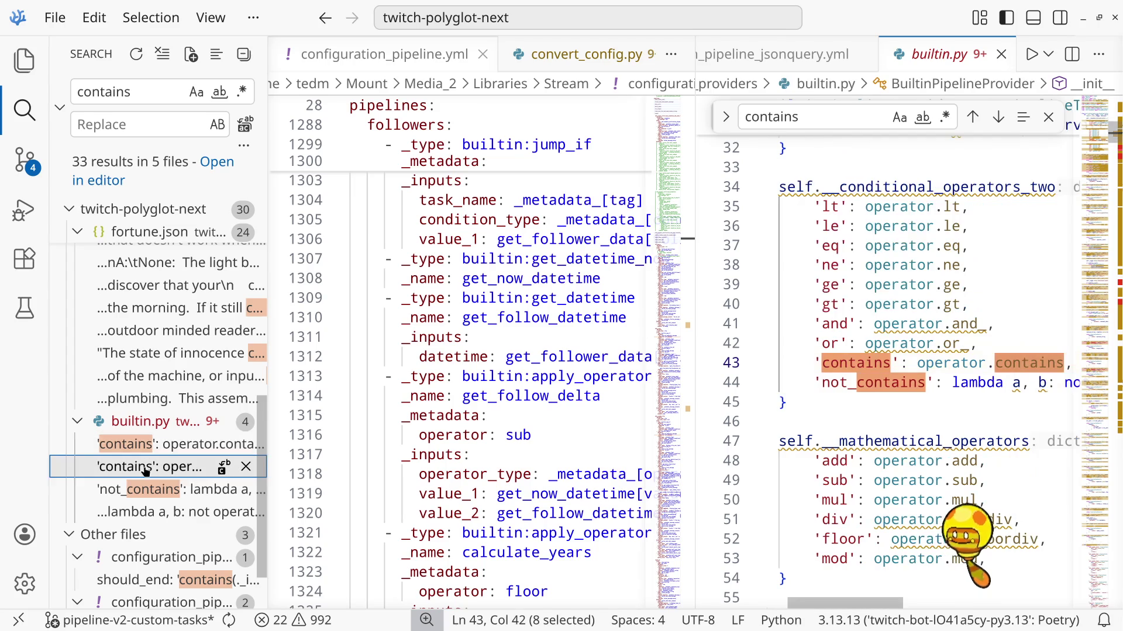
{"action": "left_click", "coordinate": [141, 490]}
{"action": "left_click", "coordinate": [141, 513]}
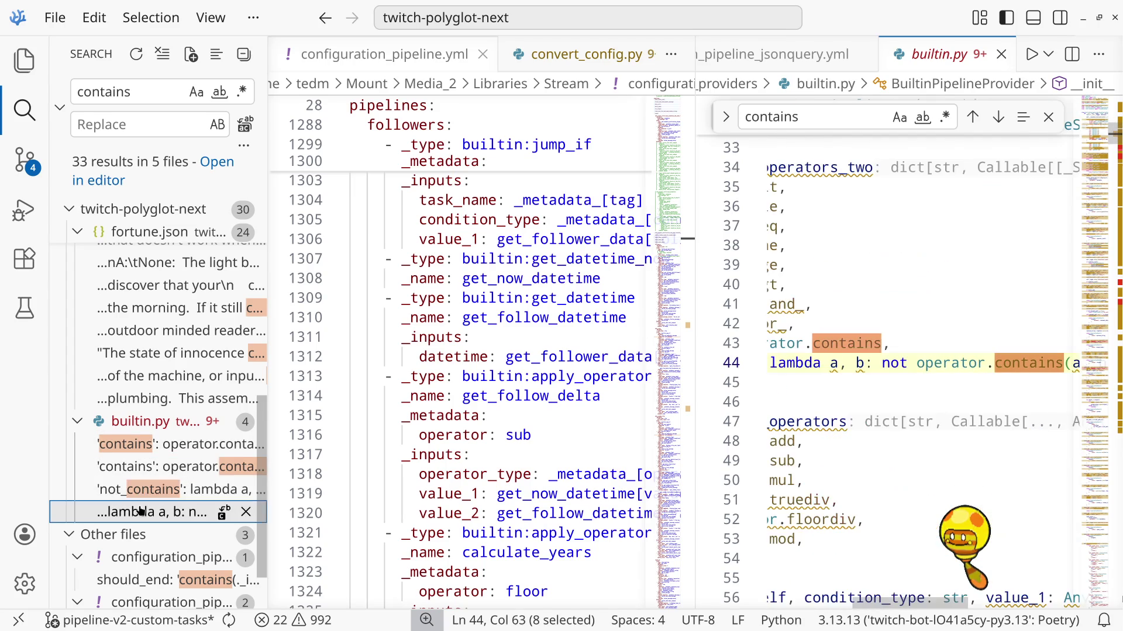
Look at a Contains match in fortune.json, then close fortune.json
{"action": "scroll", "coordinate": [140, 511], "scroll_direction": "down", "scroll_amount": 2}
{"action": "scroll", "coordinate": [140, 510], "scroll_direction": "up", "scroll_amount": 10}
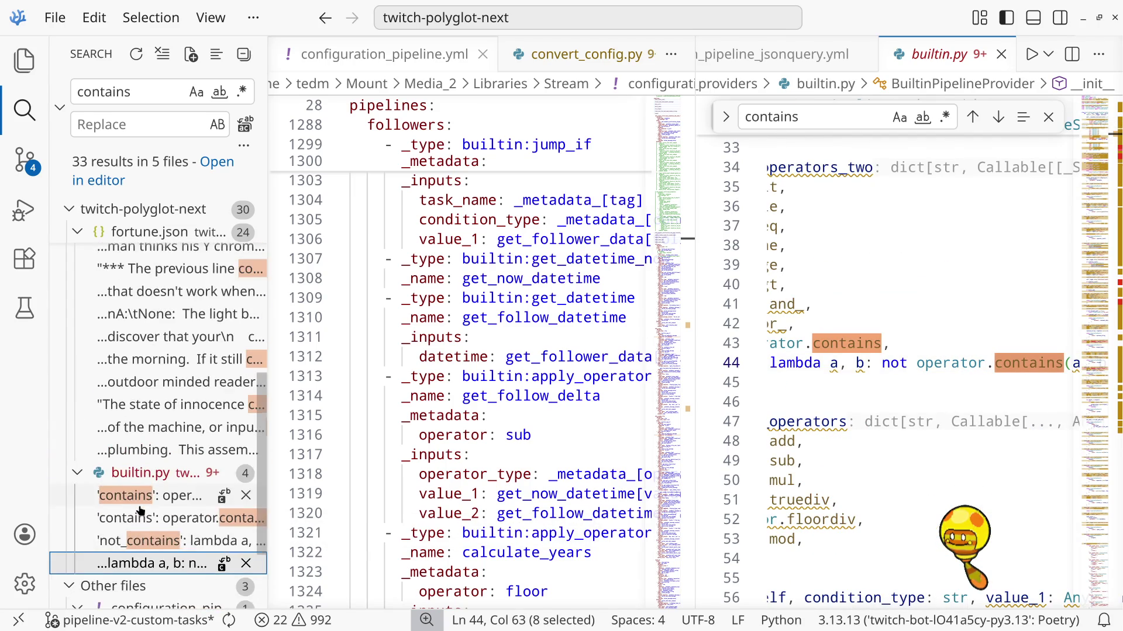
{"action": "scroll", "coordinate": [140, 510], "scroll_direction": "up", "scroll_amount": 2}
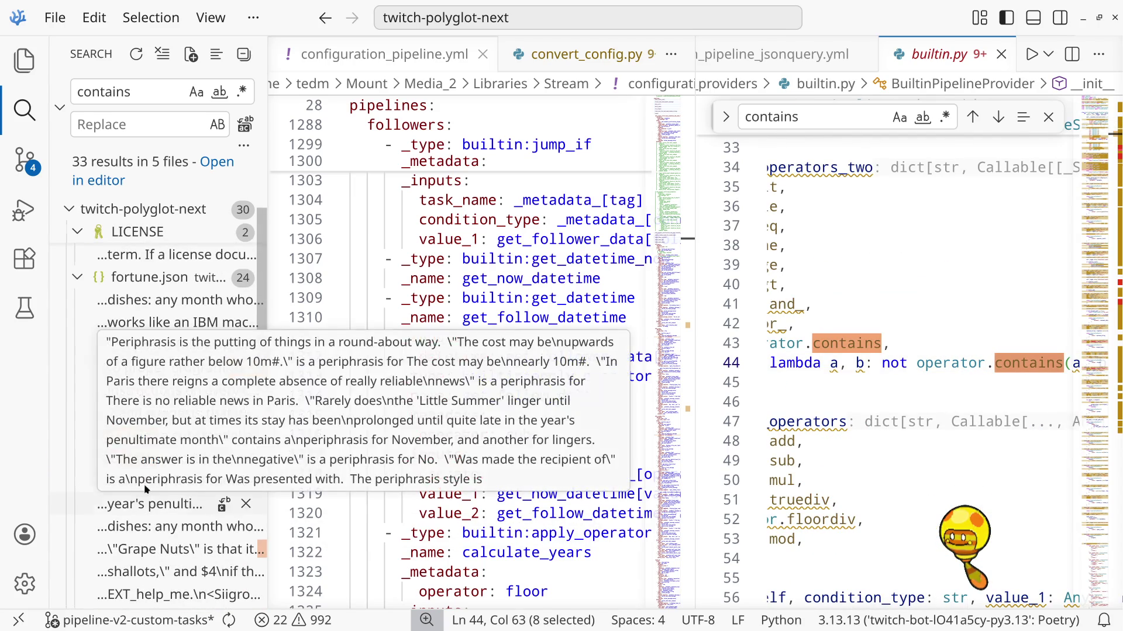
{"action": "left_click", "coordinate": [114, 445]}
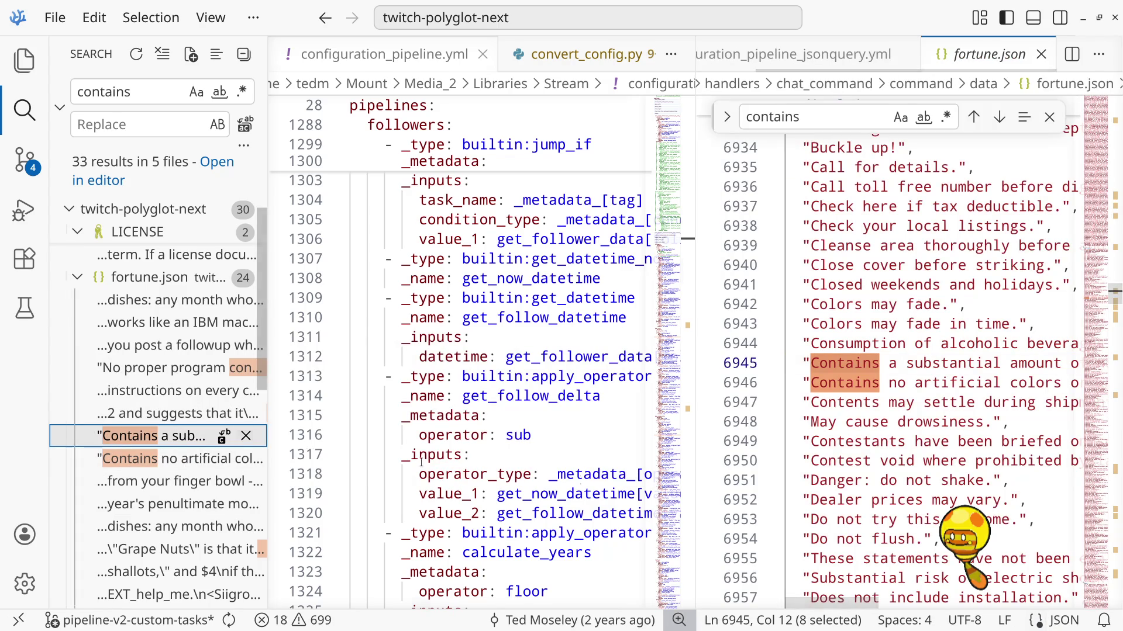
{"action": "mouse_move", "coordinate": [848, 608]}
{"action": "left_mouse_down"}
{"action": "mouse_move", "coordinate": [940, 596]}
{"action": "mouse_move", "coordinate": [845, 595]}
{"action": "left_mouse_up"}
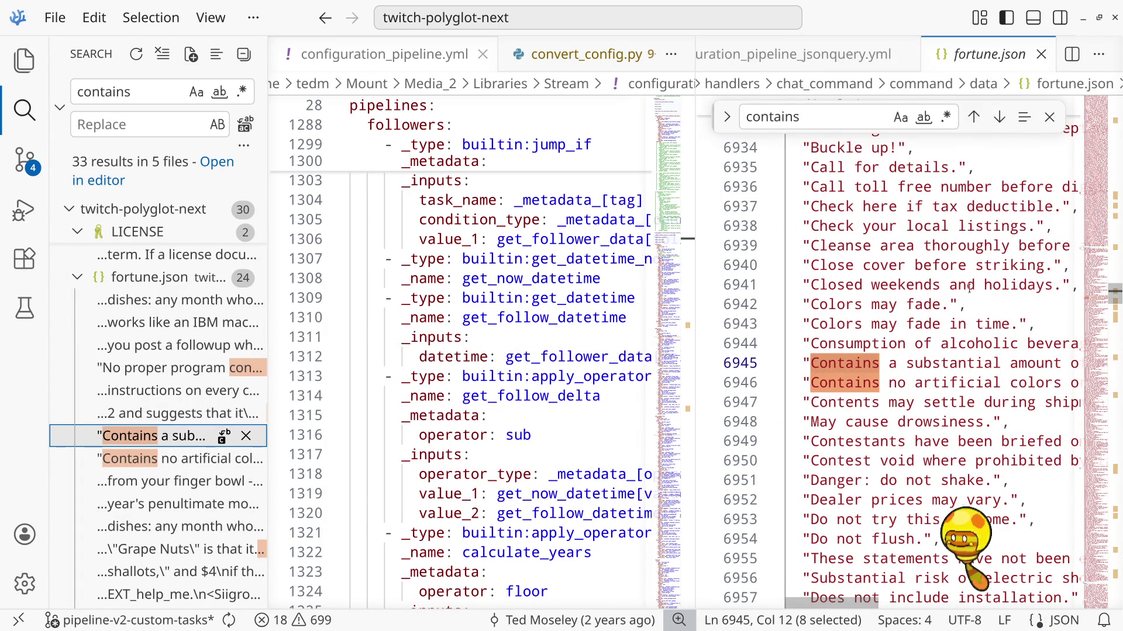
{"action": "left_click", "coordinate": [1041, 55]}
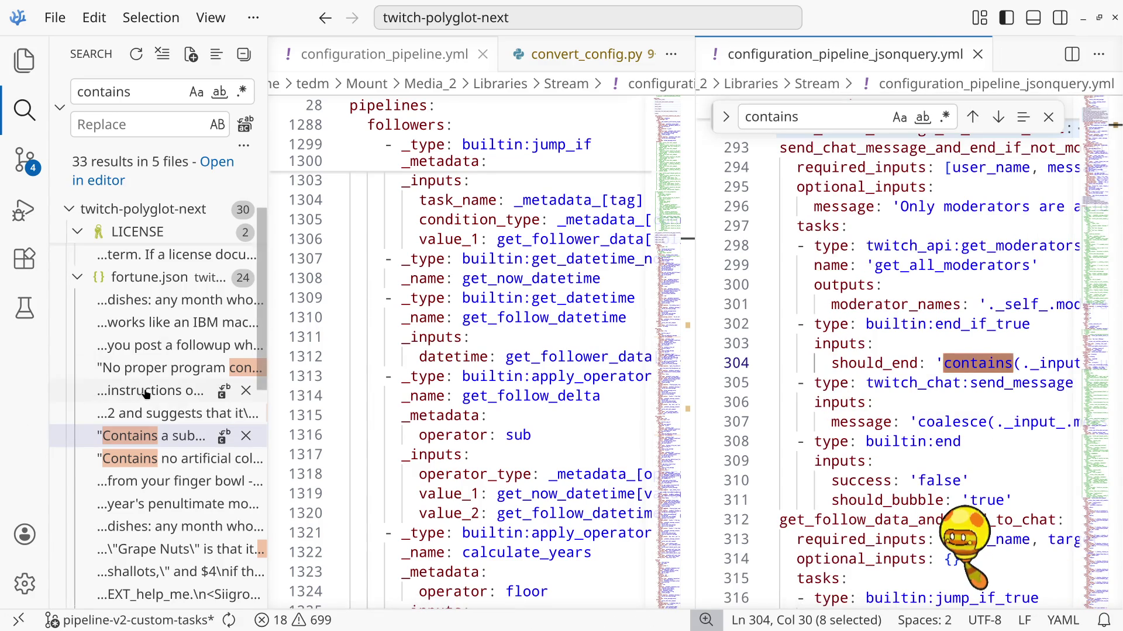
Collapse the fortune.json and LICENSE results, open builtin.py at the not_contains lambda, show Explorer
{"action": "scroll", "coordinate": [146, 395], "scroll_direction": "up", "scroll_amount": 1}
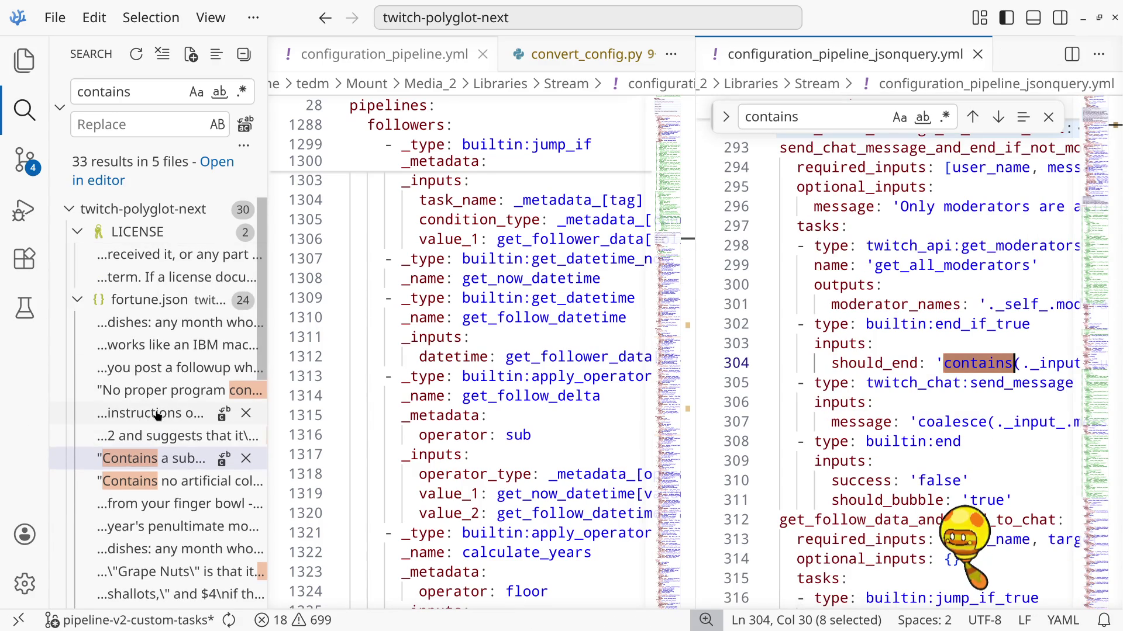
{"action": "left_click", "coordinate": [78, 300]}
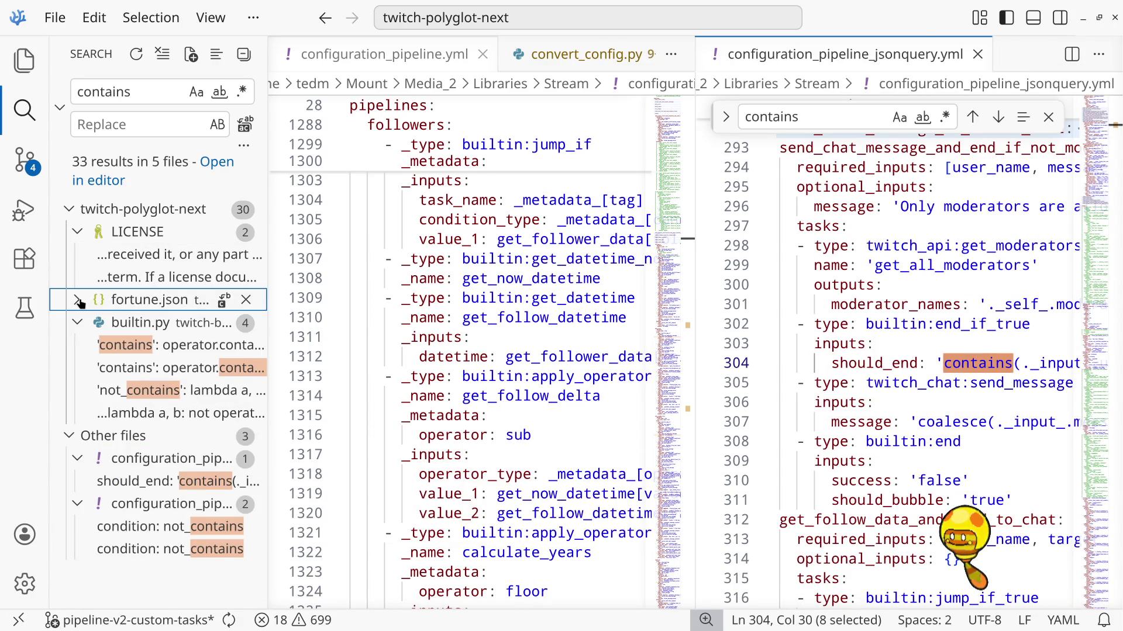
{"action": "left_click", "coordinate": [77, 233]}
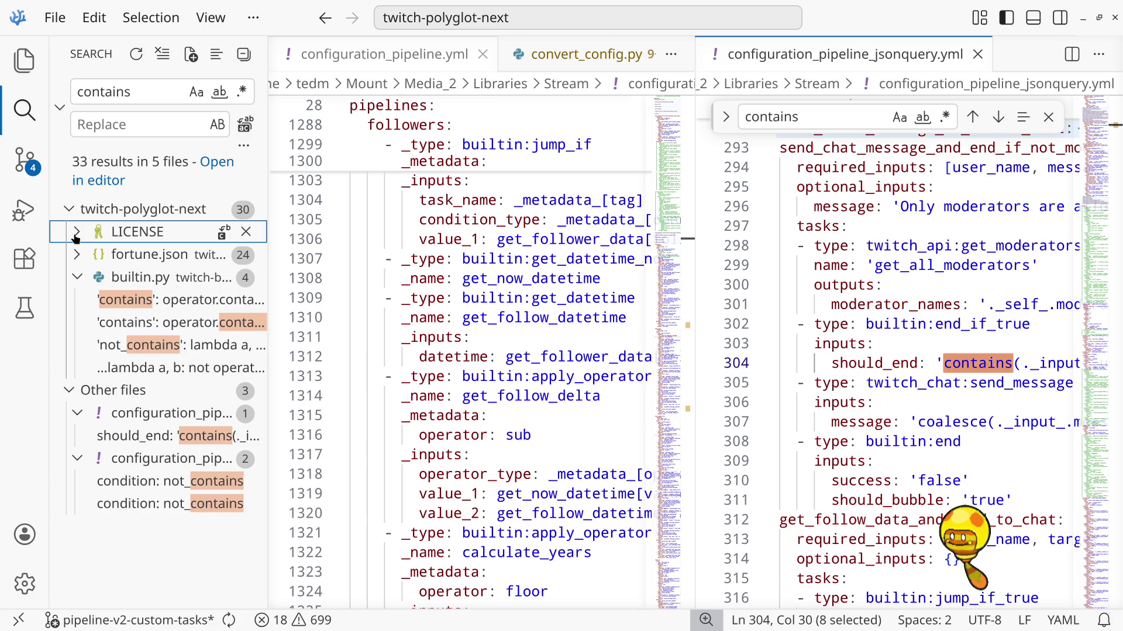
{"action": "left_click", "coordinate": [154, 367]}
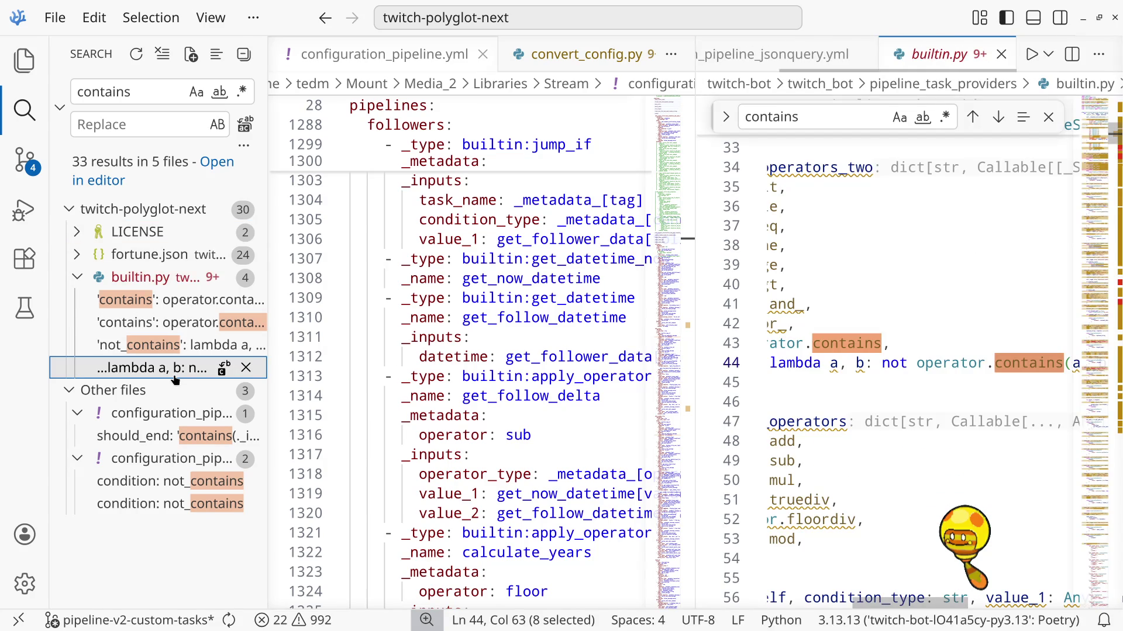
{"action": "left_click_drag", "start_coordinate": [874, 604], "coordinate": [795, 609]}
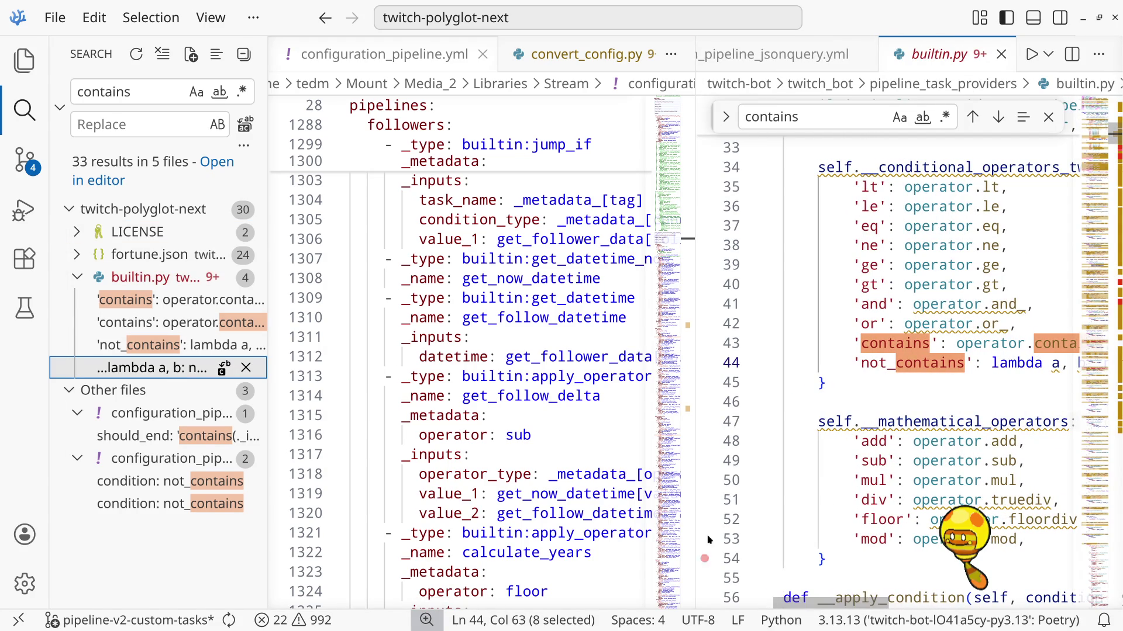
{"action": "left_click", "coordinate": [34, 70]}
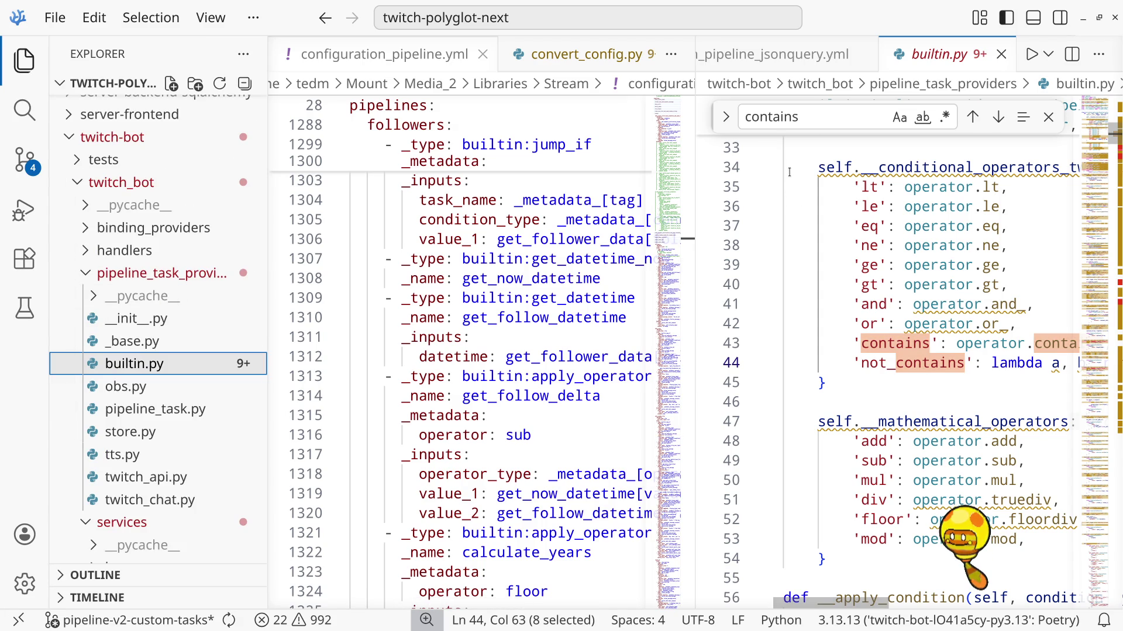
Browse the util folder's files and open jsonquery_functions.py
{"action": "scroll", "coordinate": [189, 400], "scroll_direction": "down", "scroll_amount": 5}
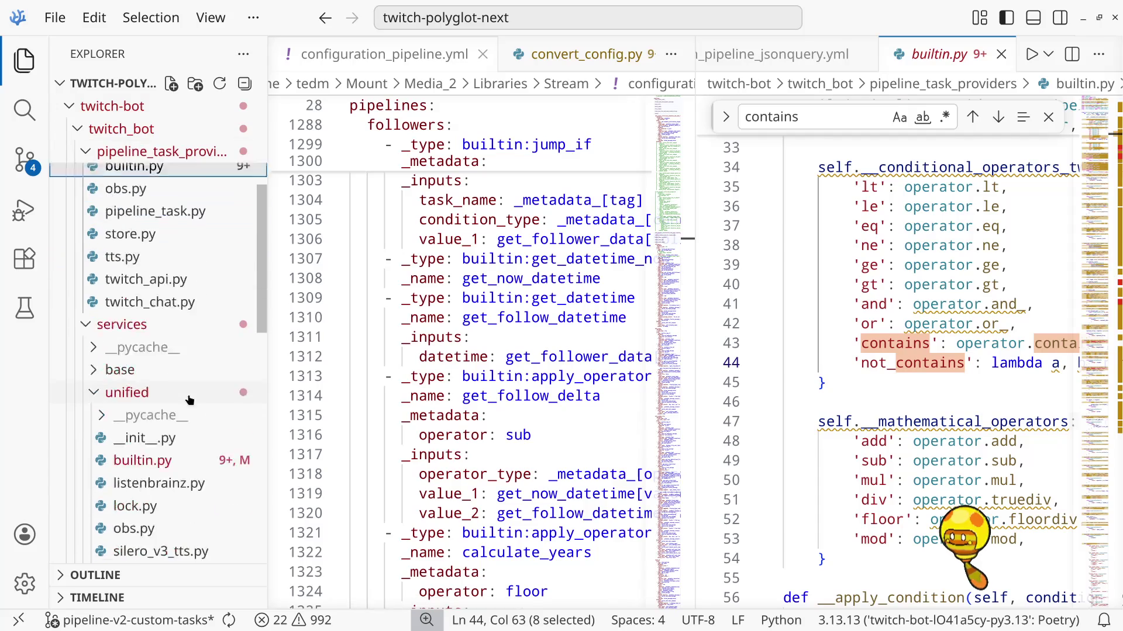
{"action": "scroll", "coordinate": [189, 400], "scroll_direction": "down", "scroll_amount": 5}
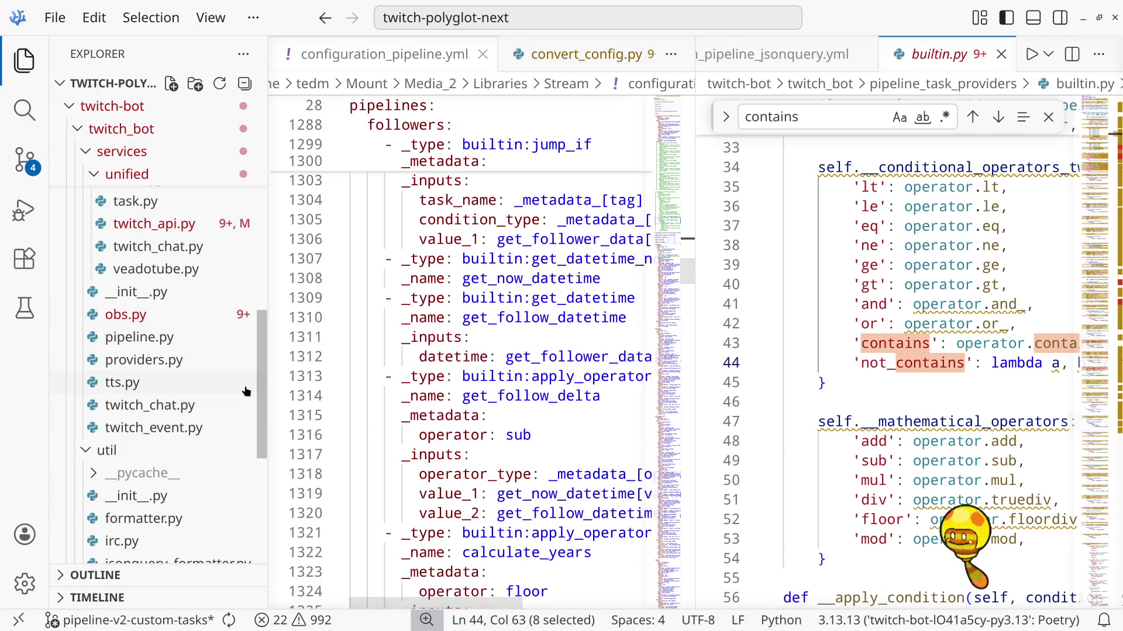
{"action": "scroll", "coordinate": [178, 356], "scroll_direction": "down", "scroll_amount": 5}
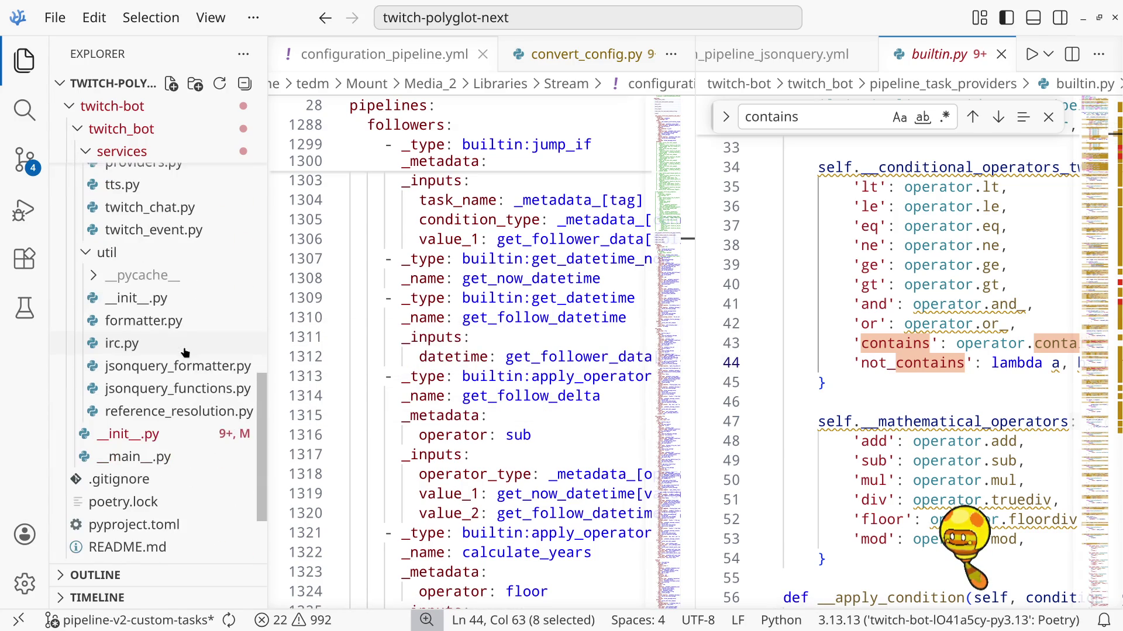
{"action": "scroll", "coordinate": [186, 349], "scroll_direction": "down", "scroll_amount": 2}
{"action": "left_click", "coordinate": [201, 317]}
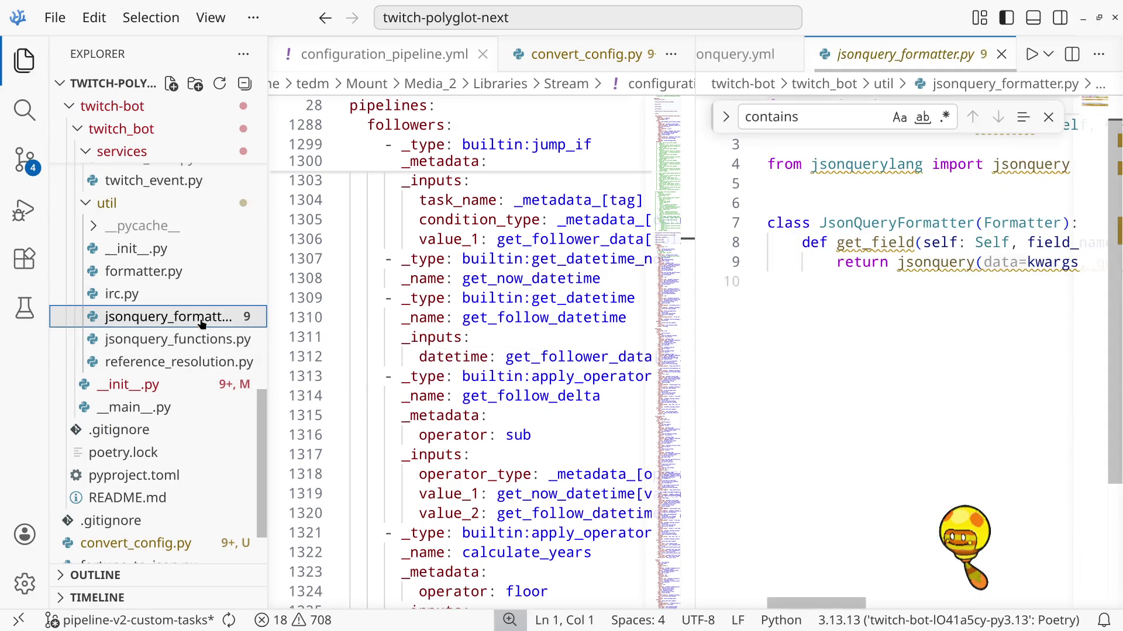
{"action": "left_click", "coordinate": [203, 340]}
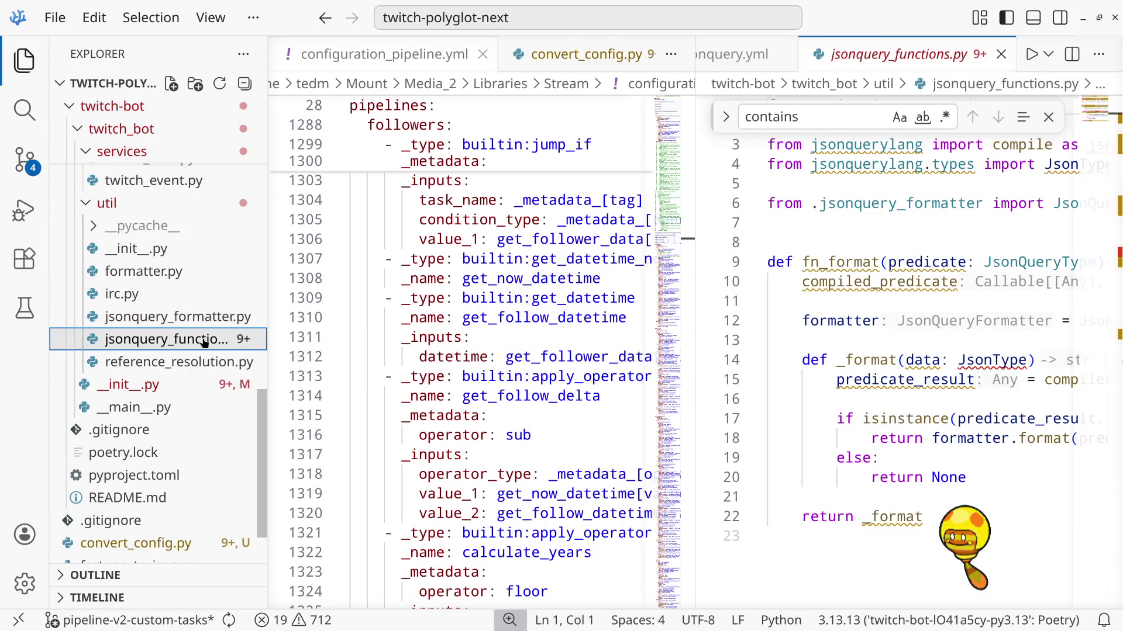
{"action": "left_click", "coordinate": [196, 365]}
{"action": "left_click", "coordinate": [202, 342]}
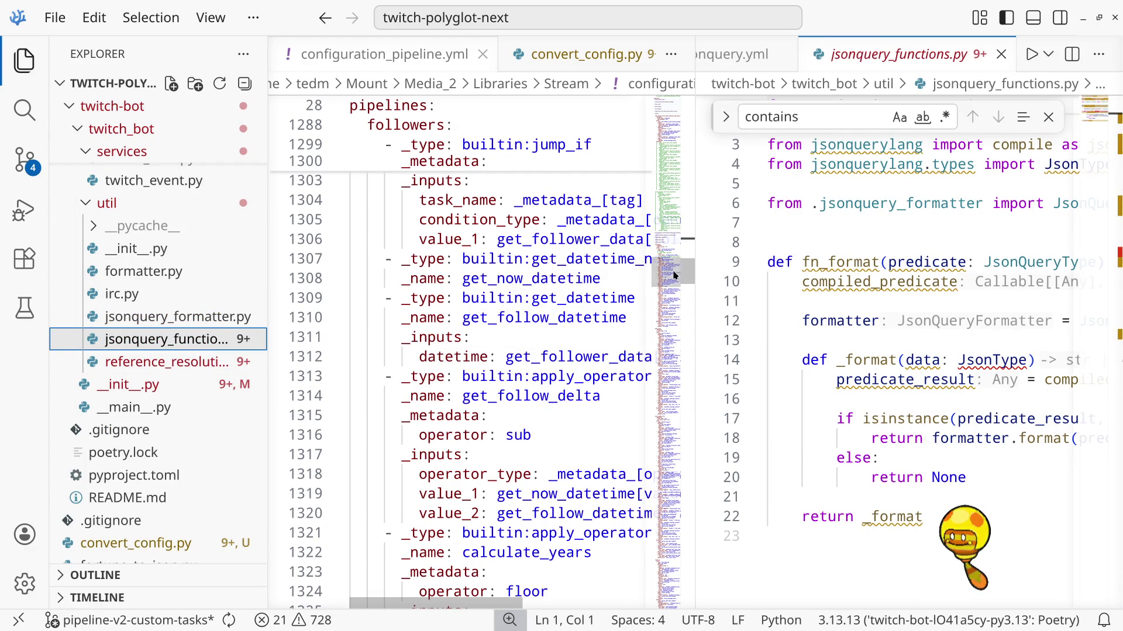
Resize the split and move the pipeline YAML and jsonquery_functions.py tabs into the left group
{"action": "left_click_drag", "start_coordinate": [691, 282], "coordinate": [466, 300]}
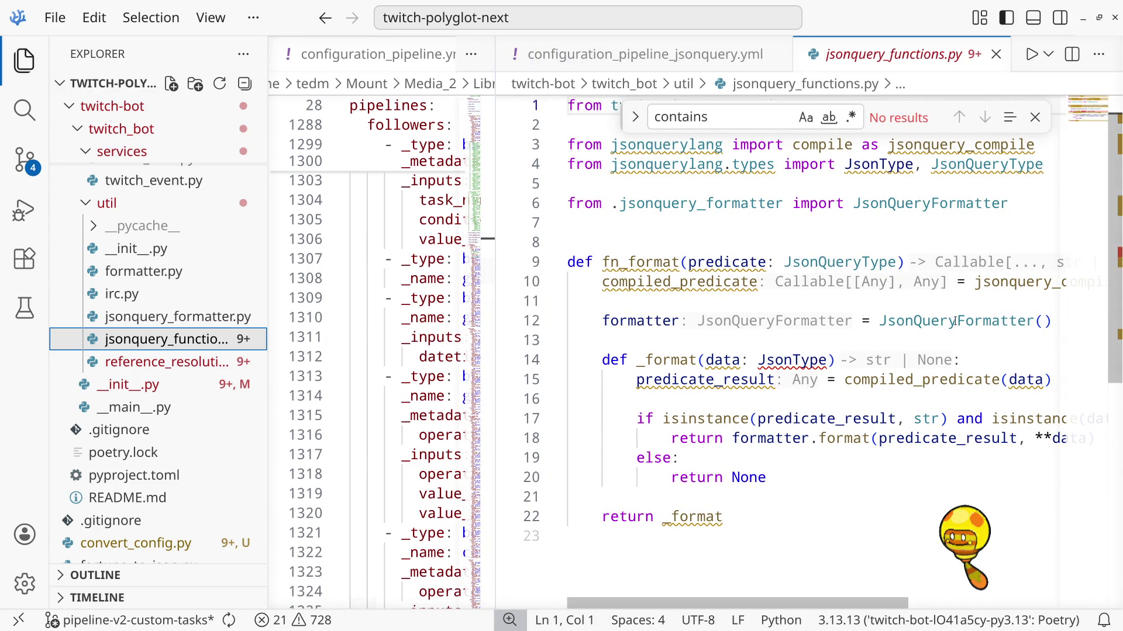
{"action": "left_click_drag", "start_coordinate": [496, 184], "coordinate": [661, 184]}
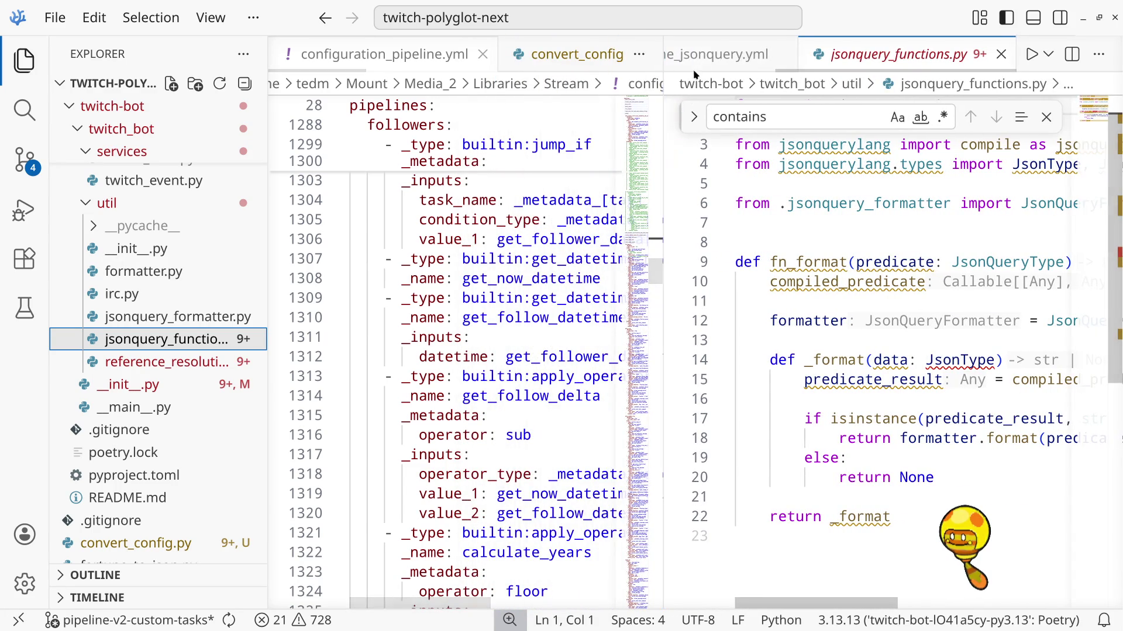
{"action": "mouse_move", "coordinate": [719, 52]}
{"action": "left_mouse_down"}
{"action": "mouse_move", "coordinate": [490, 69]}
{"action": "mouse_move", "coordinate": [529, 68]}
{"action": "left_mouse_up"}
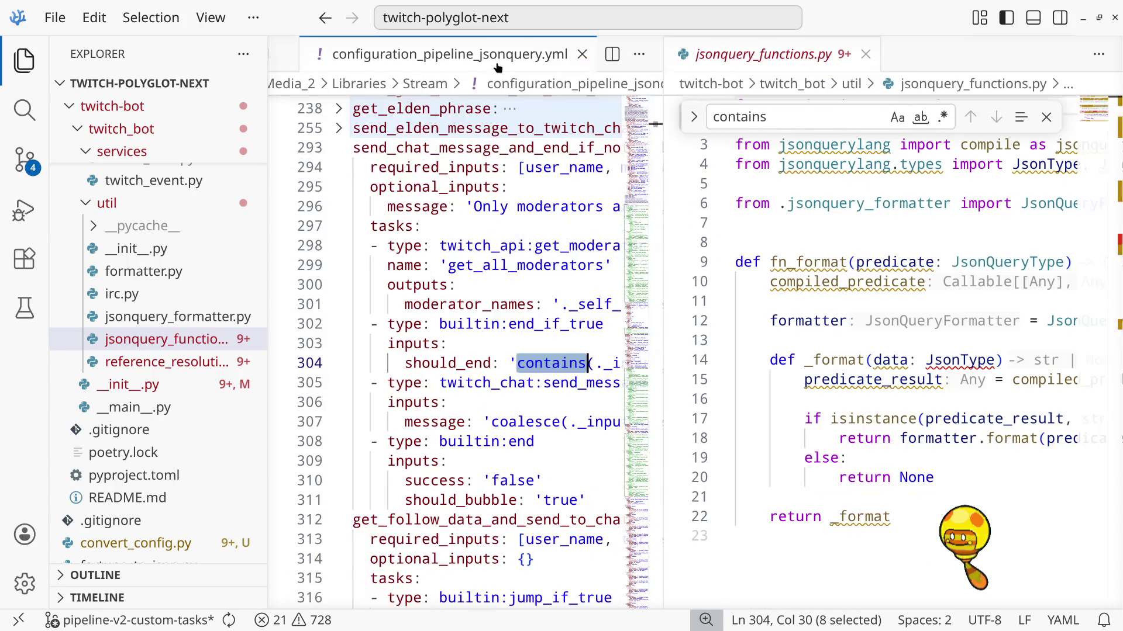
{"action": "left_click_drag", "start_coordinate": [811, 59], "coordinate": [618, 64]}
{"action": "left_click", "coordinate": [783, 257]}
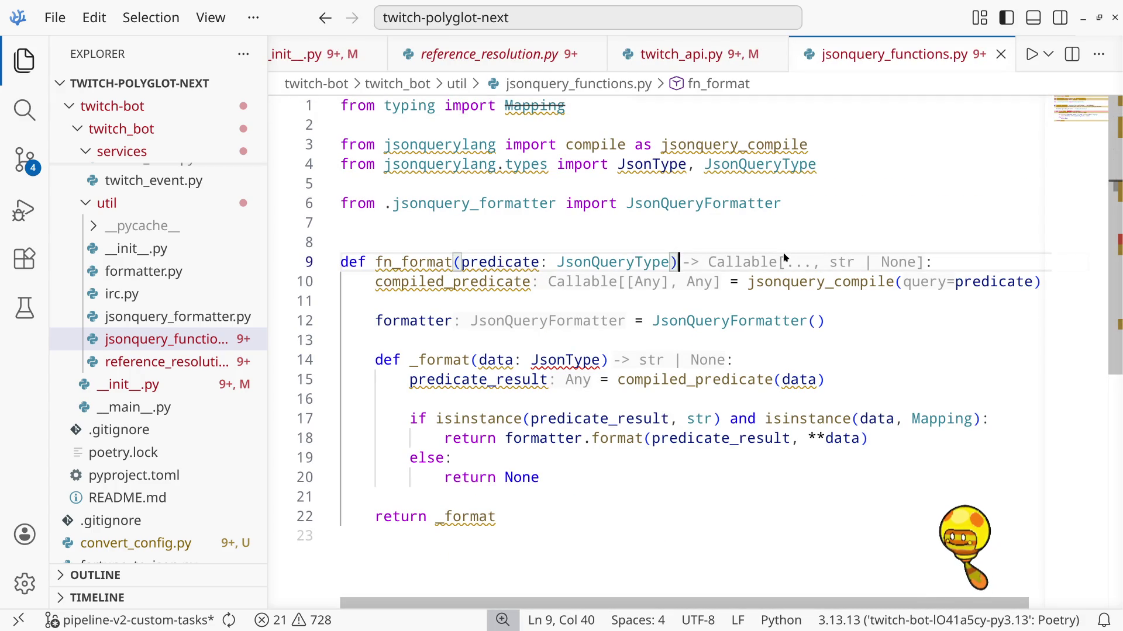
{"action": "left_click", "coordinate": [609, 263]}
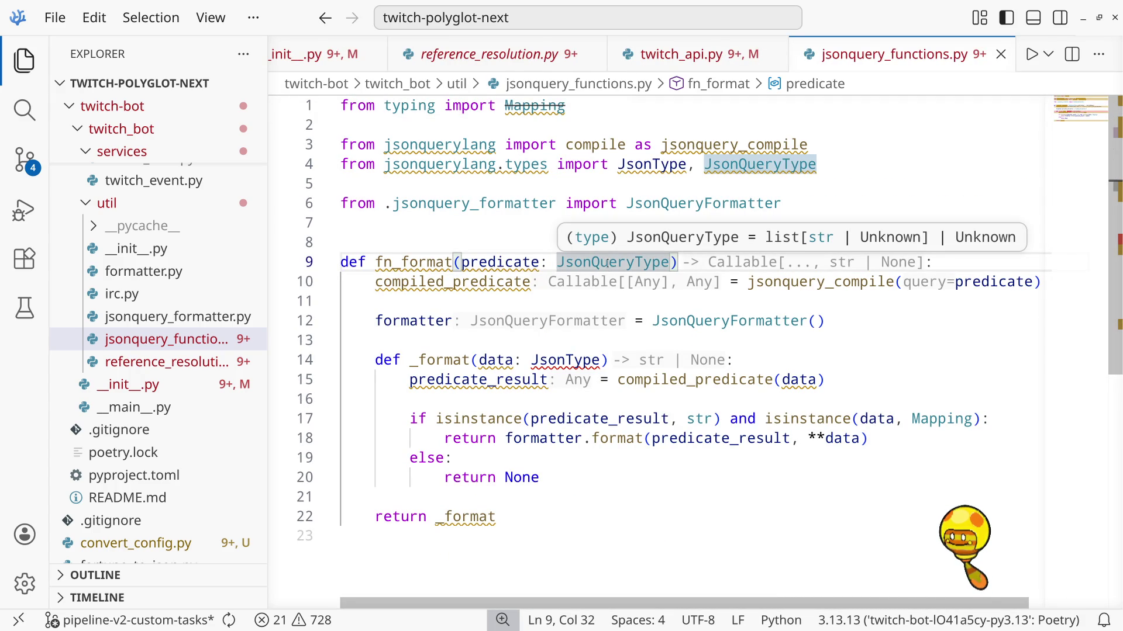
{"action": "left_click", "coordinate": [575, 296]}
{"action": "scroll", "coordinate": [575, 294], "scroll_direction": "down", "scroll_amount": 3}
{"action": "scroll", "coordinate": [575, 294], "scroll_direction": "up", "scroll_amount": 3}
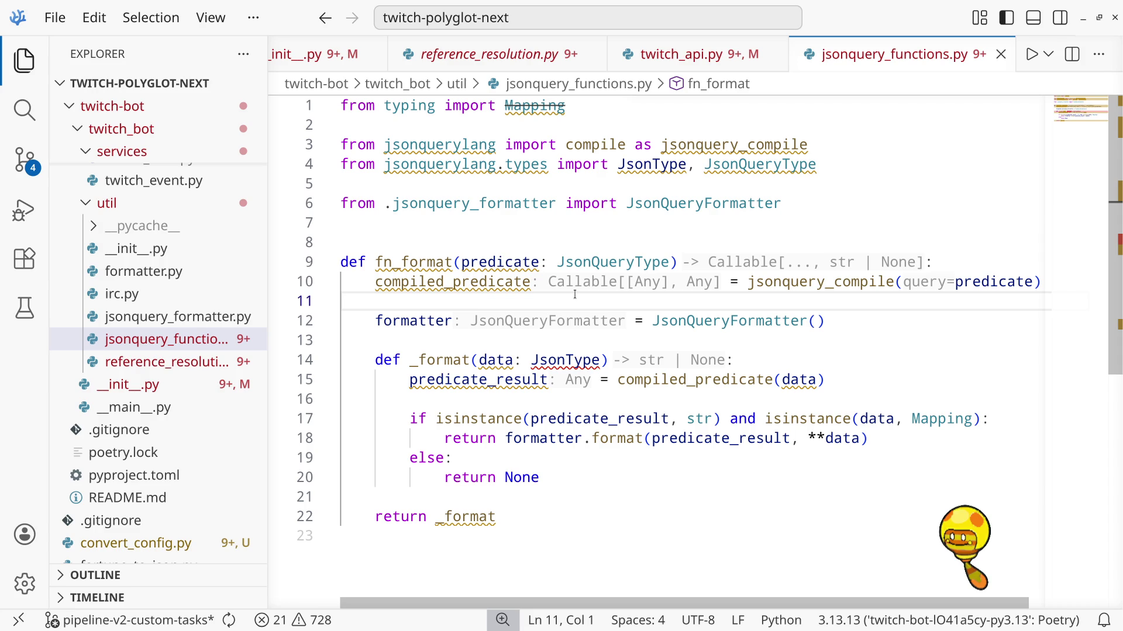
{"action": "scroll", "coordinate": [574, 296], "scroll_direction": "down", "scroll_amount": 3}
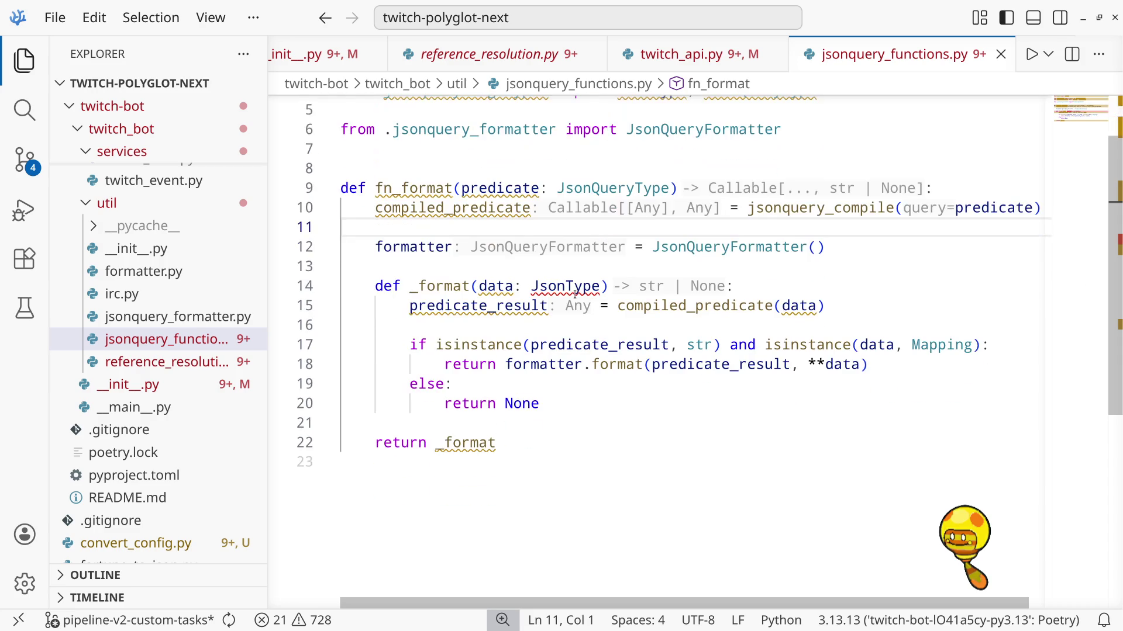
{"action": "scroll", "coordinate": [575, 295], "scroll_direction": "up", "scroll_amount": 3}
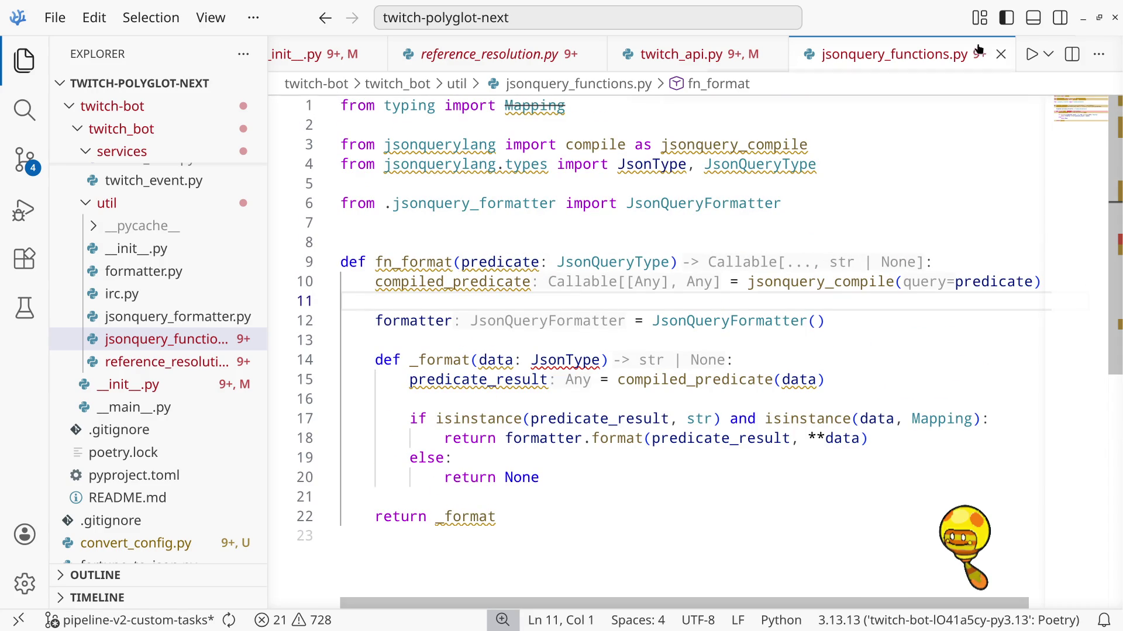
{"action": "mouse_move", "coordinate": [713, 630]}
{"action": "left_click", "coordinate": [722, 52]}
{"action": "left_click", "coordinate": [920, 47]}
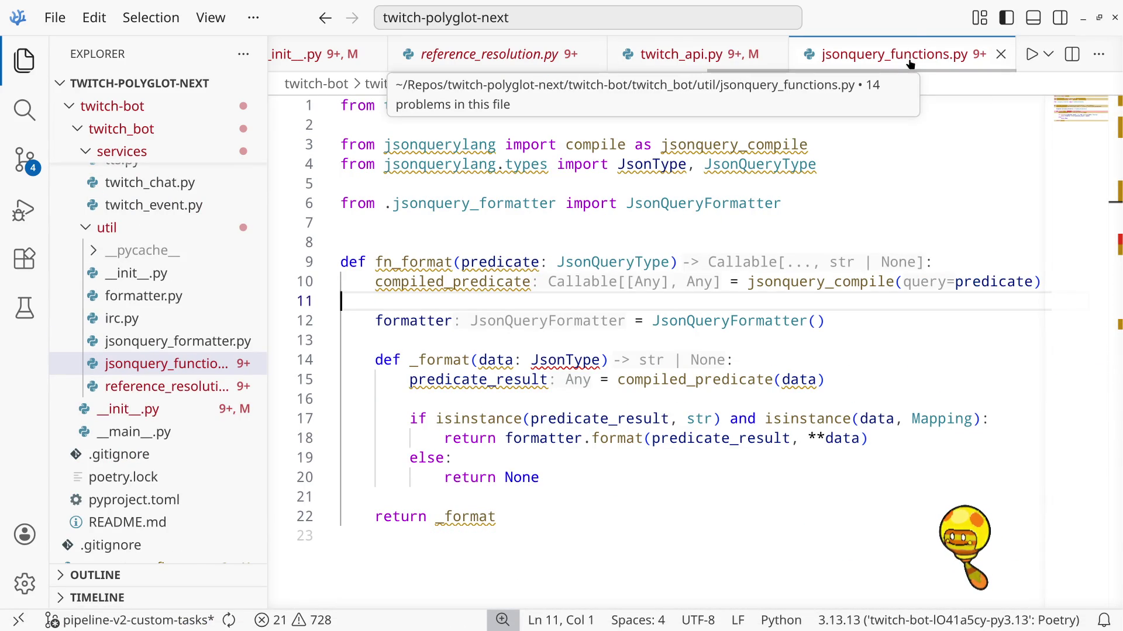
{"action": "left_click", "coordinate": [732, 55]}
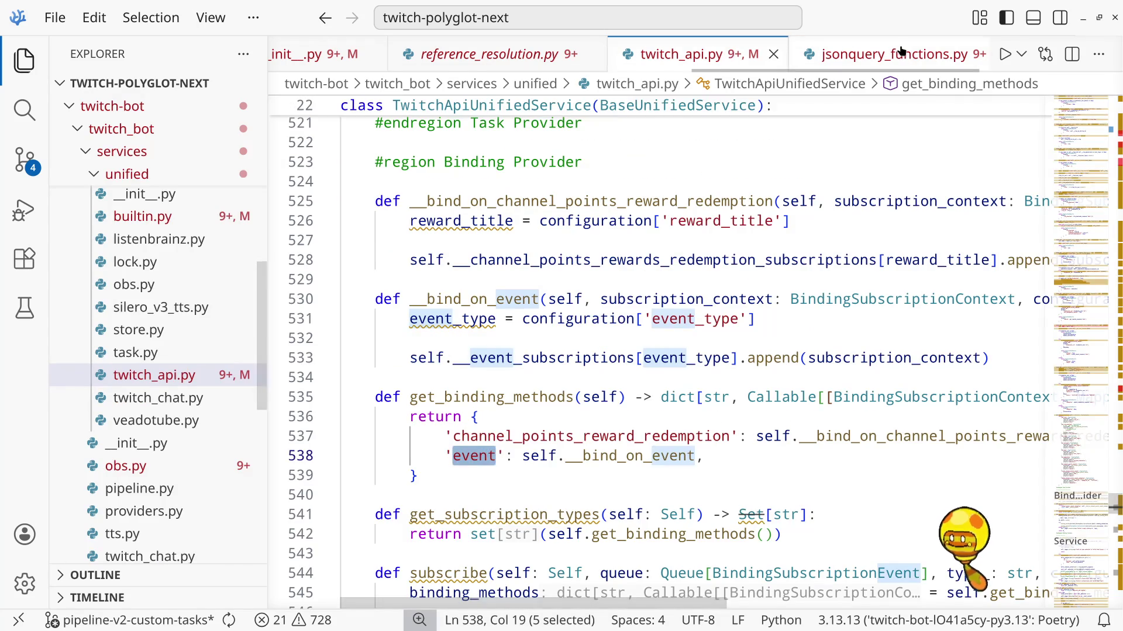
{"action": "left_click", "coordinate": [901, 52]}
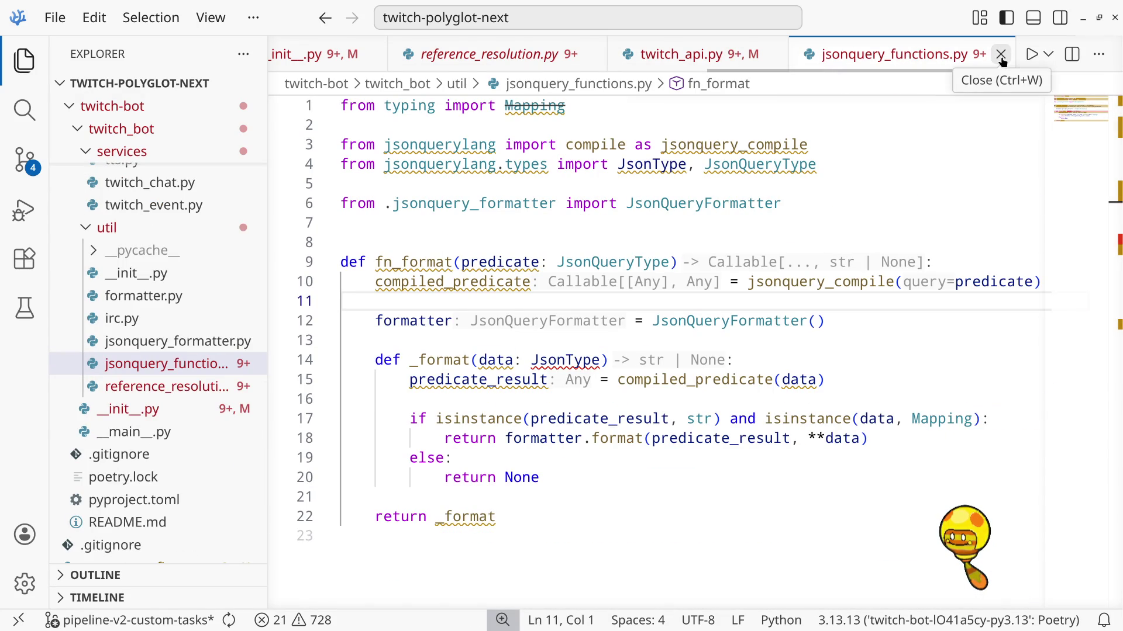
{"action": "scroll", "coordinate": [703, 380], "scroll_direction": "down", "scroll_amount": 2}
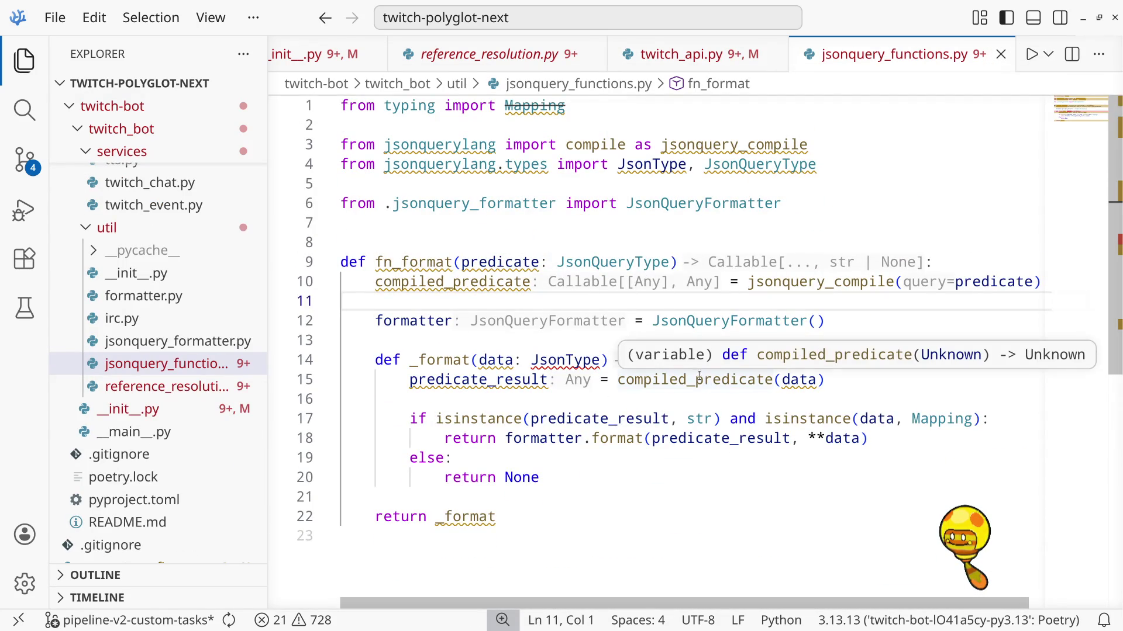
{"action": "double_click", "coordinate": [402, 258]}
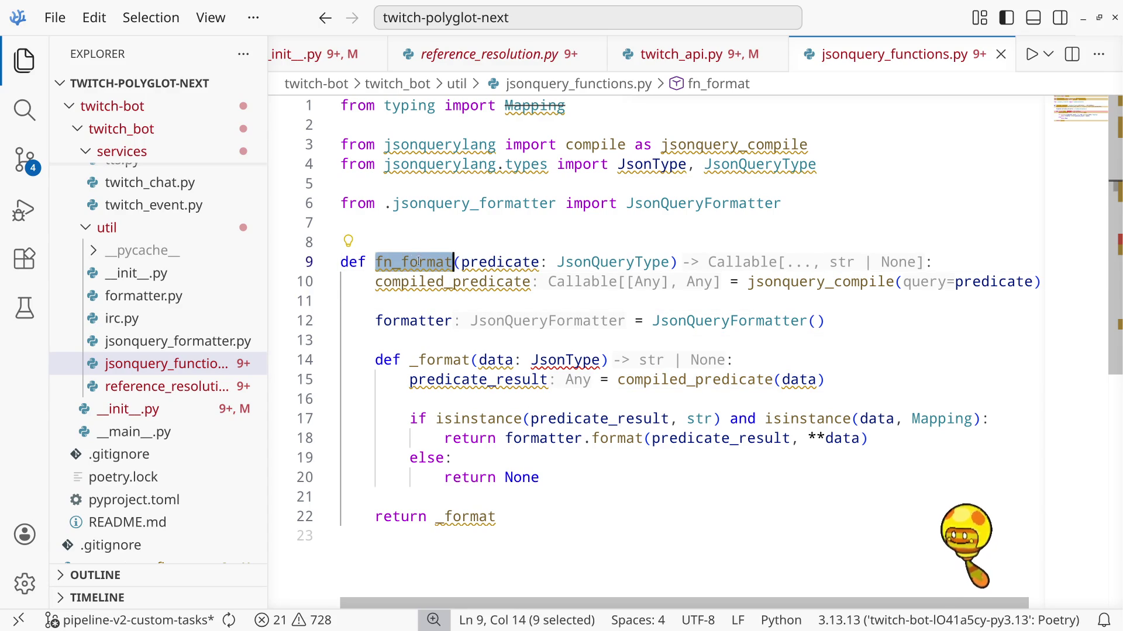
{"action": "double_click", "coordinate": [450, 282]}
{"action": "scroll", "coordinate": [997, 317], "scroll_direction": "down", "scroll_amount": 2}
{"action": "scroll", "coordinate": [976, 313], "scroll_direction": "up", "scroll_amount": 2}
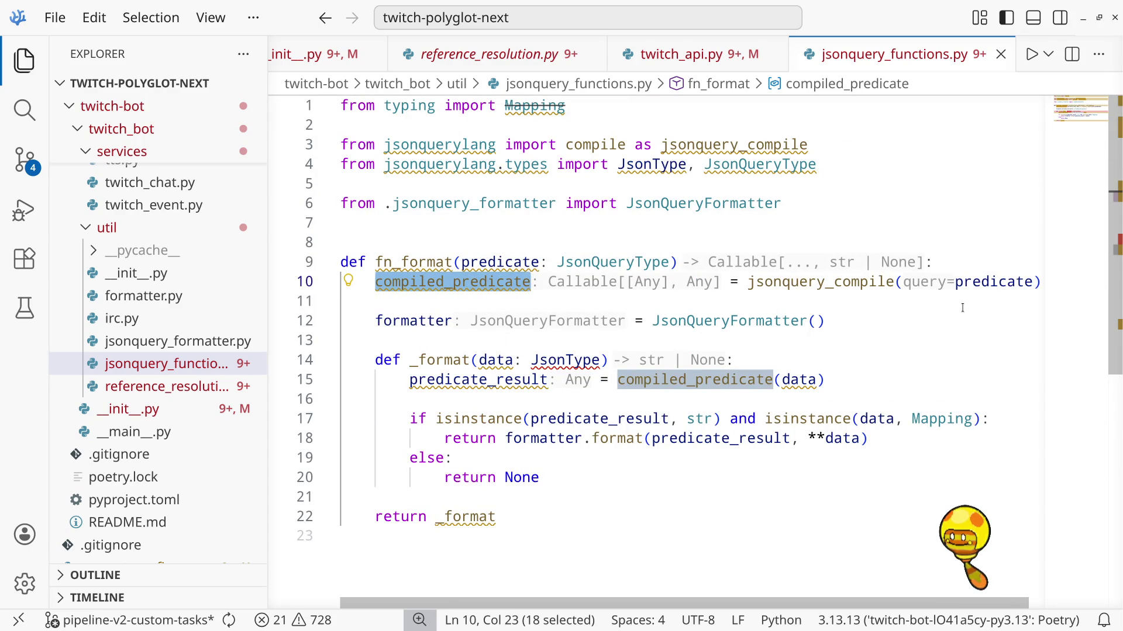
{"action": "left_click", "coordinate": [1000, 54]}
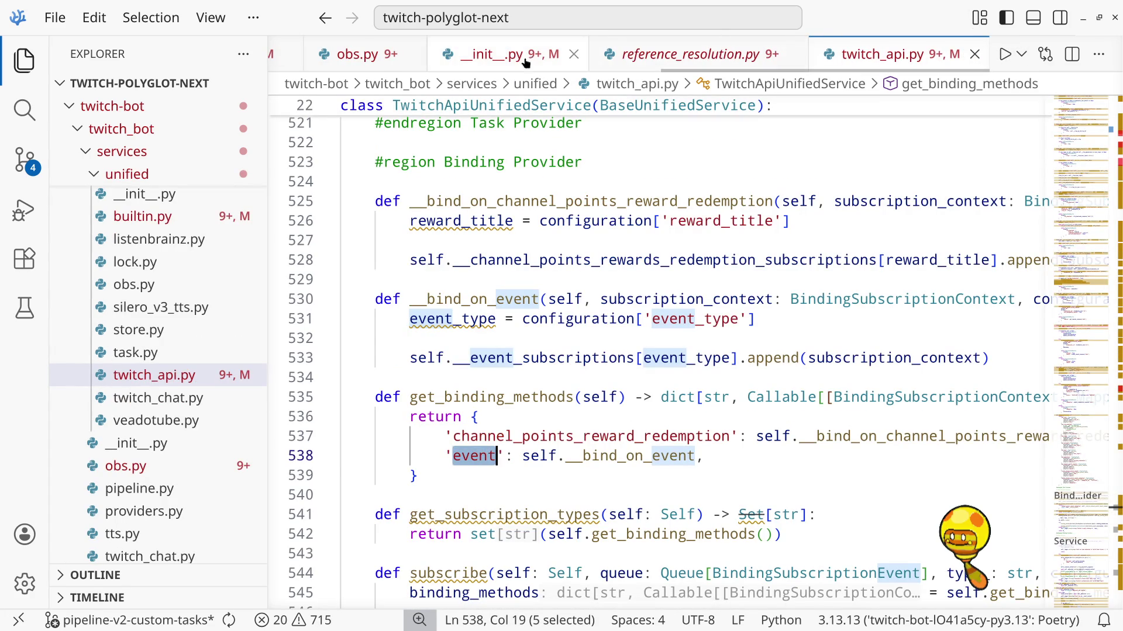
Open configuration_pipeline_jsonquery.yml and scroll through its contents
{"action": "left_click", "coordinate": [478, 57]}
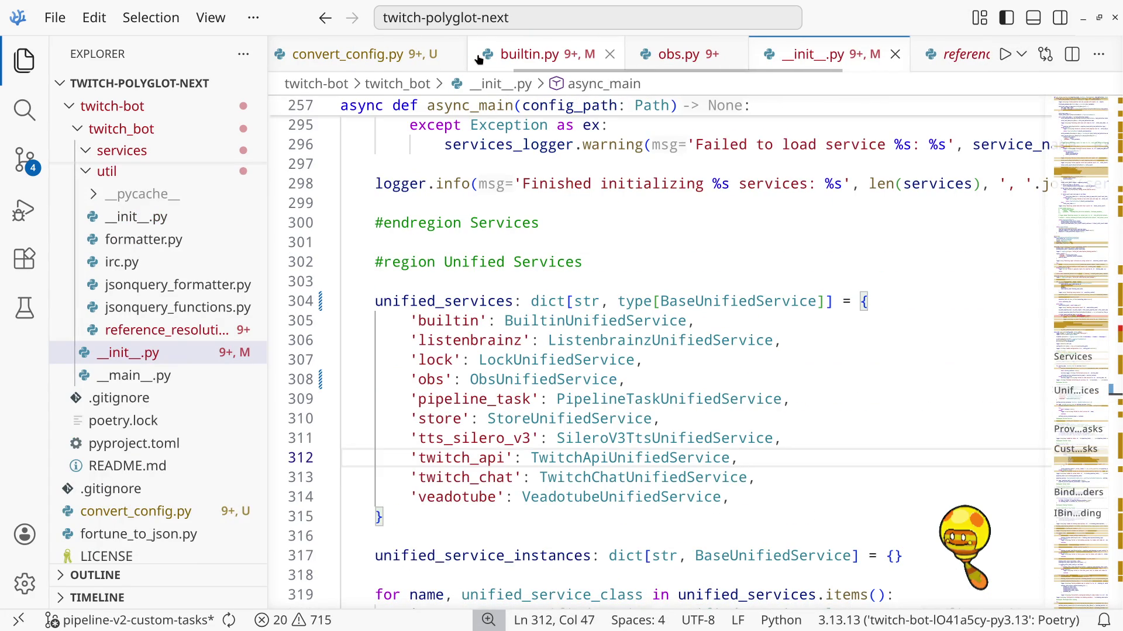
{"action": "scroll", "coordinate": [526, 53], "scroll_direction": "up", "scroll_amount": 5}
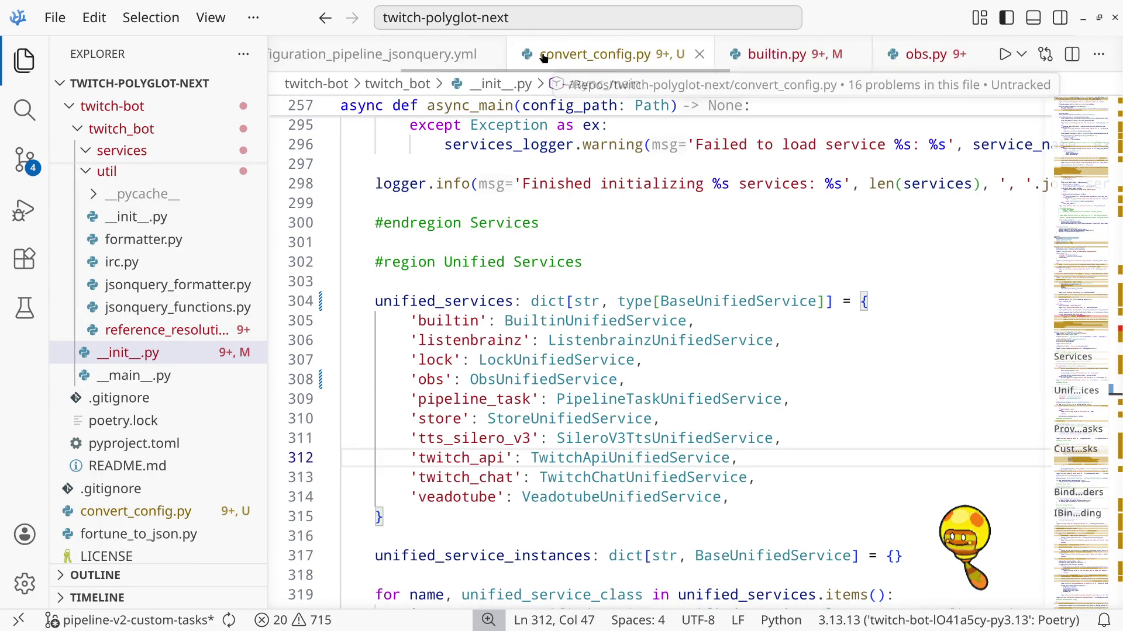
{"action": "scroll", "coordinate": [543, 57], "scroll_direction": "up", "scroll_amount": 3}
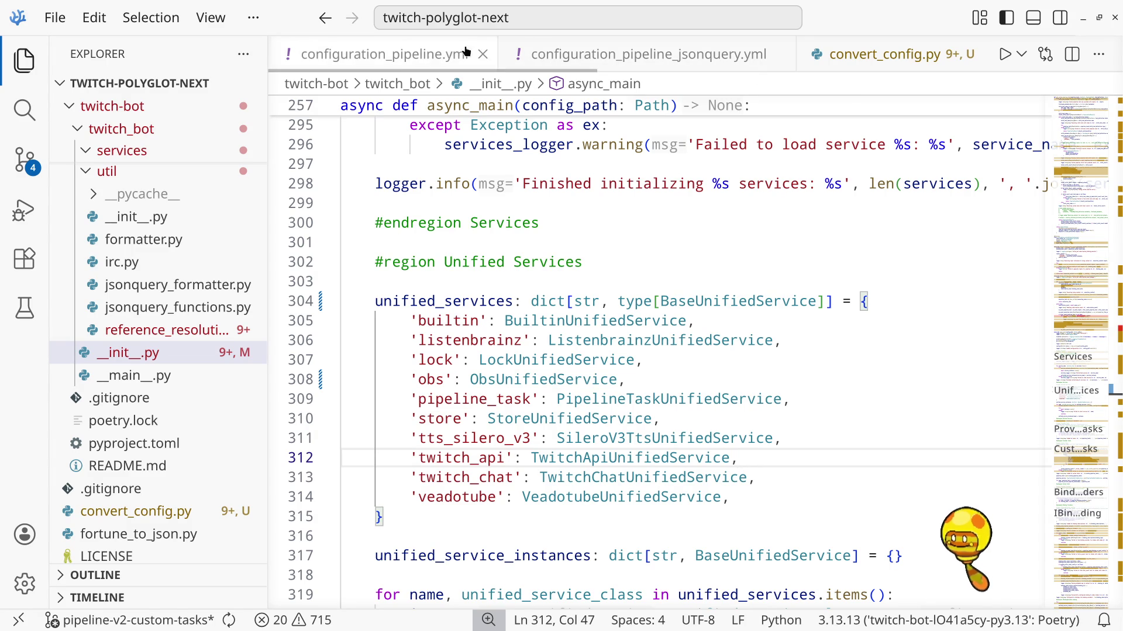
{"action": "left_click", "coordinate": [659, 54]}
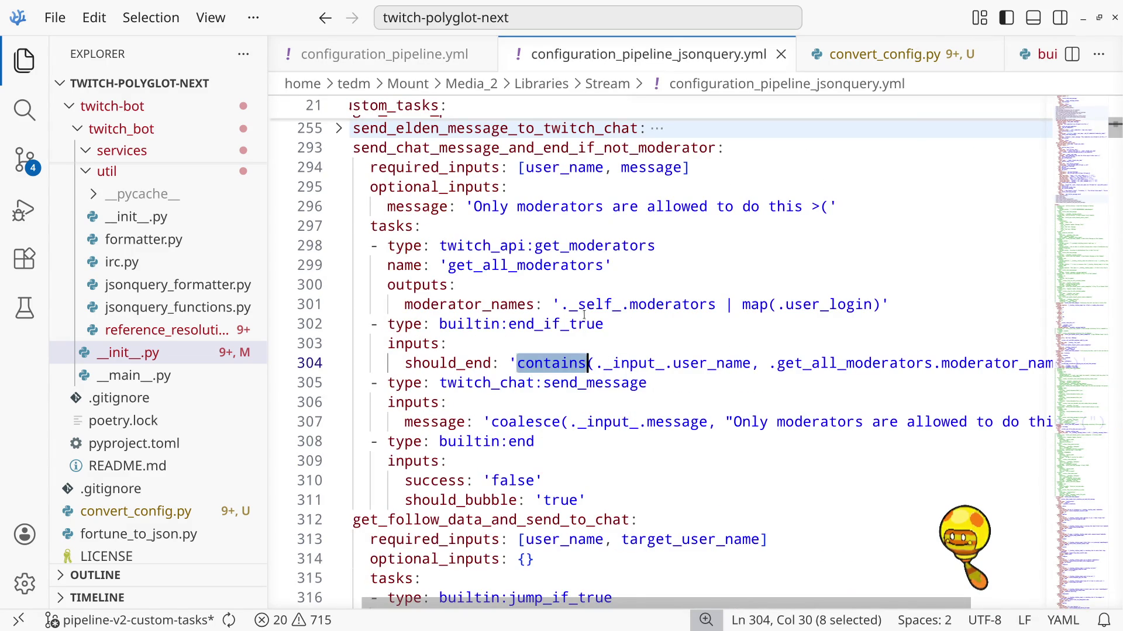
{"action": "scroll", "coordinate": [589, 313], "scroll_direction": "up", "scroll_amount": 2}
{"action": "scroll", "coordinate": [595, 310], "scroll_direction": "down", "scroll_amount": 2}
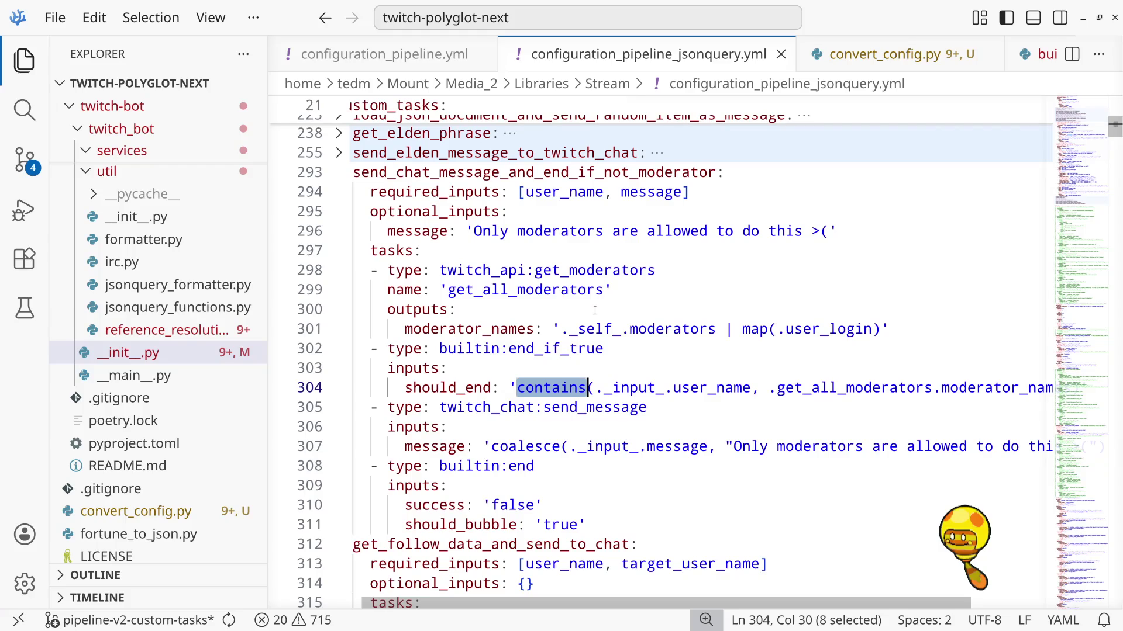
{"action": "scroll", "coordinate": [595, 311], "scroll_direction": "up", "scroll_amount": 5}
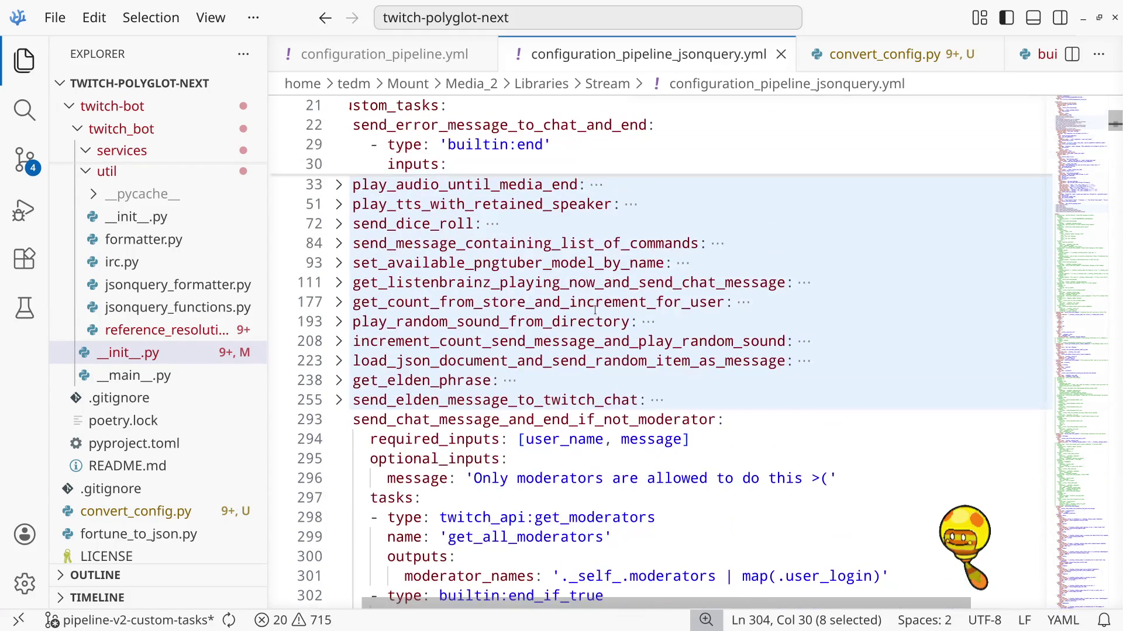
{"action": "scroll", "coordinate": [595, 310], "scroll_direction": "down", "scroll_amount": 4}
{"action": "scroll", "coordinate": [596, 310], "scroll_direction": "down", "scroll_amount": 3}
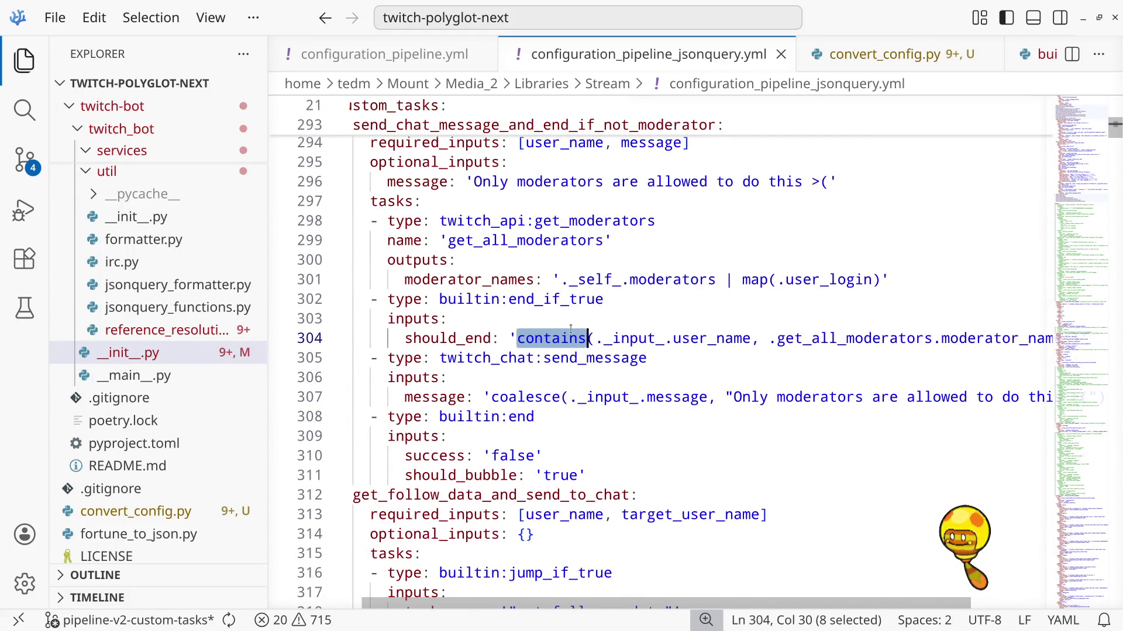
Search the YAML file for 'contains', then dismiss the search
{"action": "key", "text": "ctrl+f"}
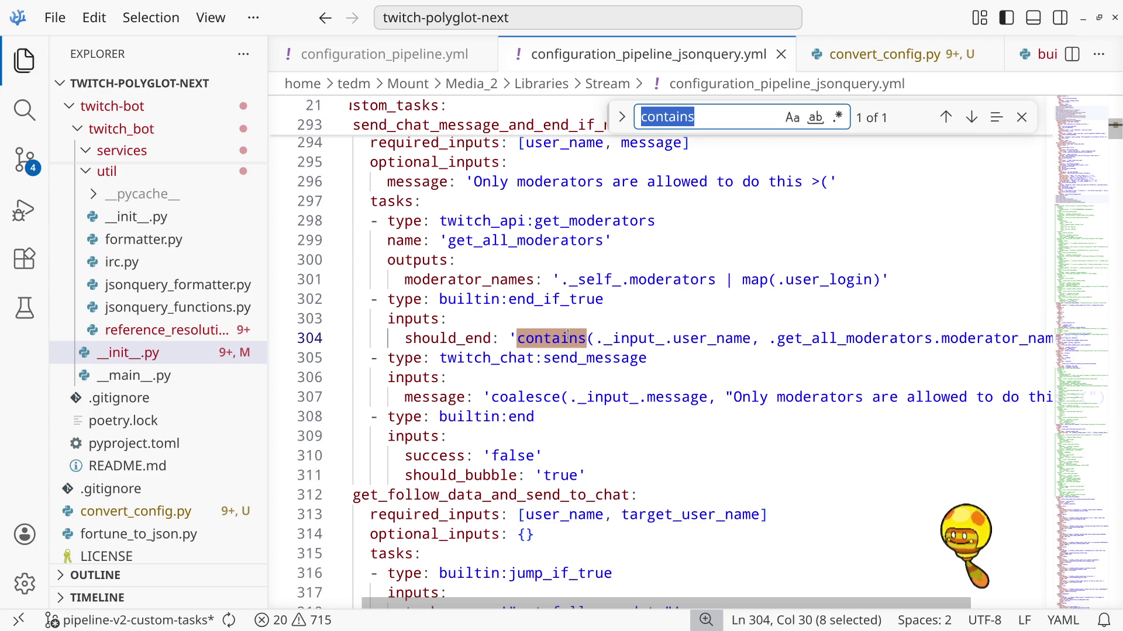
{"action": "scroll", "coordinate": [570, 335], "scroll_direction": "up", "scroll_amount": 1}
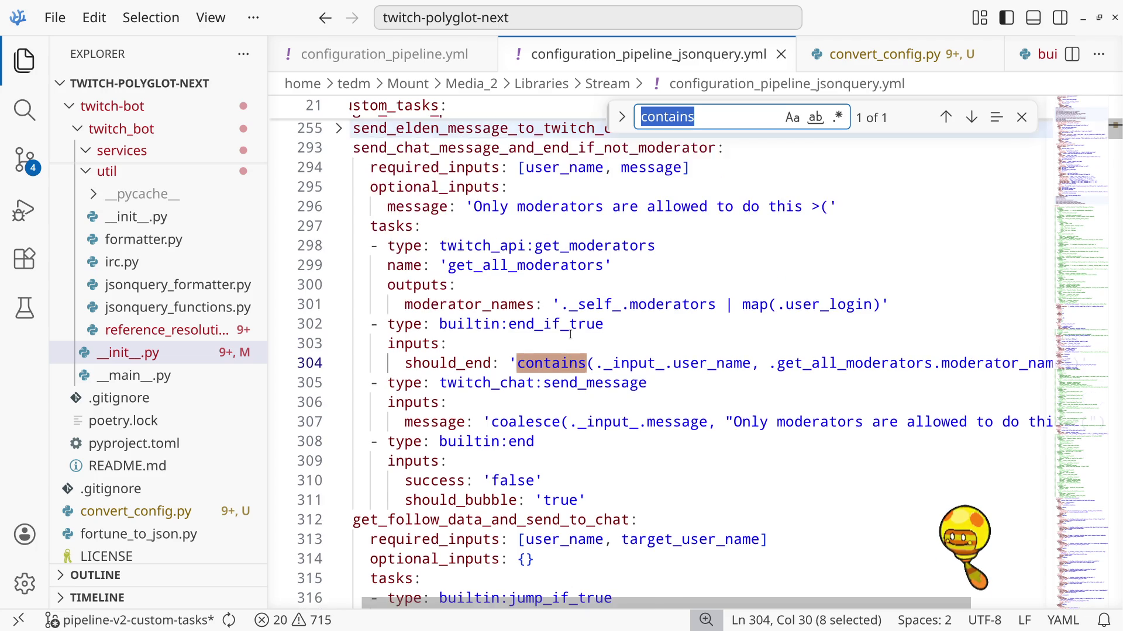
{"action": "scroll", "coordinate": [571, 334], "scroll_direction": "up", "scroll_amount": 4}
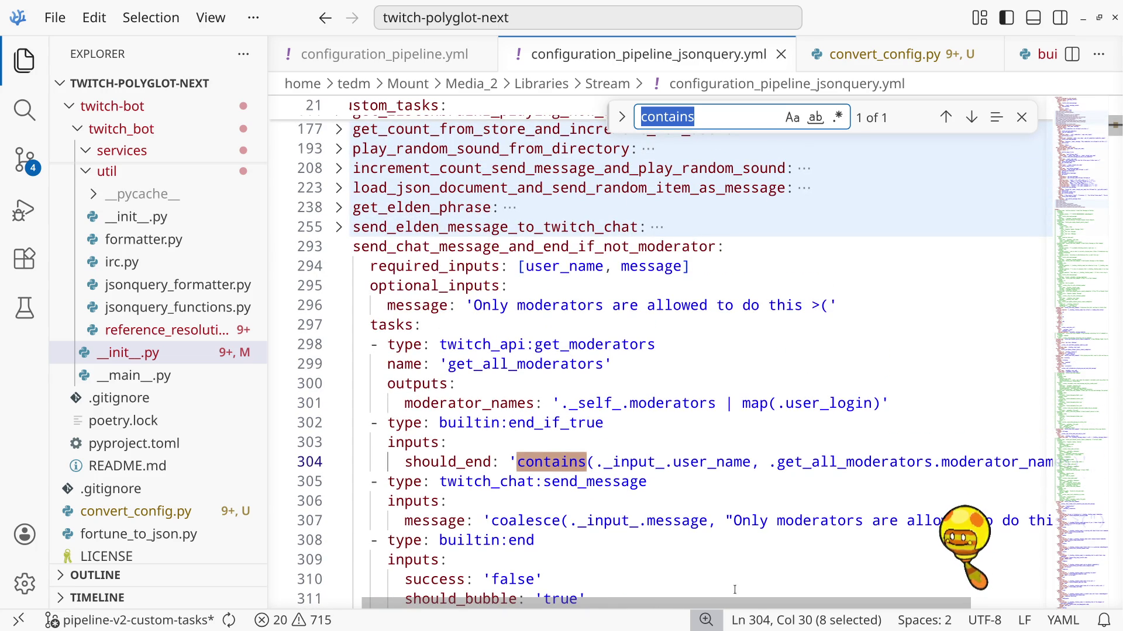
{"action": "mouse_move", "coordinate": [777, 602]}
{"action": "left_mouse_down"}
{"action": "mouse_move", "coordinate": [852, 608]}
{"action": "mouse_move", "coordinate": [869, 590]}
{"action": "mouse_move", "coordinate": [760, 594]}
{"action": "mouse_move", "coordinate": [932, 579]}
{"action": "mouse_move", "coordinate": [730, 580]}
{"action": "left_mouse_up"}
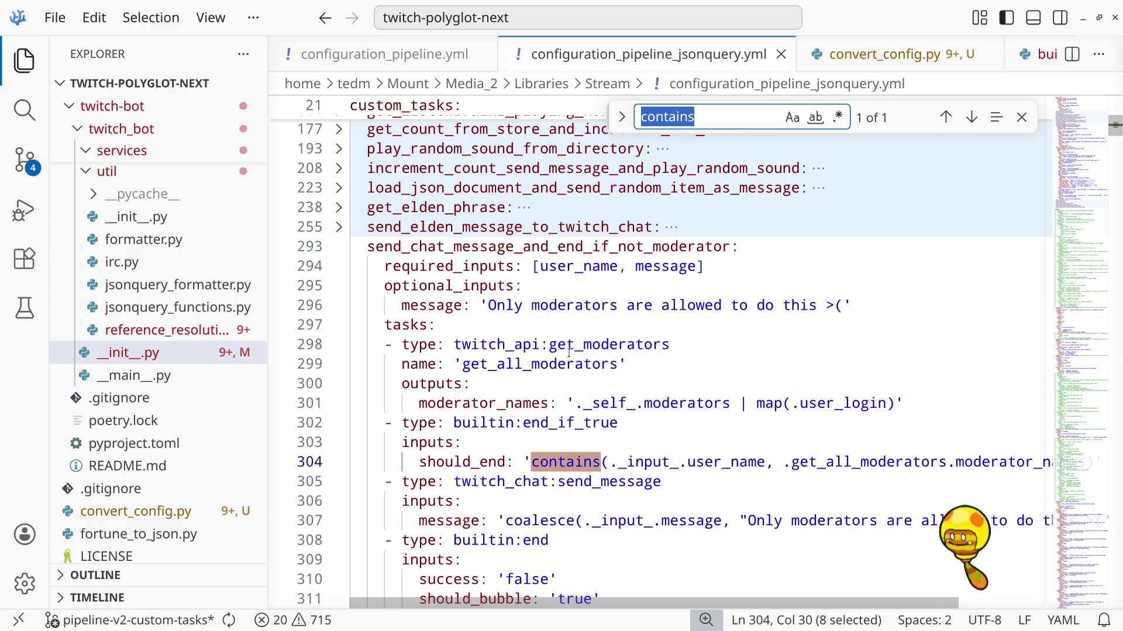
{"action": "key", "text": "Escape"}
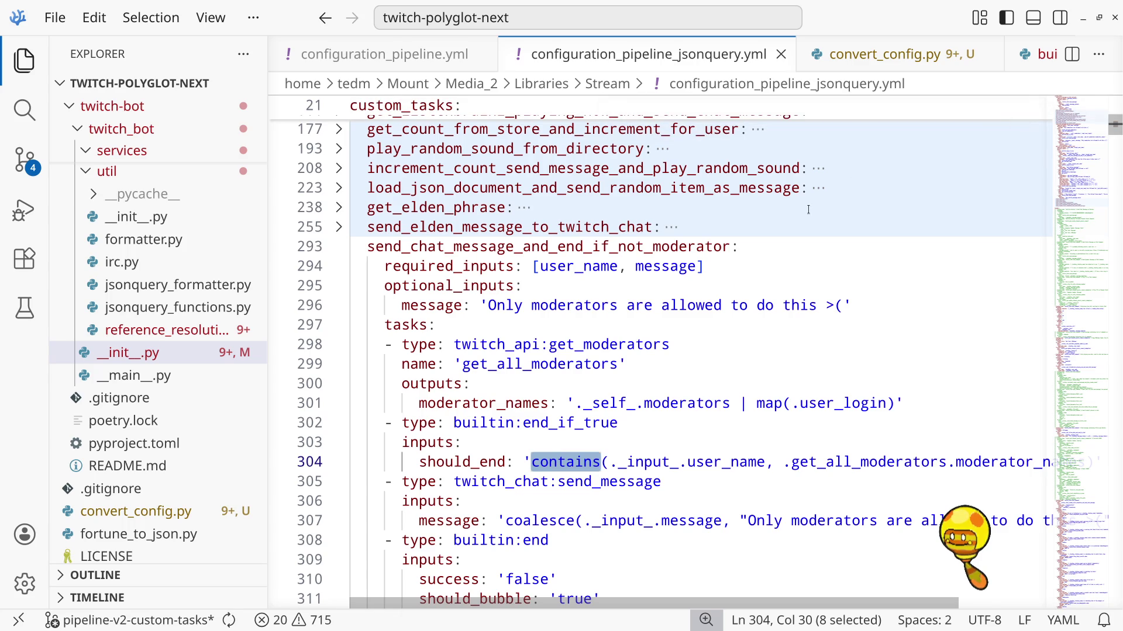
Fold the send_chat_message_and_end_if_not_moderator, get_follow_data_and_send_to_chat and send_error_message_to_chat_and_end tasks
{"action": "left_click", "coordinate": [791, 264]}
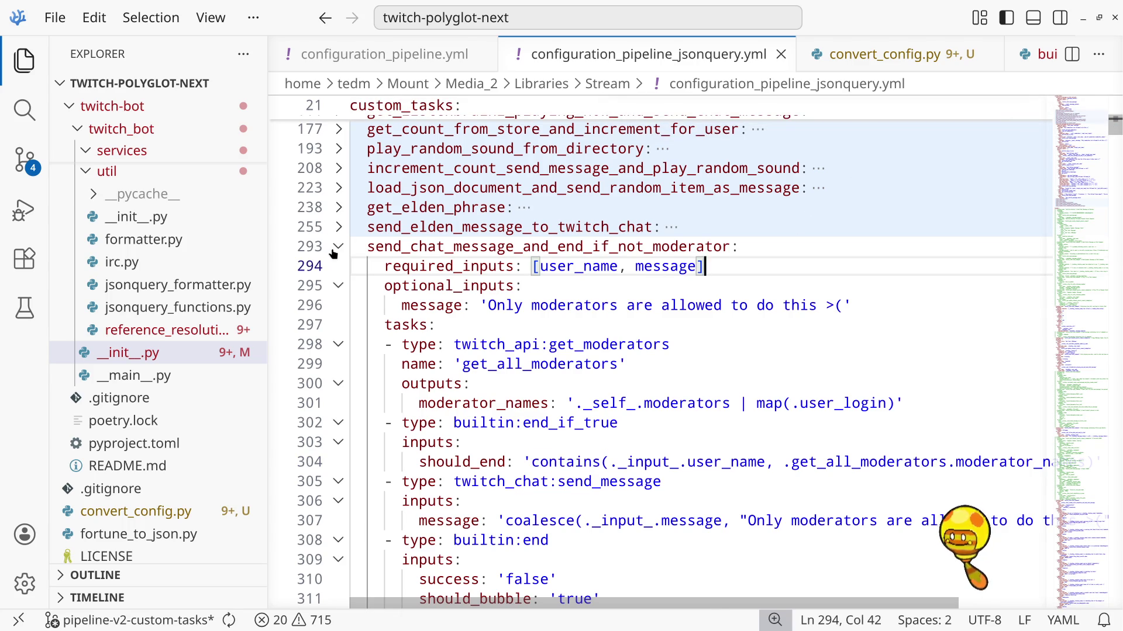
{"action": "left_click", "coordinate": [336, 249]}
{"action": "left_click", "coordinate": [338, 267]}
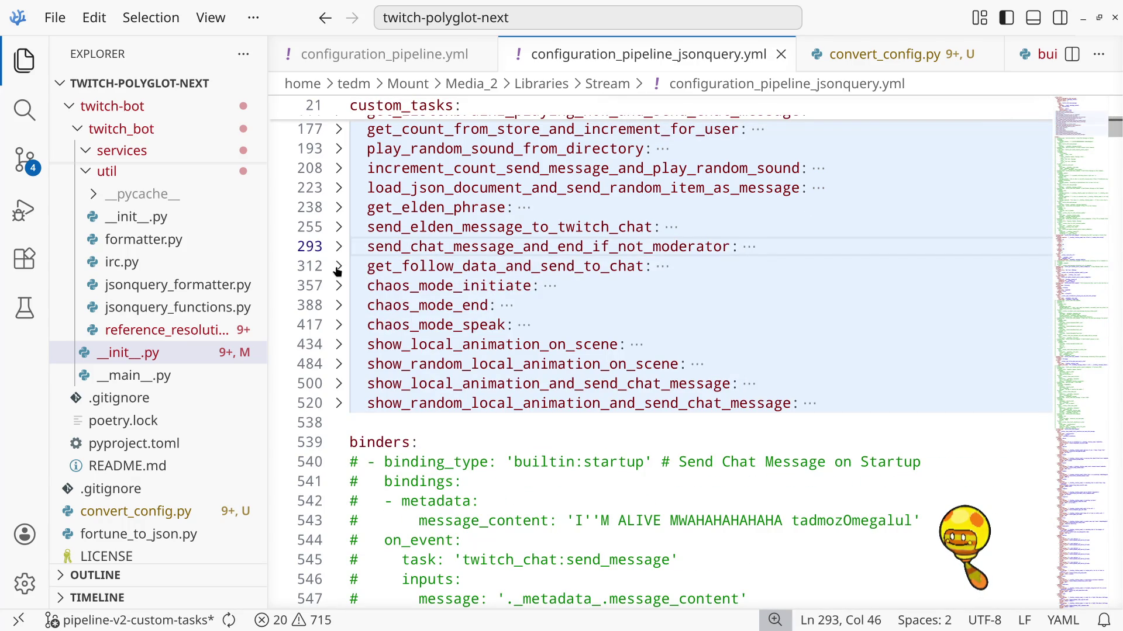
{"action": "scroll", "coordinate": [747, 219], "scroll_direction": "up", "scroll_amount": 15}
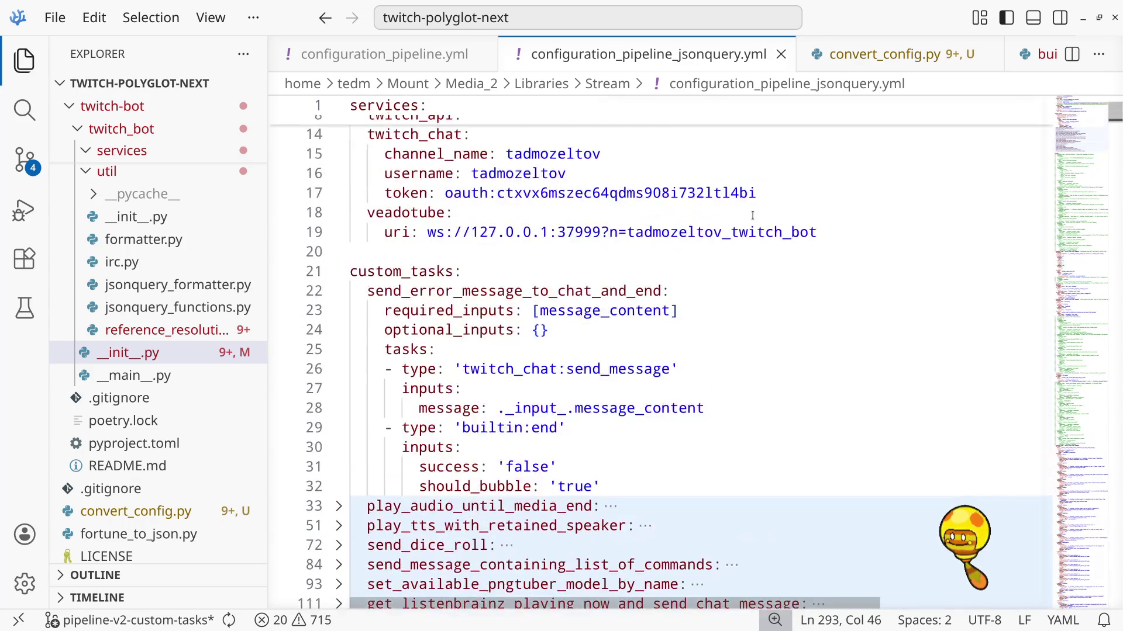
{"action": "scroll", "coordinate": [753, 218], "scroll_direction": "down", "scroll_amount": 5}
{"action": "scroll", "coordinate": [295, 273], "scroll_direction": "up", "scroll_amount": 3}
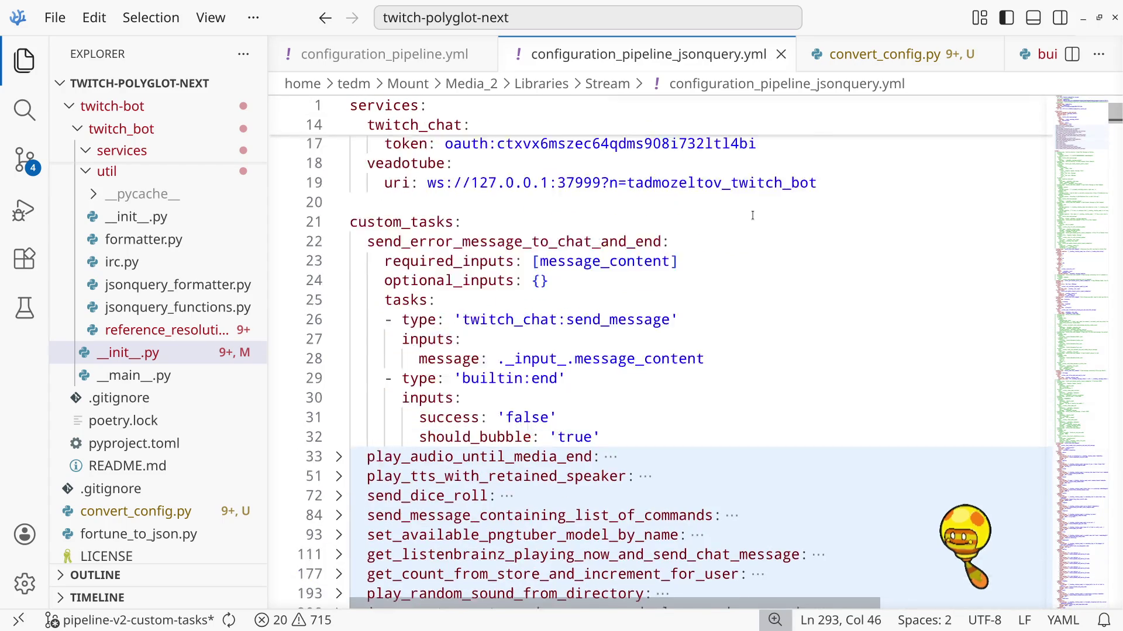
{"action": "left_click", "coordinate": [337, 291]}
Review the folded tasks, then minimize VSCodium to reveal the Twitch events page
{"action": "scroll", "coordinate": [840, 333], "scroll_direction": "down", "scroll_amount": 4}
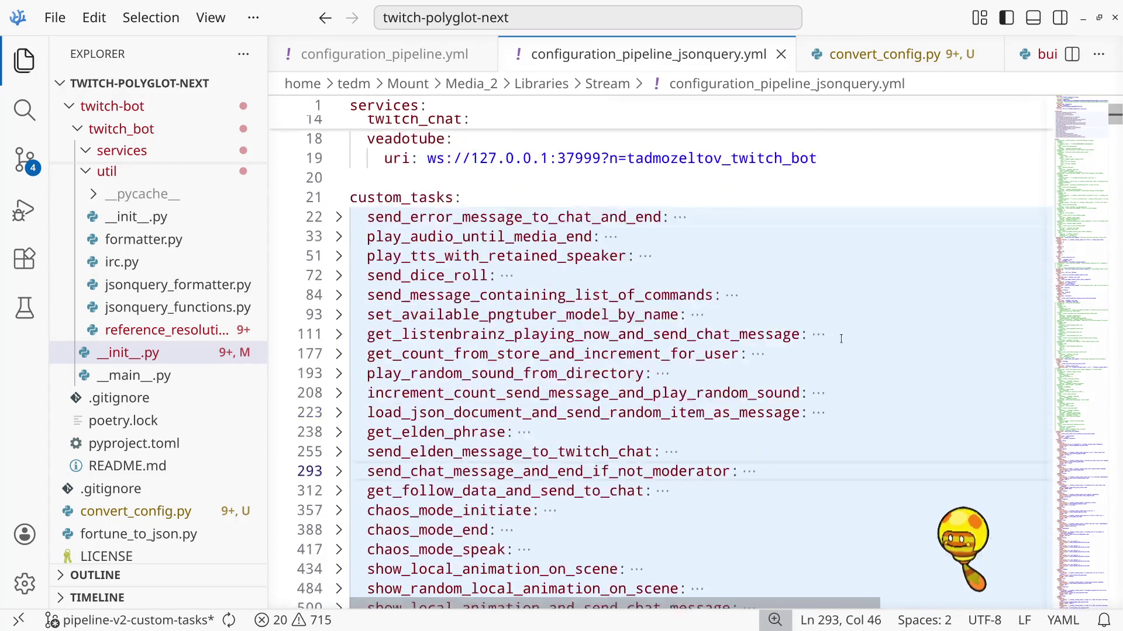
{"action": "scroll", "coordinate": [840, 332], "scroll_direction": "down", "scroll_amount": 2}
{"action": "scroll", "coordinate": [840, 328], "scroll_direction": "up", "scroll_amount": 6}
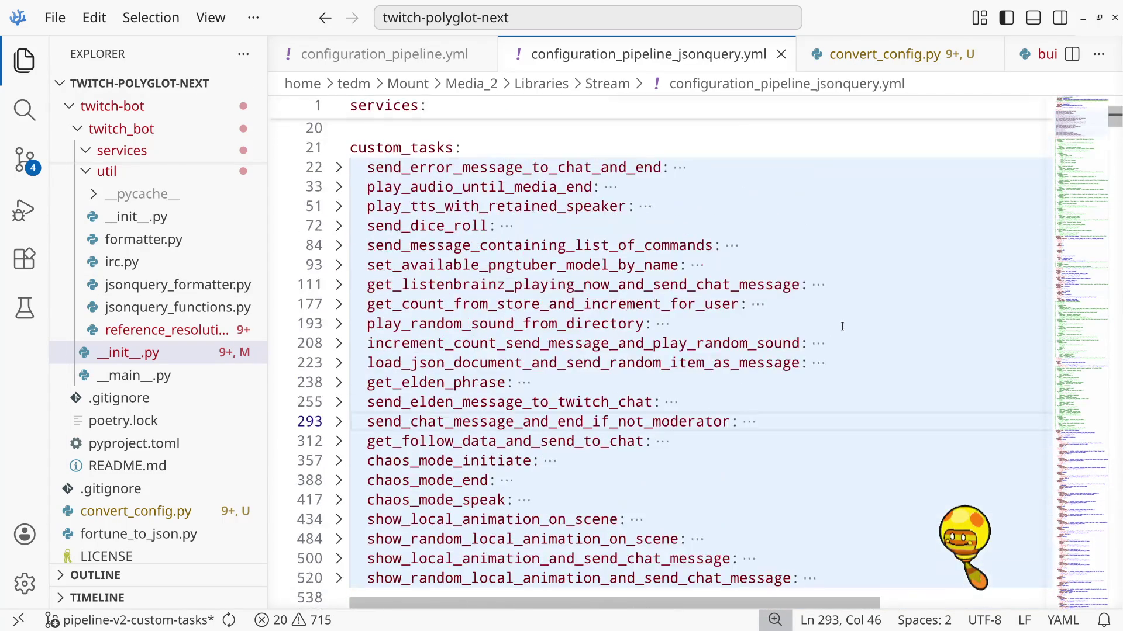
{"action": "scroll", "coordinate": [842, 326], "scroll_direction": "down", "scroll_amount": 3}
{"action": "scroll", "coordinate": [842, 326], "scroll_direction": "down", "scroll_amount": 2}
{"action": "scroll", "coordinate": [842, 325], "scroll_direction": "up", "scroll_amount": 2}
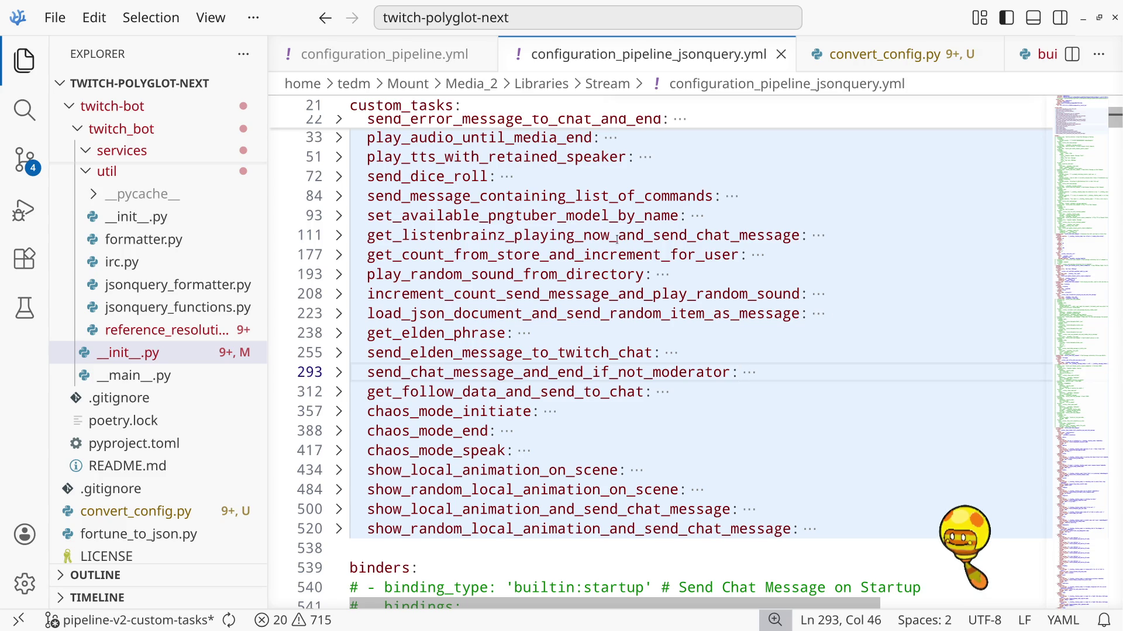
{"action": "left_click", "coordinate": [1083, 18]}
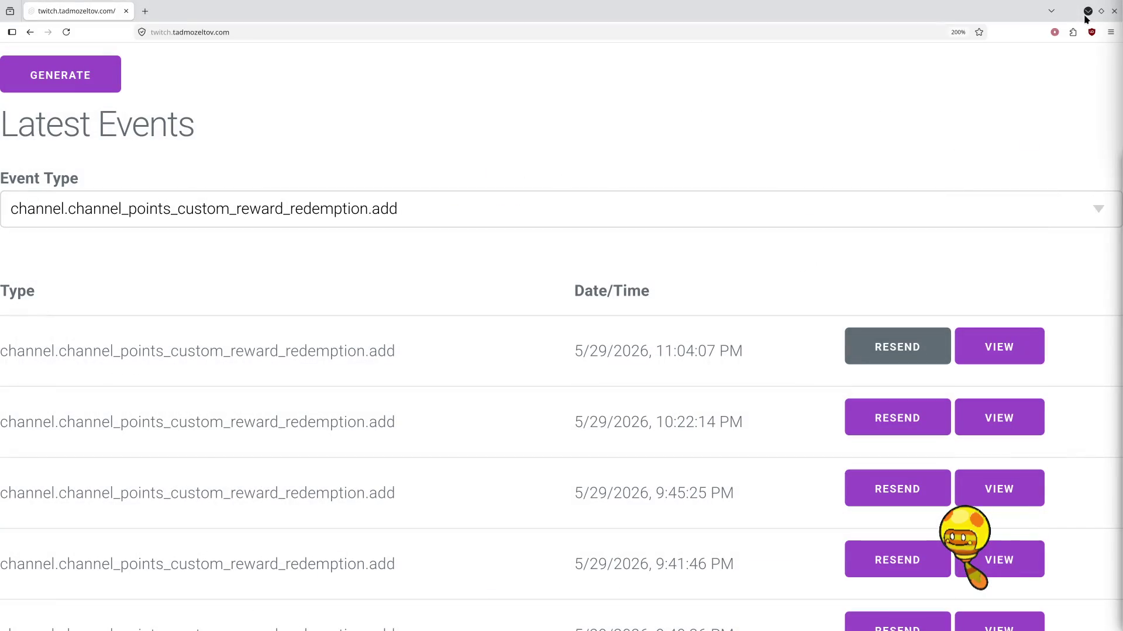
Launch GIMP from the launcher, close its Welcome dialog, and bring Firefox back
{"action": "left_click", "coordinate": [1086, 18]}
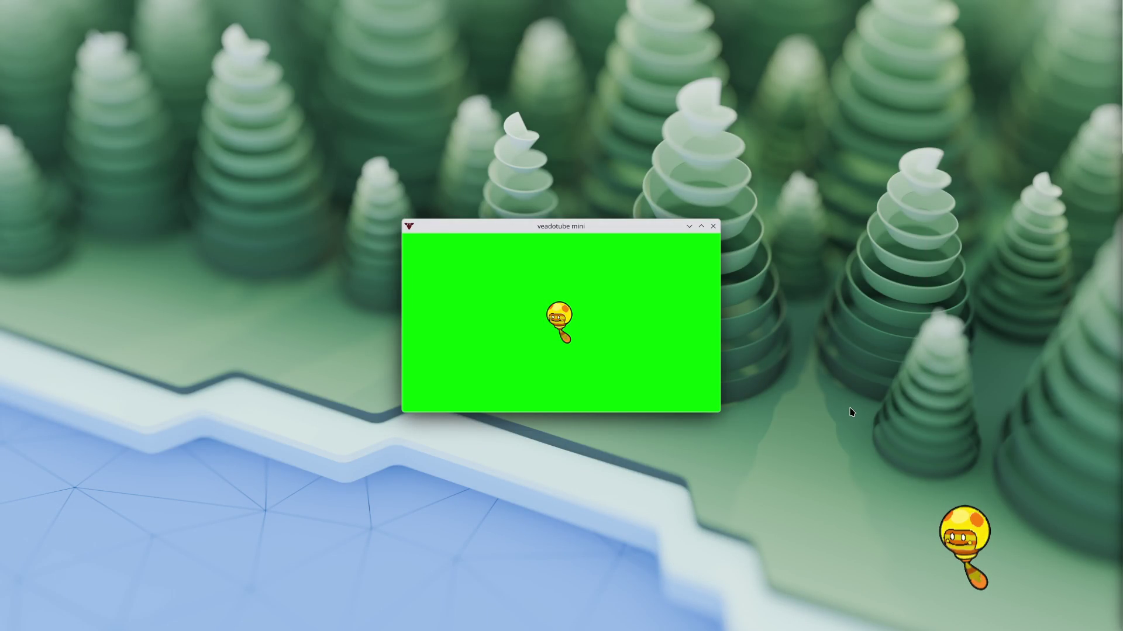
{"action": "key", "text": "super"}
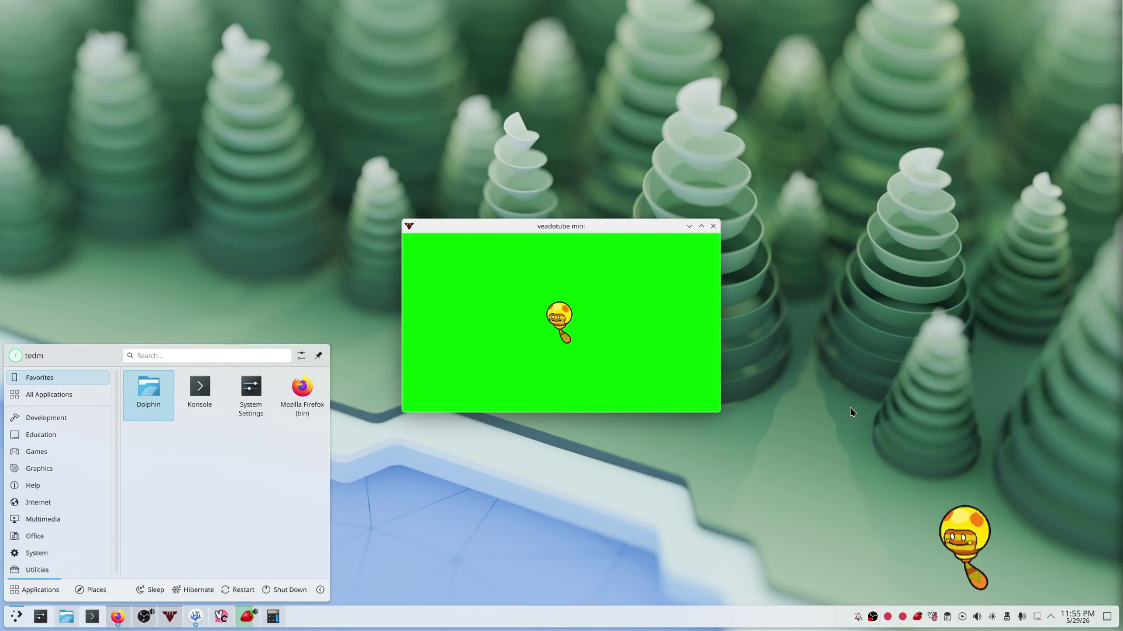
{"action": "type", "text": "gimp"}
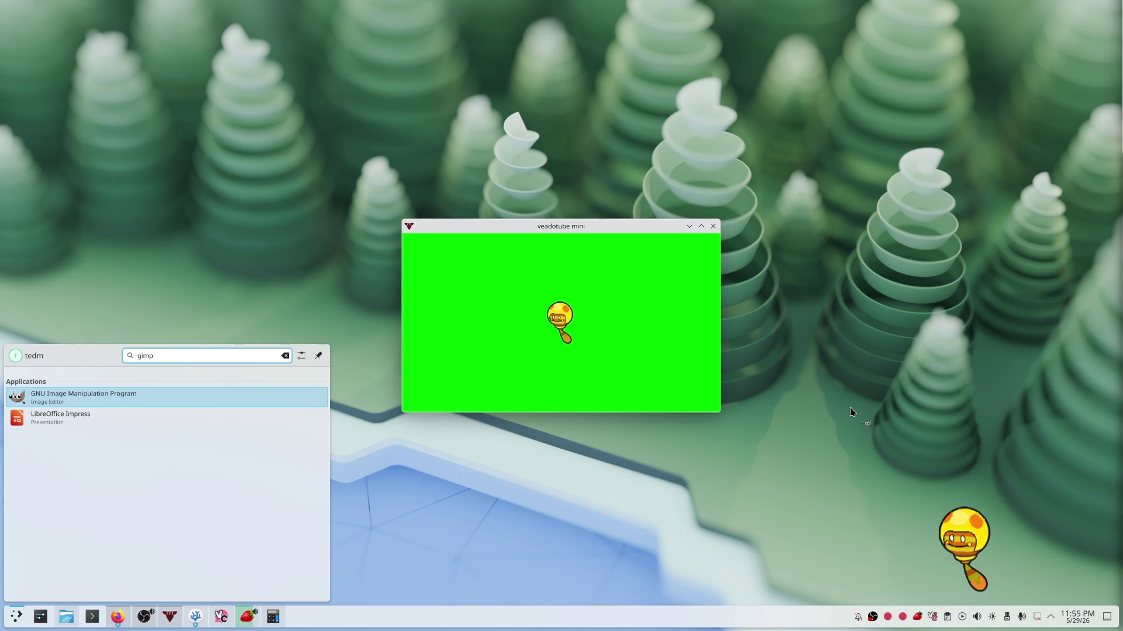
{"action": "key", "text": "Return"}
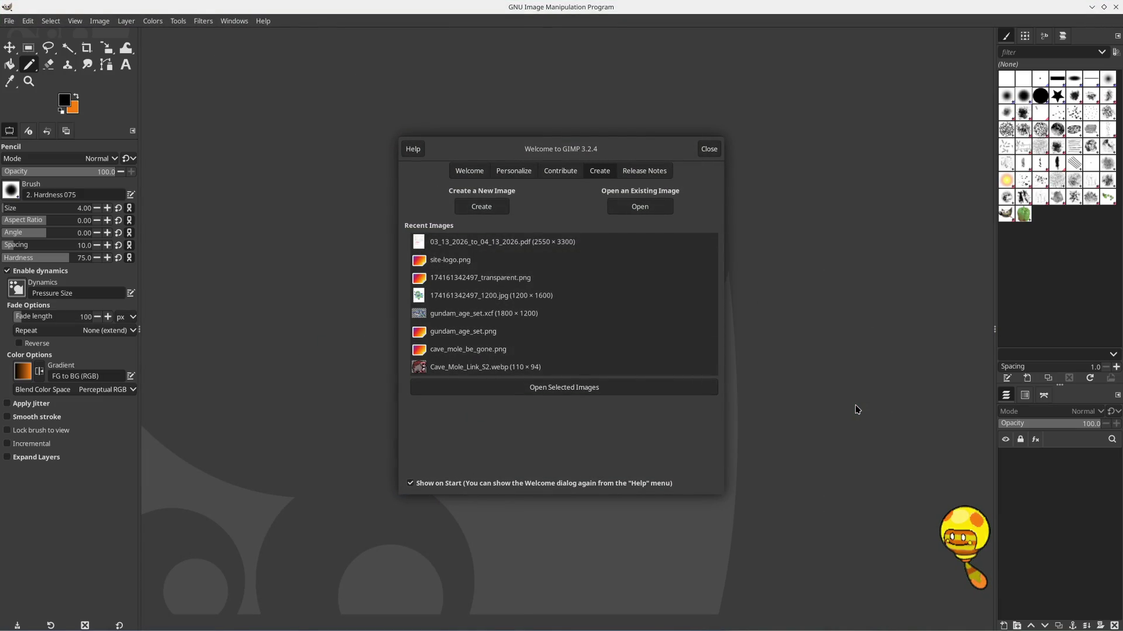
{"action": "left_click", "coordinate": [710, 149]}
{"action": "mouse_move", "coordinate": [130, 620]}
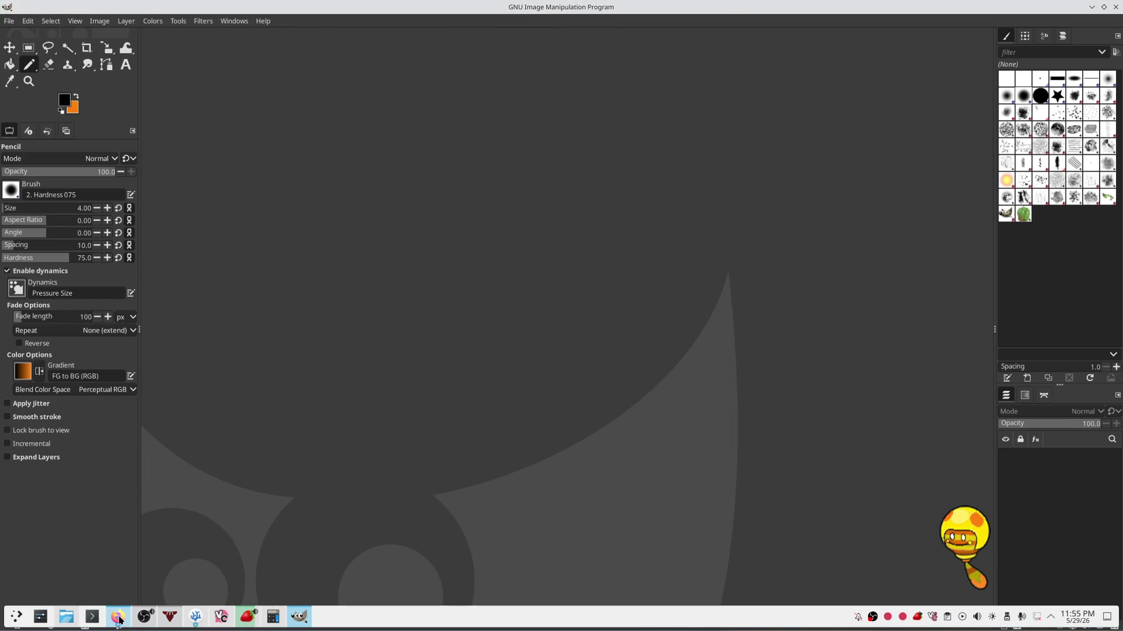
{"action": "left_click", "coordinate": [219, 567]}
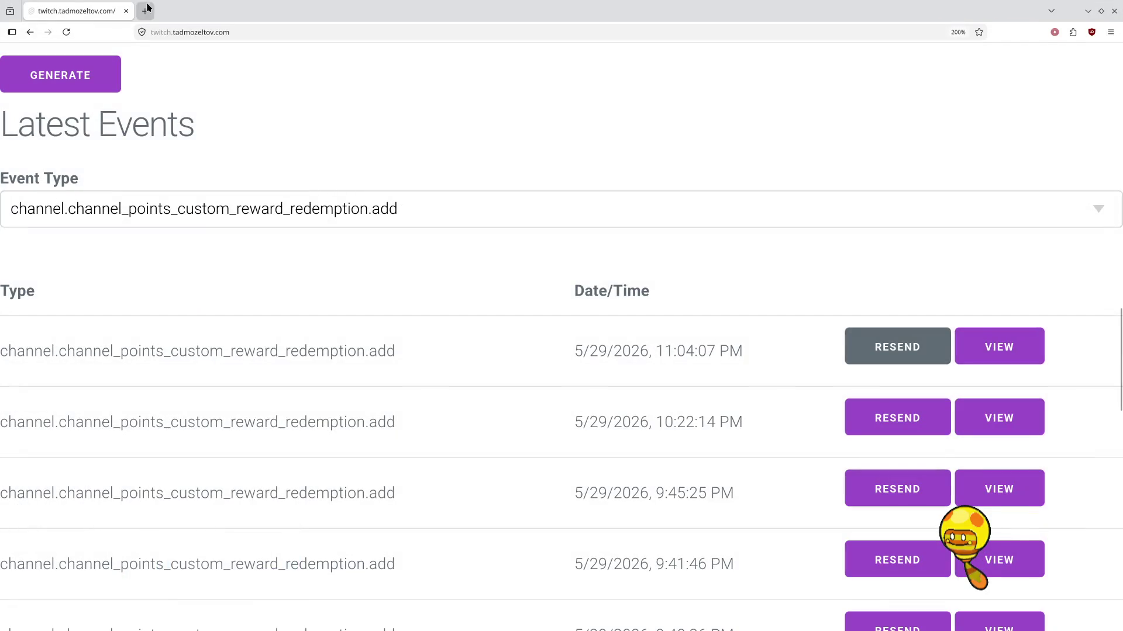
Run a Google Images search for 'tadbulb' in a new tab
{"action": "left_click", "coordinate": [145, 11]}
{"action": "type", "text": "!gi tadbulb"}
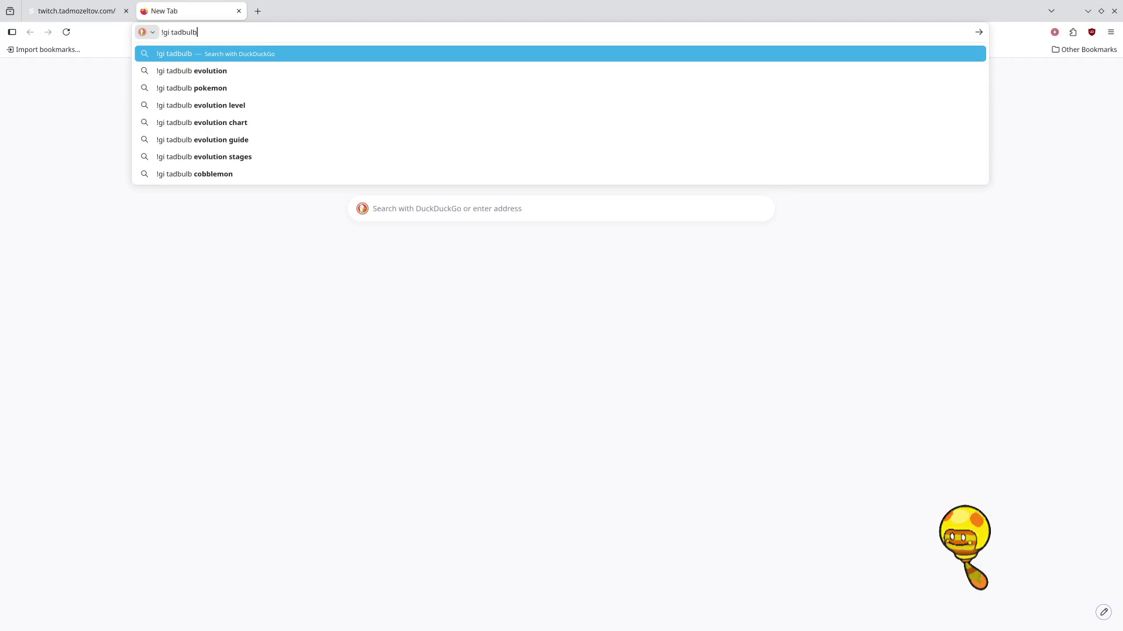
{"action": "key", "text": "Return"}
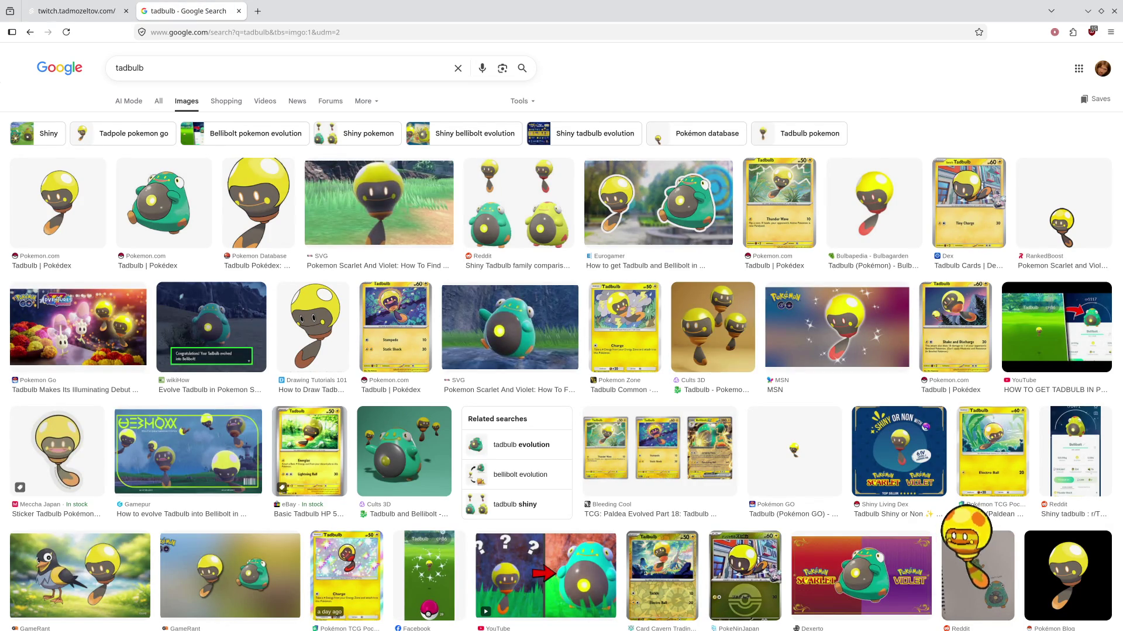
Preview Tadbulb images, then open Bulbapedia's Tadbulb article from the All results
{"action": "left_click", "coordinate": [506, 232]}
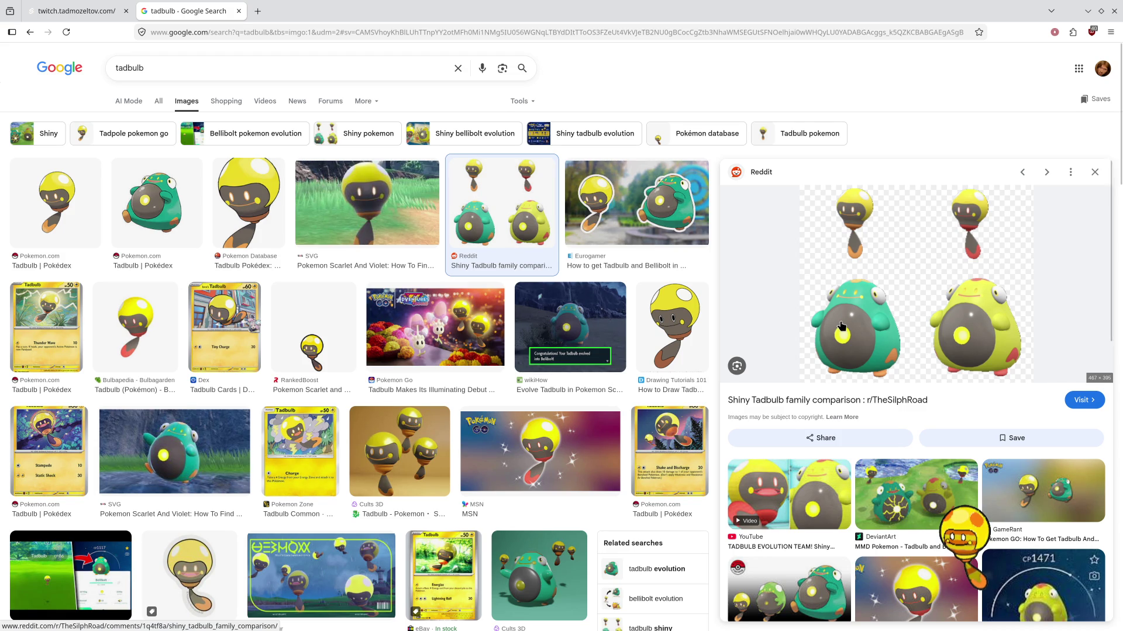
{"action": "scroll", "coordinate": [793, 510], "scroll_direction": "down", "scroll_amount": 2}
{"action": "left_click", "coordinate": [793, 509]}
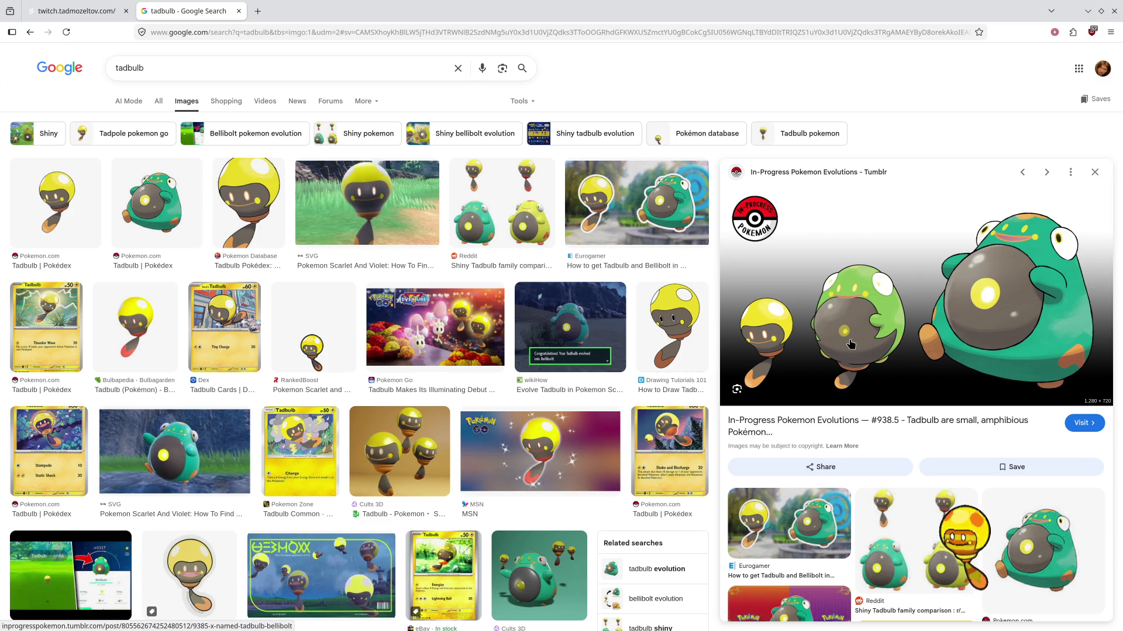
{"action": "left_click", "coordinate": [159, 105]}
{"action": "left_click", "coordinate": [234, 155]}
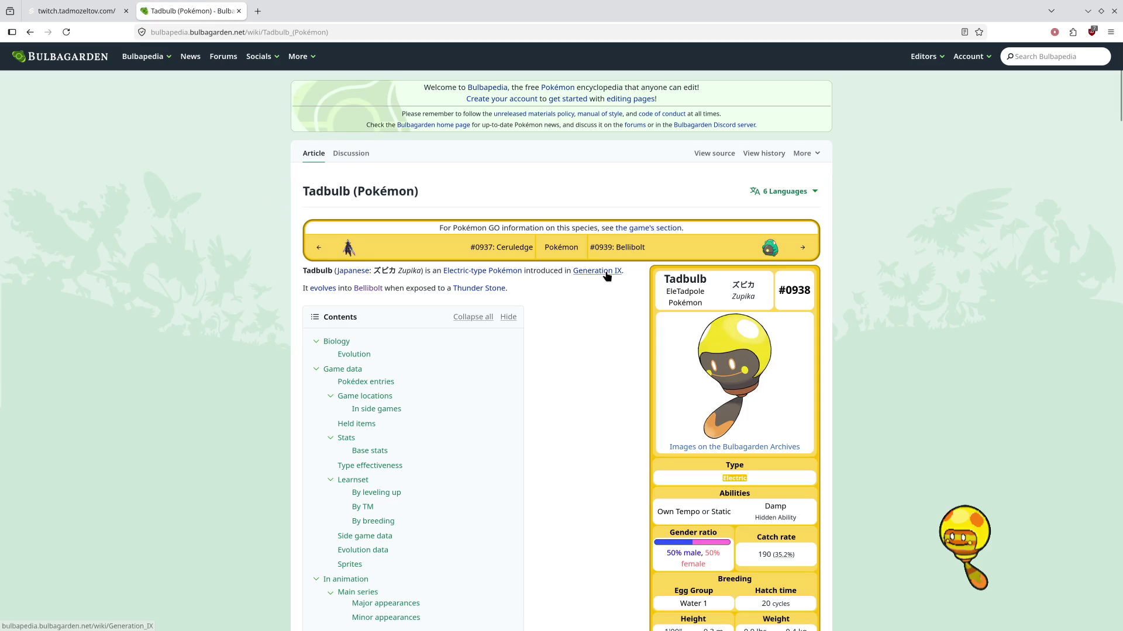
Visit Bulbapedia's Bellibolt (#0939) page, return to Tadbulb, then close the tab
{"action": "mouse_move", "coordinate": [607, 275]}
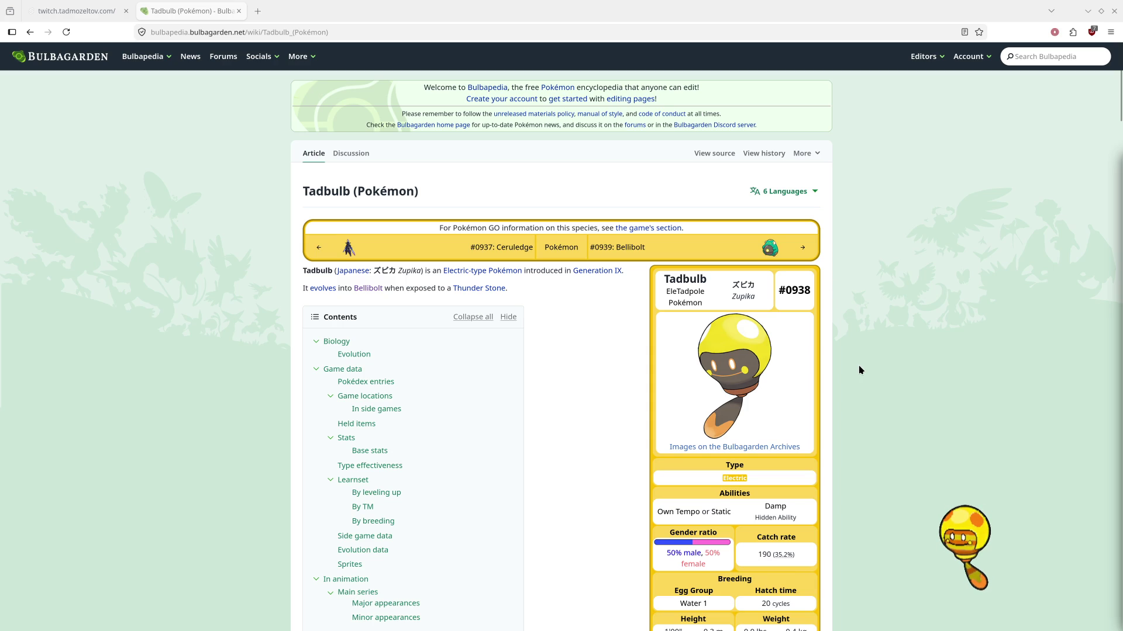
{"action": "left_click", "coordinate": [802, 248]}
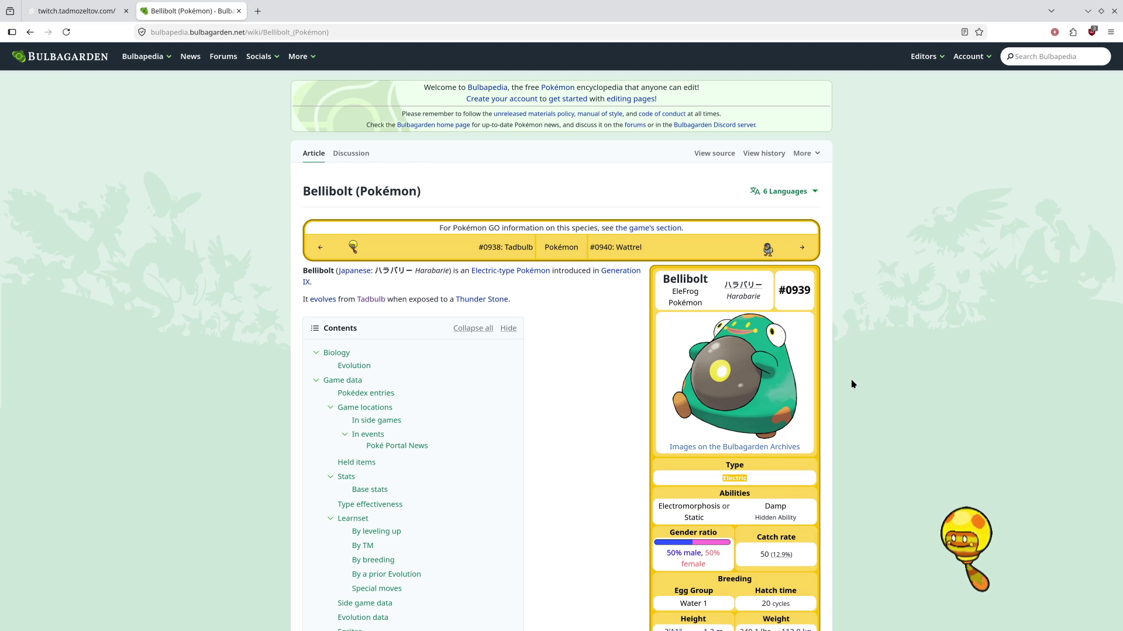
{"action": "left_click", "coordinate": [30, 33]}
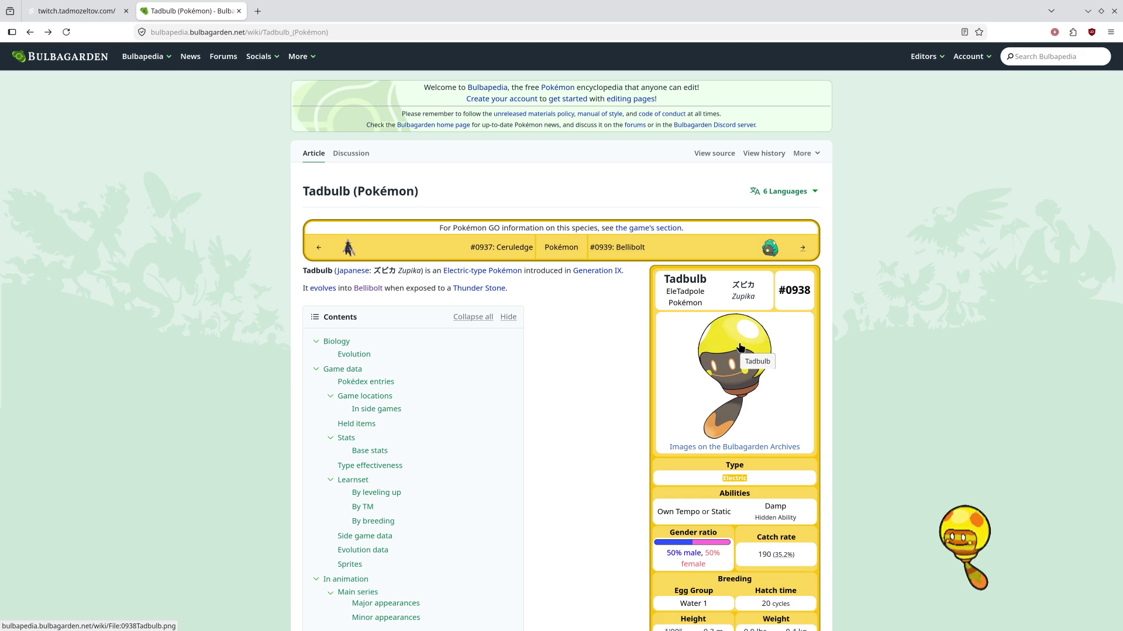
{"action": "left_click", "coordinate": [240, 7]}
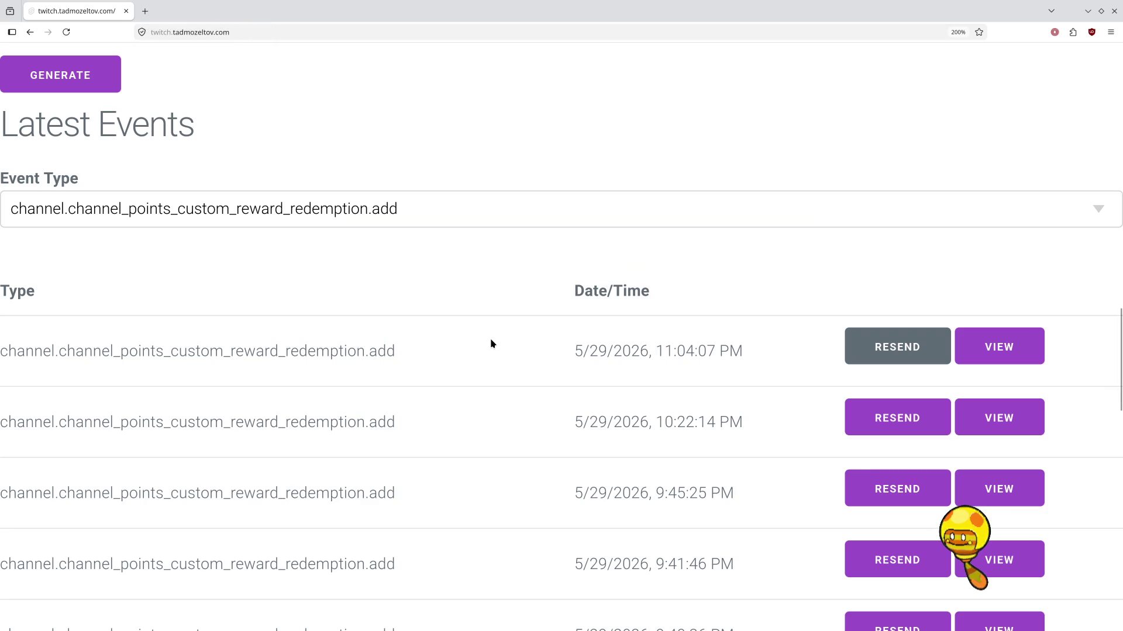
Restore the Latest Events page and set its zoom to 150%
{"action": "left_click", "coordinate": [1088, 11]}
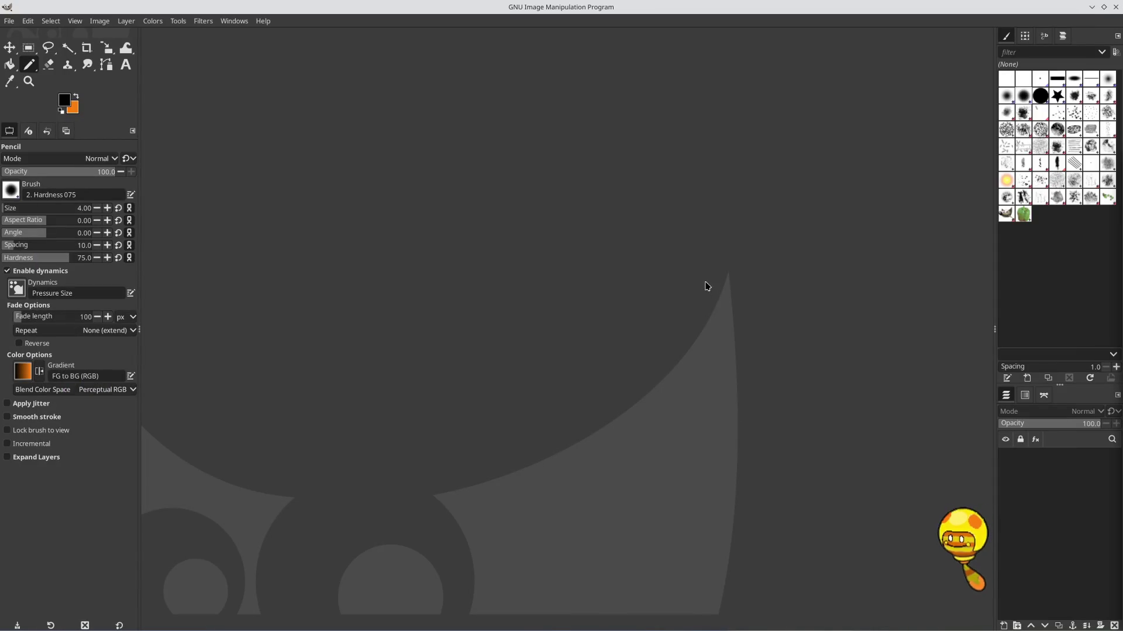
{"action": "mouse_move", "coordinate": [93, 626]}
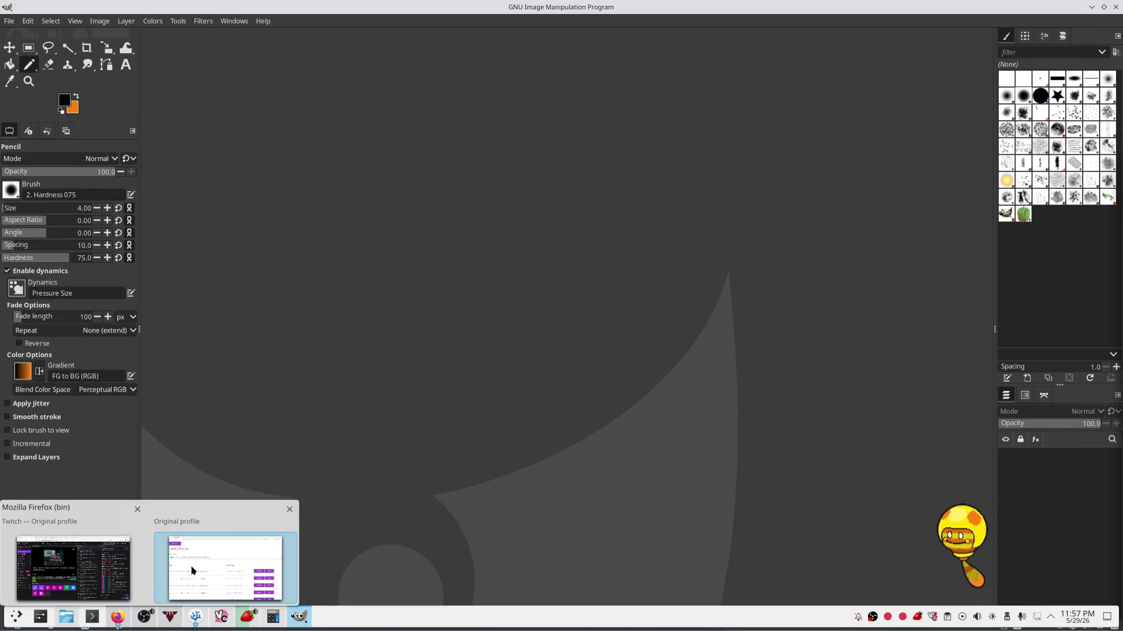
{"action": "left_click", "coordinate": [203, 569]}
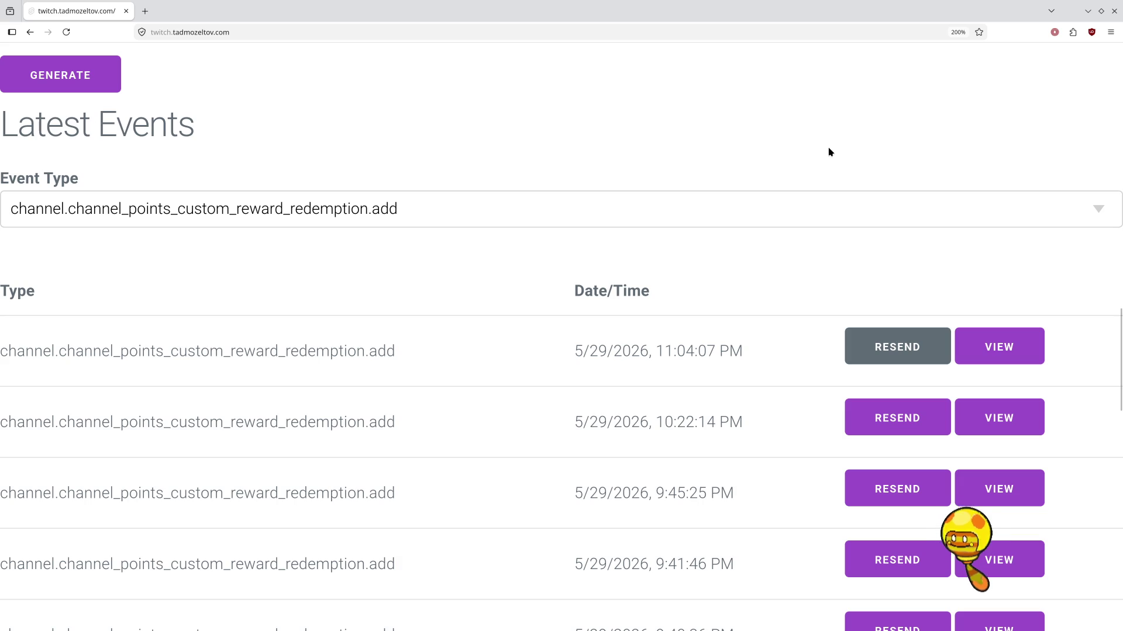
{"action": "key", "text": "ctrl+plus"}
{"action": "key", "text": "ctrl+plus"}
{"action": "key", "text": "ctrl+minus"}
{"action": "key", "text": "ctrl+minus"}
{"action": "key", "text": "ctrl+minus"}
{"action": "key", "text": "ctrl+minus"}
{"action": "key", "text": "ctrl+minus"}
{"action": "key", "text": "ctrl+plus"}
{"action": "key", "text": "ctrl+plus"}
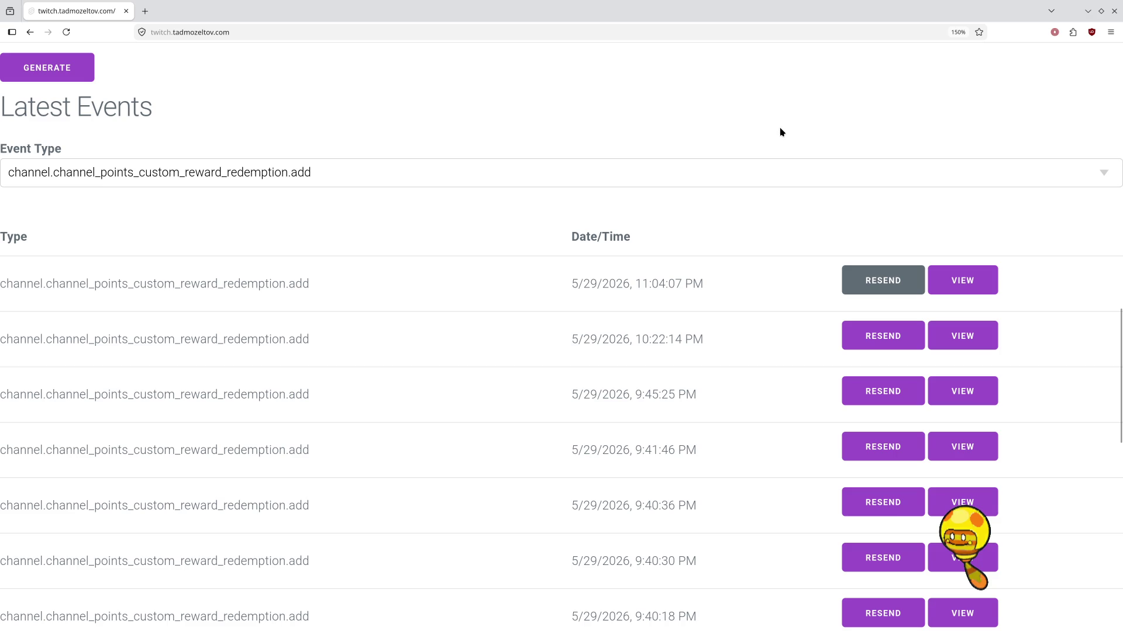
Minimize Firefox so GIMP is in front and open GIMP's File menu
{"action": "left_click", "coordinate": [1090, 13]}
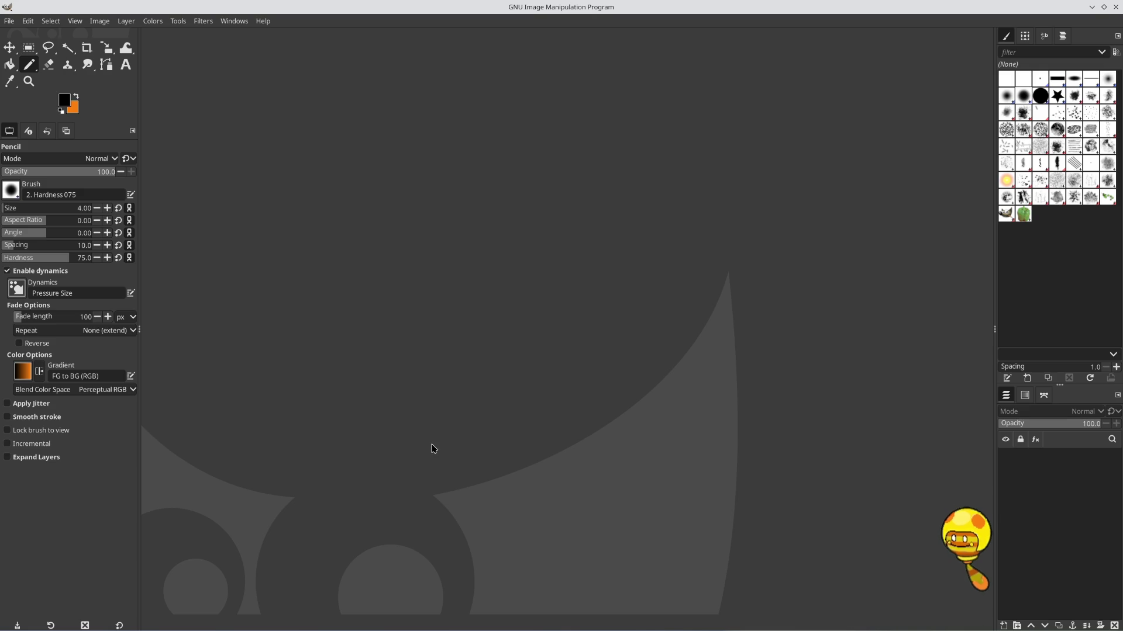
{"action": "left_click", "coordinate": [9, 24]}
{"action": "mouse_move", "coordinate": [42, 55]}
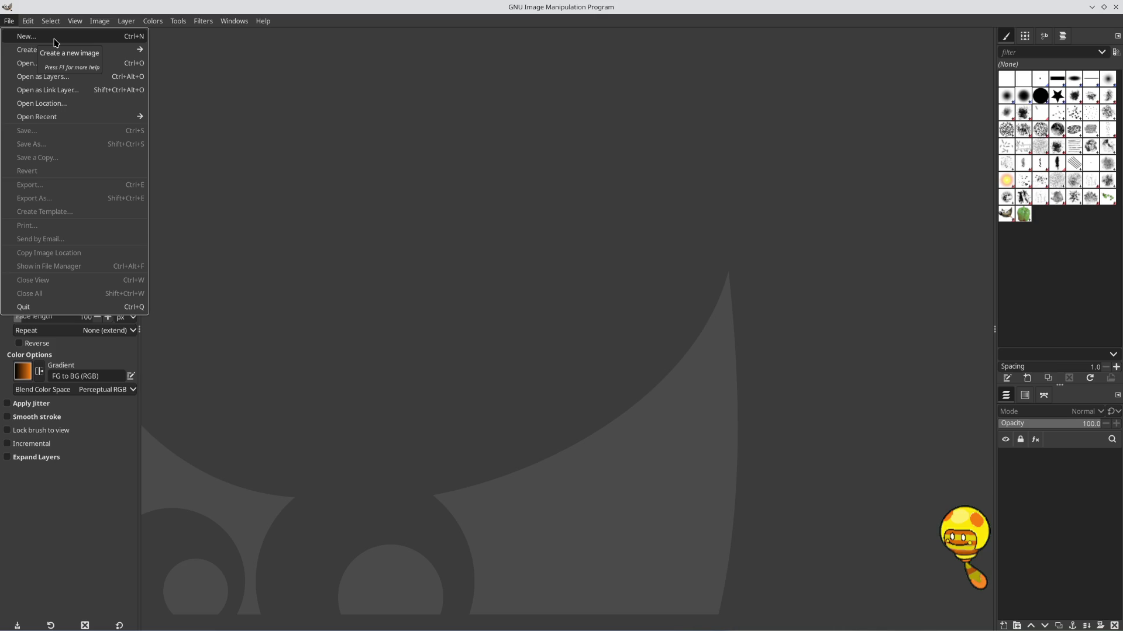
Start a new GIMP image with width and height set to 512
{"action": "left_click", "coordinate": [55, 38]}
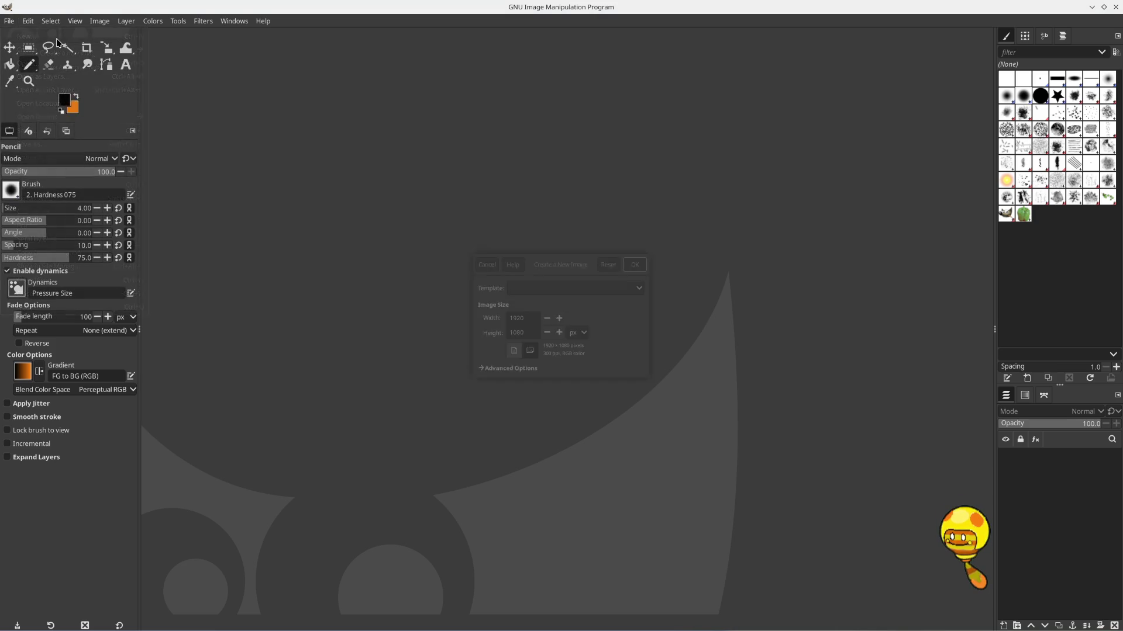
{"action": "left_click", "coordinate": [528, 318]}
{"action": "left_click_drag", "start_coordinate": [523, 318], "coordinate": [494, 319]}
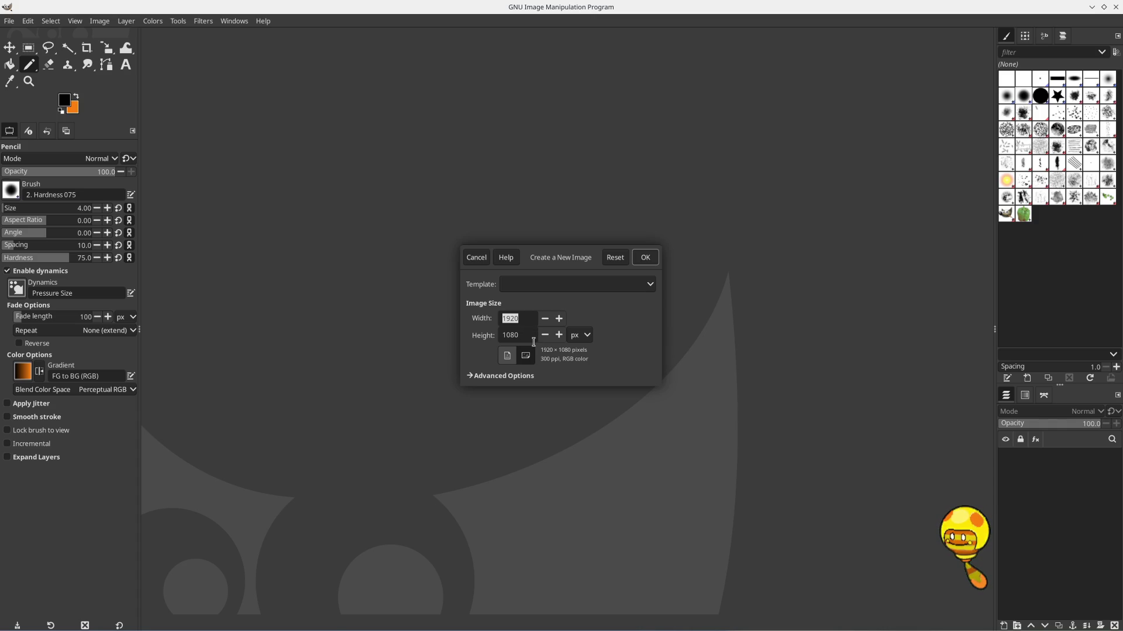
{"action": "left_click", "coordinate": [524, 318]}
{"action": "left_click_drag", "start_coordinate": [527, 321], "coordinate": [491, 324]}
{"action": "type", "text": "960"}
{"action": "key", "text": "Tab"}
{"action": "type", "text": "960"}
{"action": "key", "text": "shift+Tab"}
{"action": "type", "text": "512"}
{"action": "key", "text": "Tab"}
{"action": "type", "text": "512"}
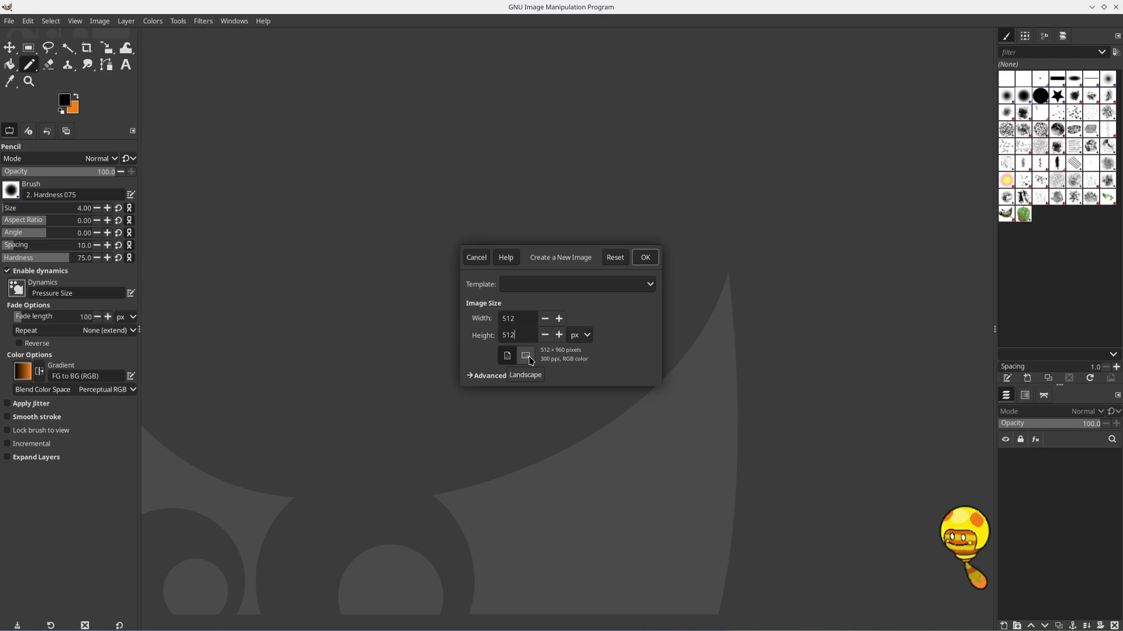
Fill the new image with Transparency, create it, and fit it to the window
{"action": "left_click", "coordinate": [477, 379]}
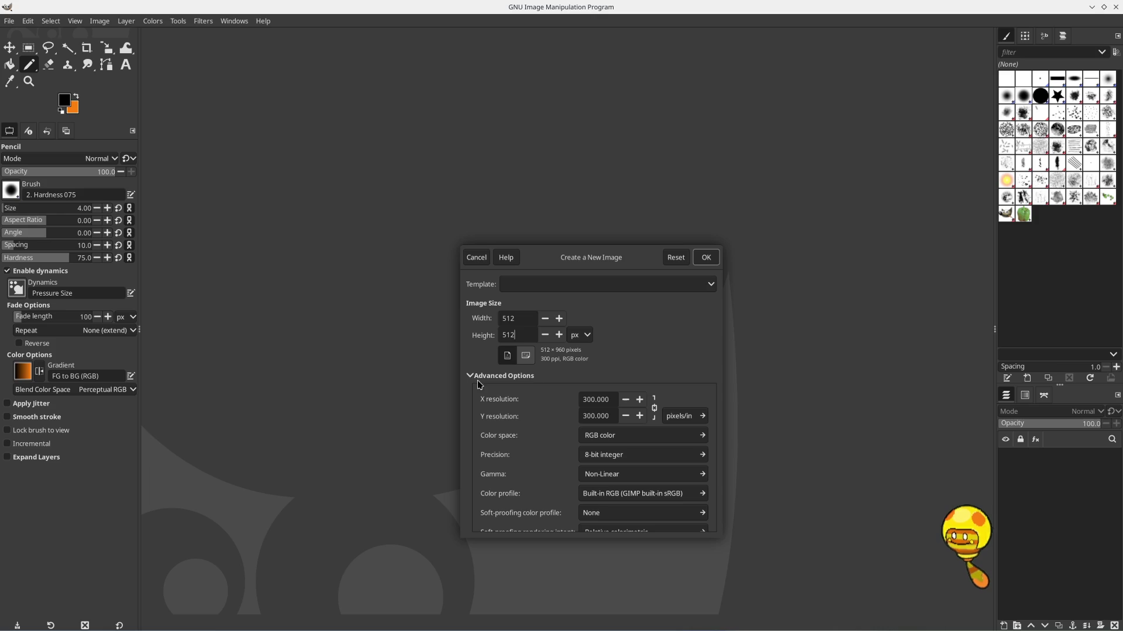
{"action": "scroll", "coordinate": [522, 397], "scroll_direction": "down", "scroll_amount": 3}
{"action": "scroll", "coordinate": [522, 398], "scroll_direction": "down", "scroll_amount": 1}
{"action": "scroll", "coordinate": [522, 398], "scroll_direction": "up", "scroll_amount": 3}
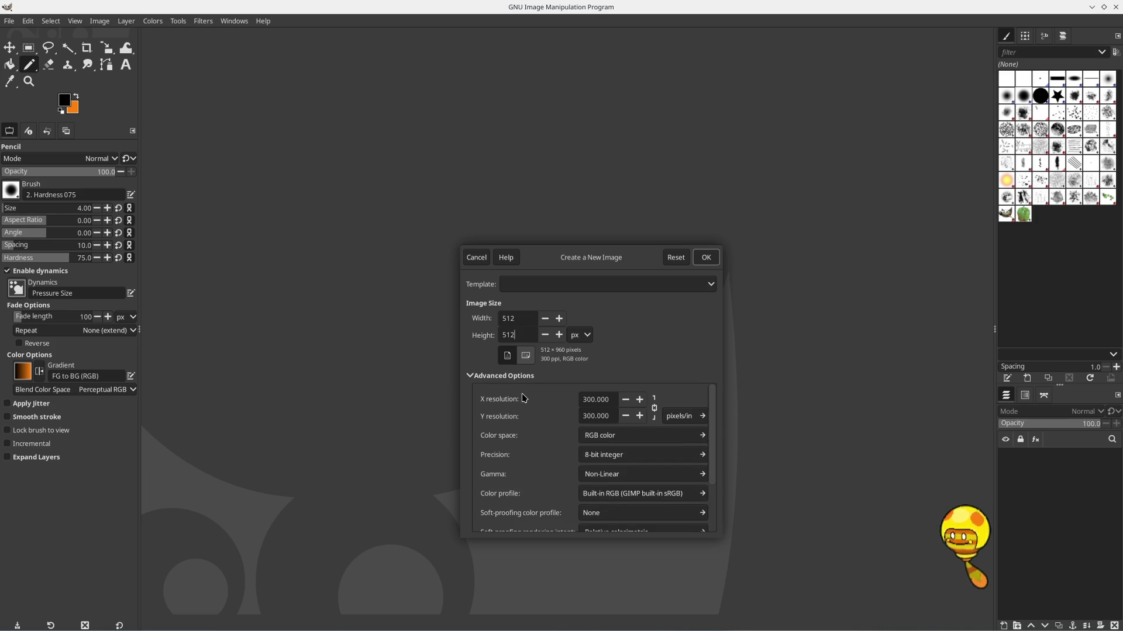
{"action": "scroll", "coordinate": [524, 398], "scroll_direction": "down", "scroll_amount": 1}
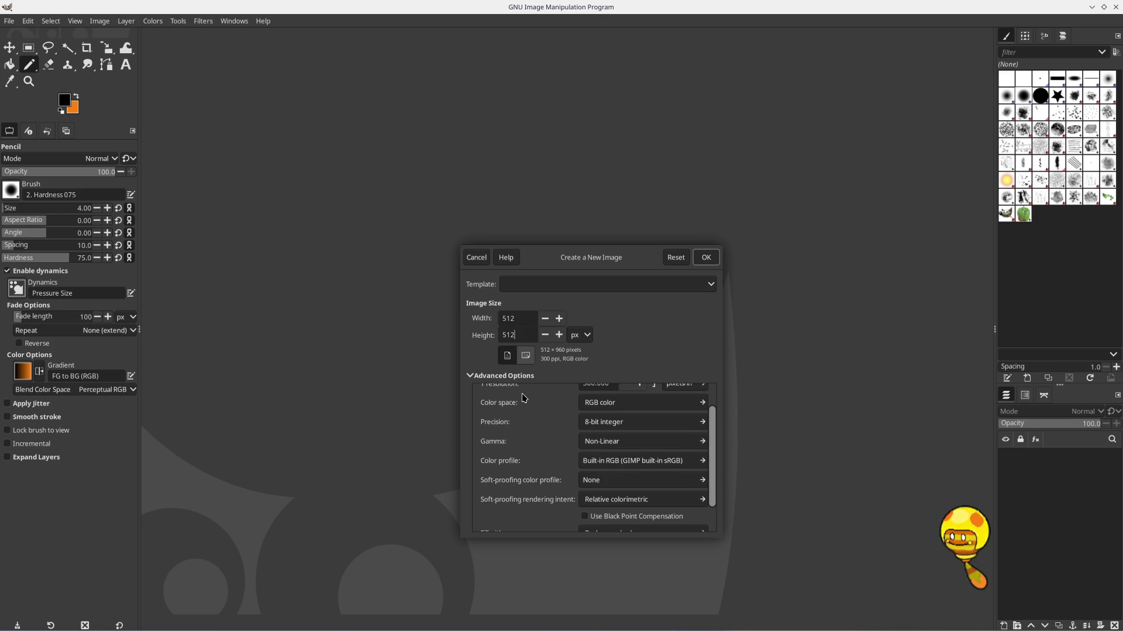
{"action": "scroll", "coordinate": [510, 438], "scroll_direction": "down", "scroll_amount": 1}
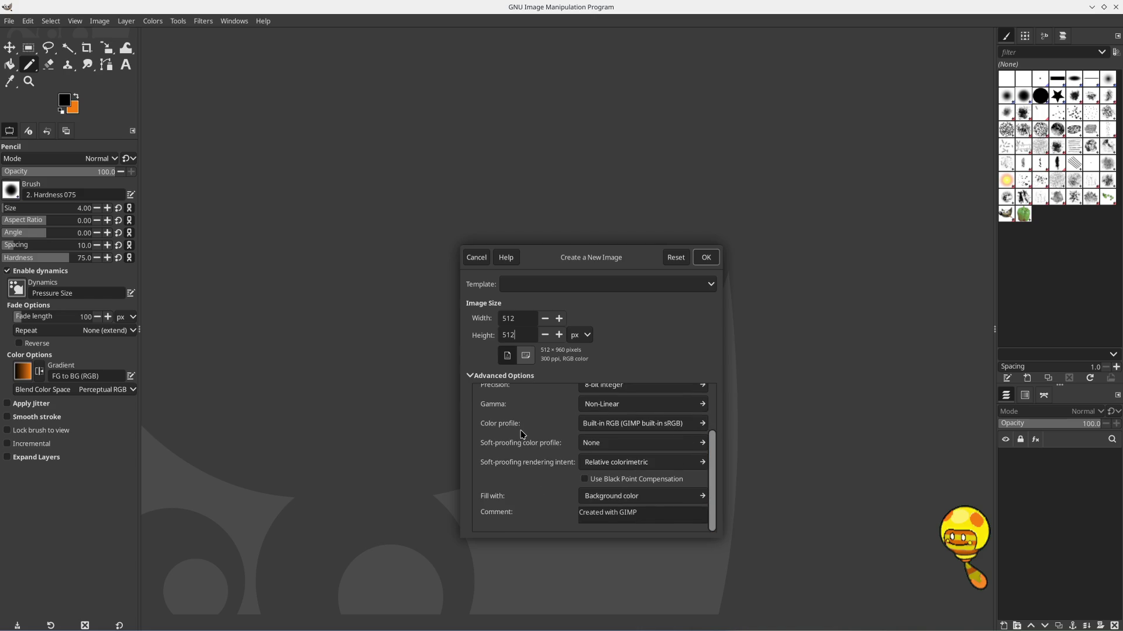
{"action": "left_click", "coordinate": [680, 501]}
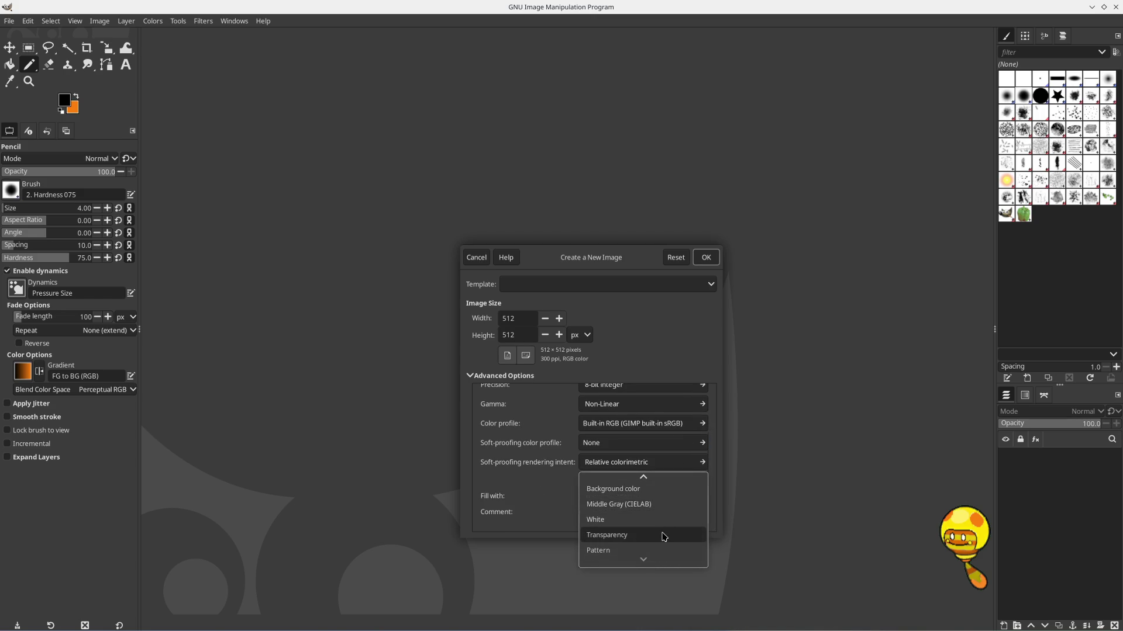
{"action": "left_click", "coordinate": [664, 535]}
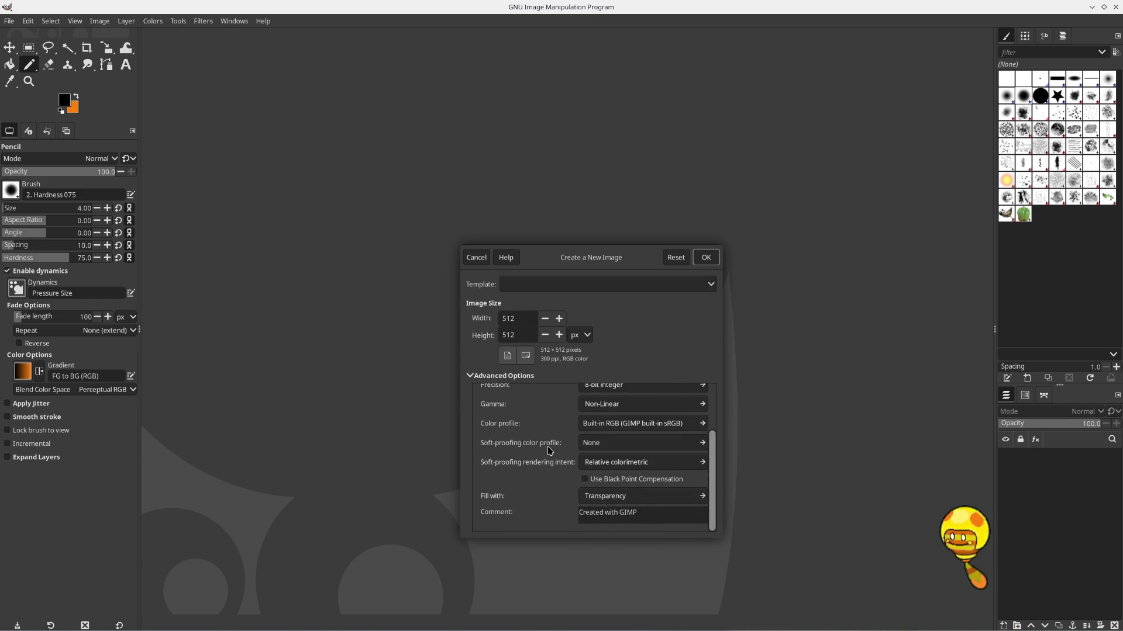
{"action": "scroll", "coordinate": [549, 451], "scroll_direction": "up", "scroll_amount": 2}
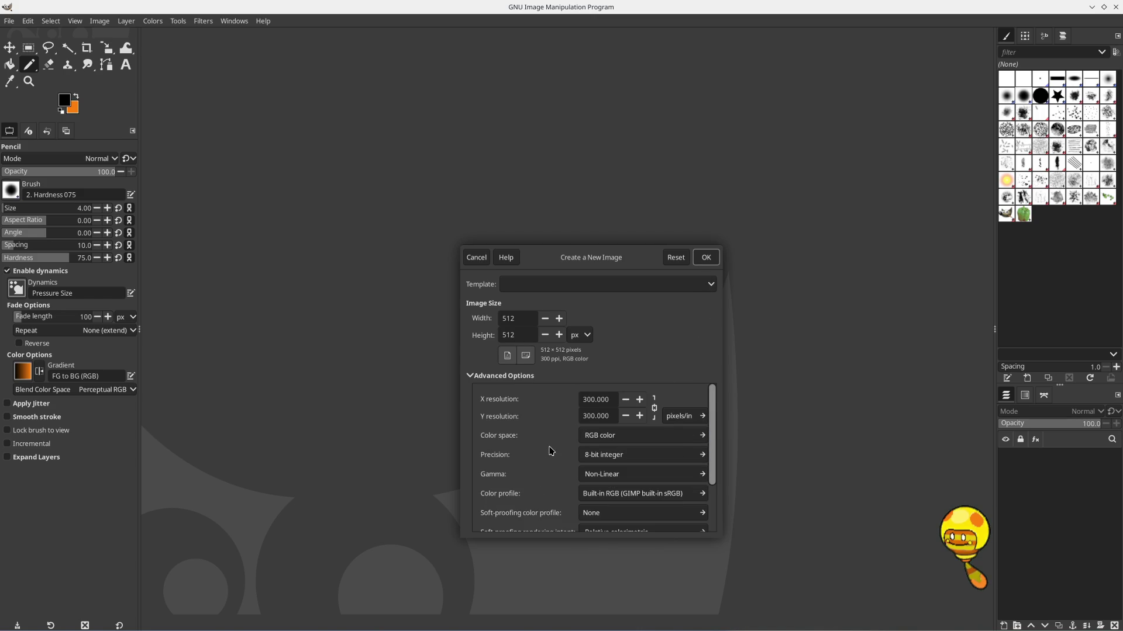
{"action": "left_click", "coordinate": [703, 260]}
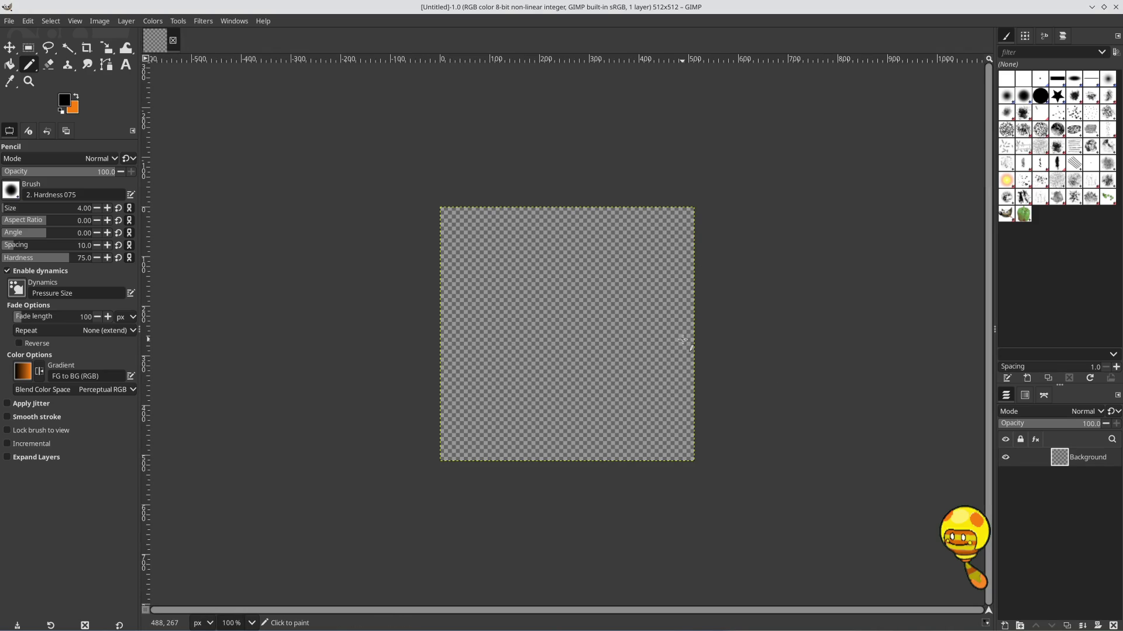
{"action": "key", "text": "shift+ctrl+j"}
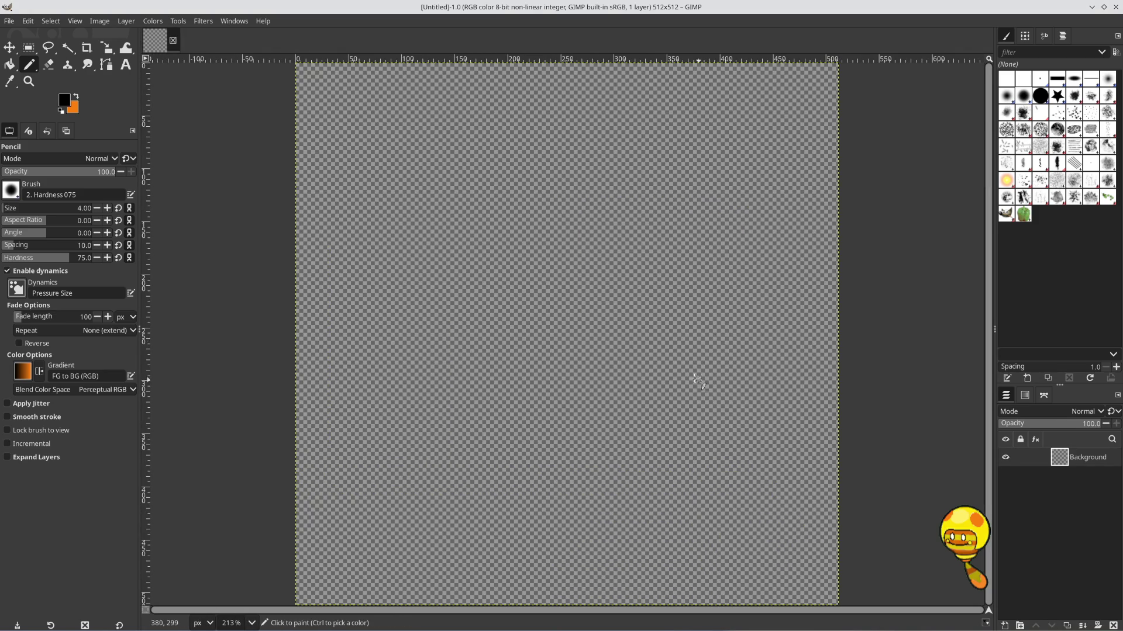
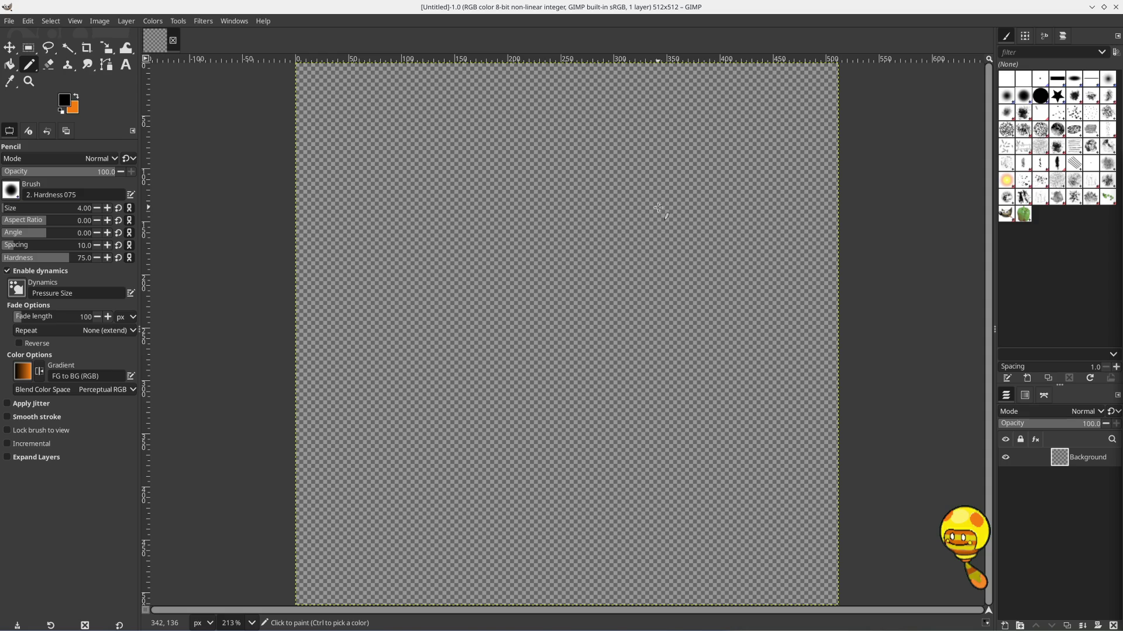
Pick the '2. Hardness 100' brush and discard a trial black stroke
{"action": "left_click", "coordinate": [16, 191]}
{"action": "double_click", "coordinate": [34, 224]}
{"action": "mouse_move", "coordinate": [378, 224]}
{"action": "left_mouse_down"}
{"action": "mouse_move", "coordinate": [572, 171]}
{"action": "mouse_move", "coordinate": [582, 202]}
{"action": "left_mouse_up"}
{"action": "key", "text": "ctrl+z"}
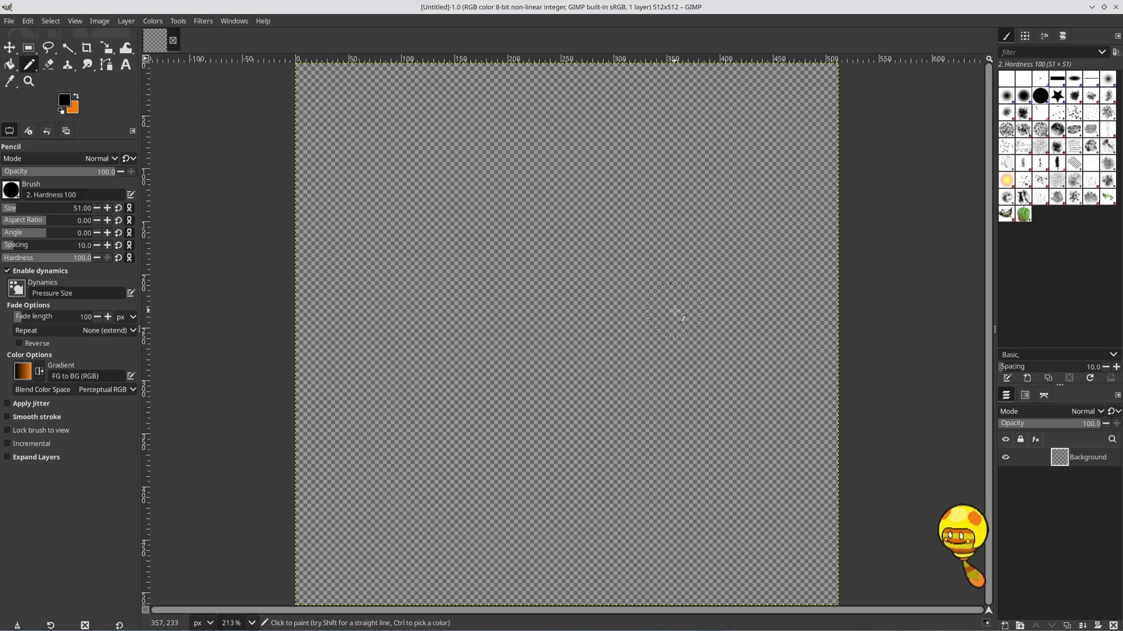
Lower the pencil size to 18, then drag the Size slider much thinner
{"action": "double_click", "coordinate": [97, 208]}
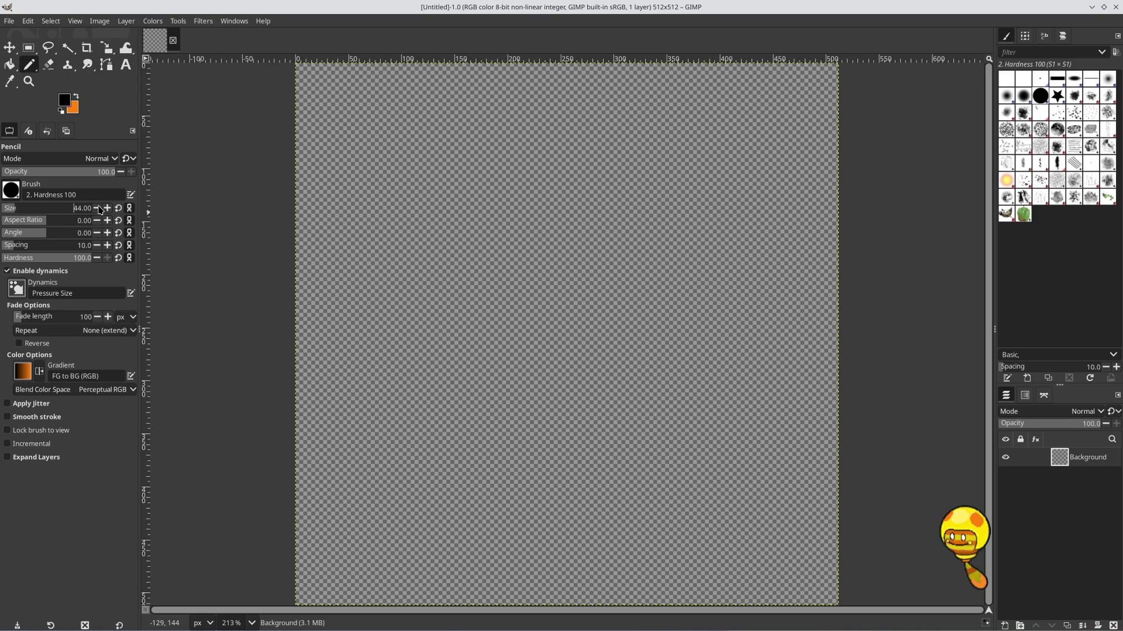
{"action": "left_click", "coordinate": [97, 208]}
{"action": "type", "text": "18"}
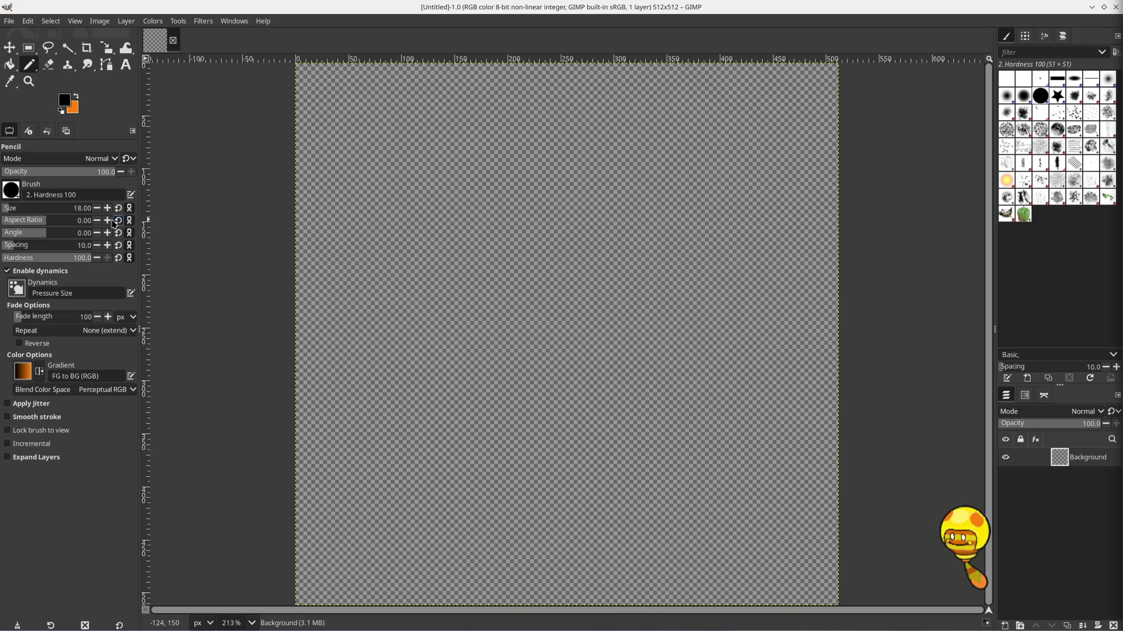
{"action": "left_click_drag", "start_coordinate": [96, 210], "coordinate": [4, 210]}
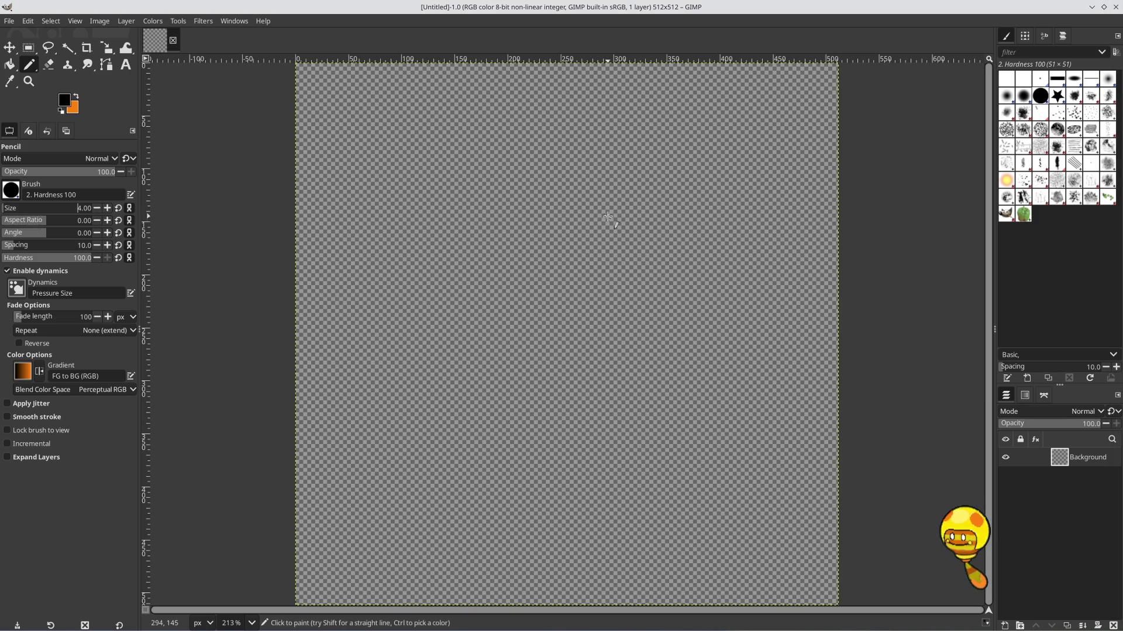
Draw a test curve with the 4 px pencil and undo it
{"action": "left_click_drag", "start_coordinate": [589, 164], "coordinate": [456, 321]}
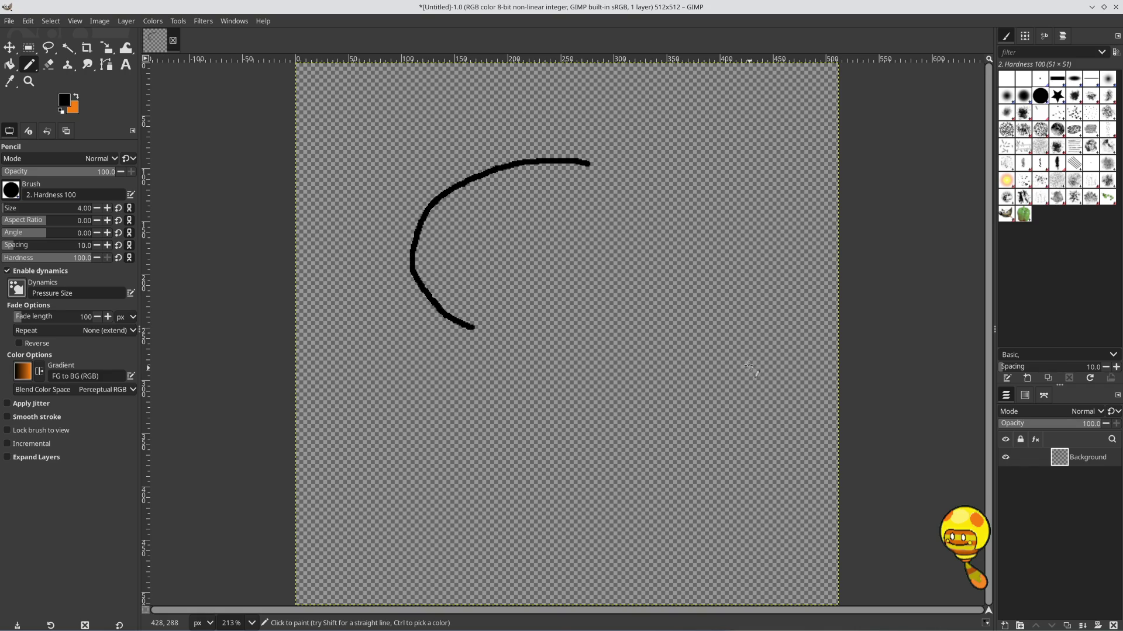
{"action": "key", "text": "ctrl+z"}
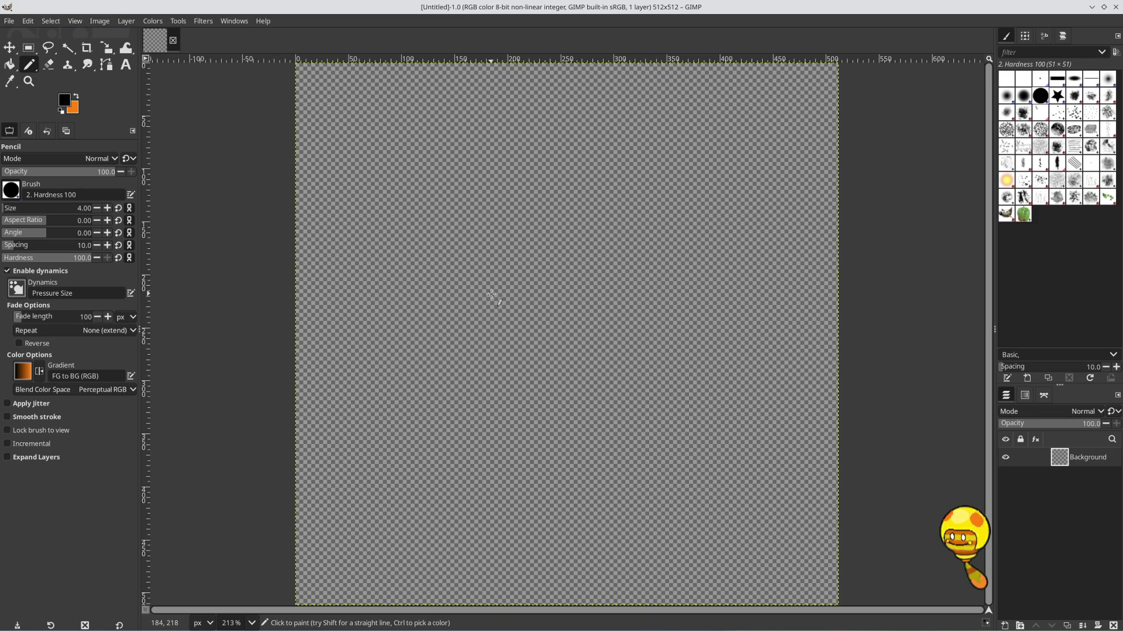
Draw a closed bean-shaped black outline with a small inward curl on its upper left
{"action": "mouse_move", "coordinate": [491, 295]}
{"action": "left_mouse_down"}
{"action": "mouse_move", "coordinate": [457, 349]}
{"action": "mouse_move", "coordinate": [464, 455]}
{"action": "mouse_move", "coordinate": [499, 499]}
{"action": "mouse_move", "coordinate": [566, 507]}
{"action": "mouse_move", "coordinate": [670, 449]}
{"action": "mouse_move", "coordinate": [691, 323]}
{"action": "mouse_move", "coordinate": [676, 284]}
{"action": "mouse_move", "coordinate": [602, 203]}
{"action": "mouse_move", "coordinate": [550, 172]}
{"action": "mouse_move", "coordinate": [514, 187]}
{"action": "mouse_move", "coordinate": [479, 219]}
{"action": "mouse_move", "coordinate": [468, 256]}
{"action": "mouse_move", "coordinate": [481, 305]}
{"action": "left_mouse_up"}
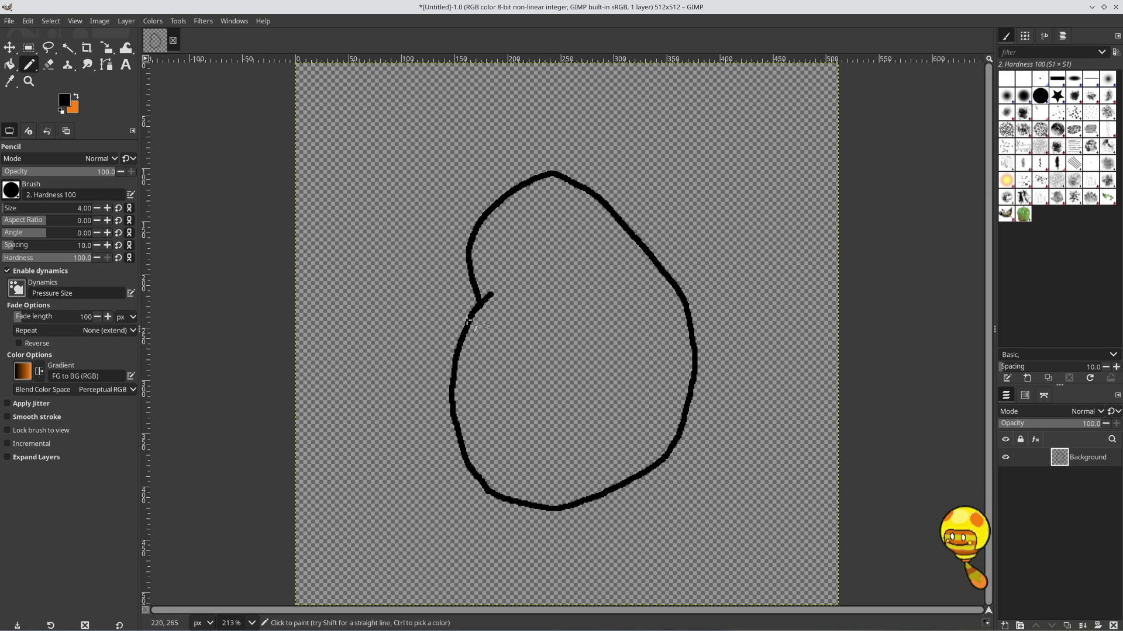
{"action": "left_click_drag", "start_coordinate": [485, 297], "coordinate": [507, 286]}
{"action": "key", "text": "ctrl+z"}
{"action": "scroll", "coordinate": [512, 296], "scroll_direction": "up", "scroll_amount": 5, "text": "ctrl"}
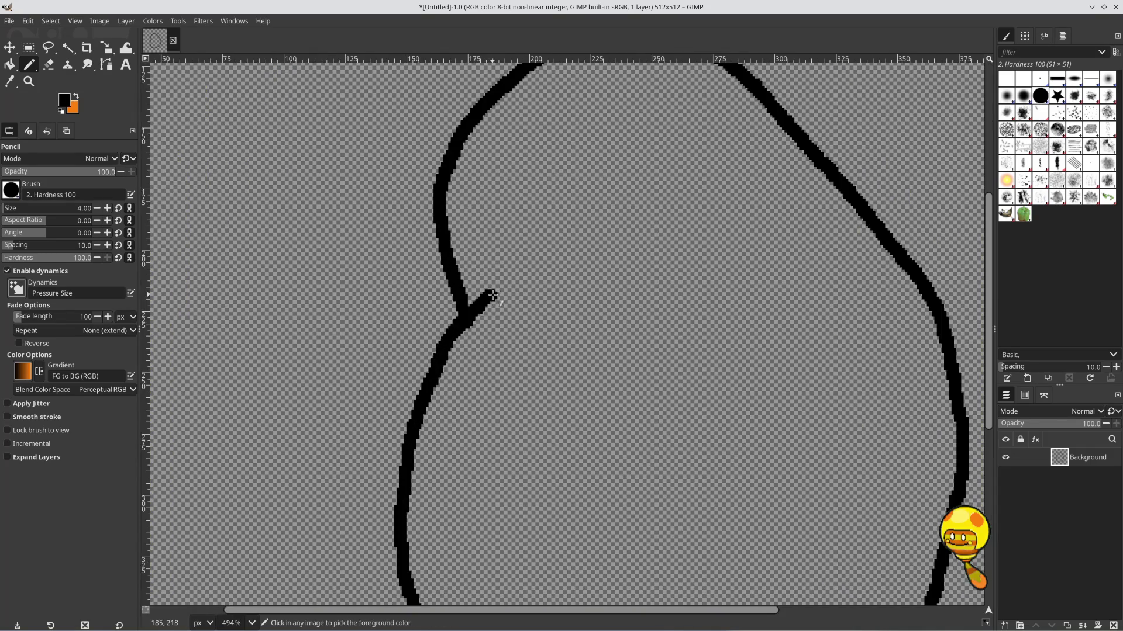
{"action": "left_click_drag", "start_coordinate": [489, 296], "coordinate": [548, 269]}
{"action": "scroll", "coordinate": [564, 380], "scroll_direction": "down", "scroll_amount": 5, "text": "ctrl"}
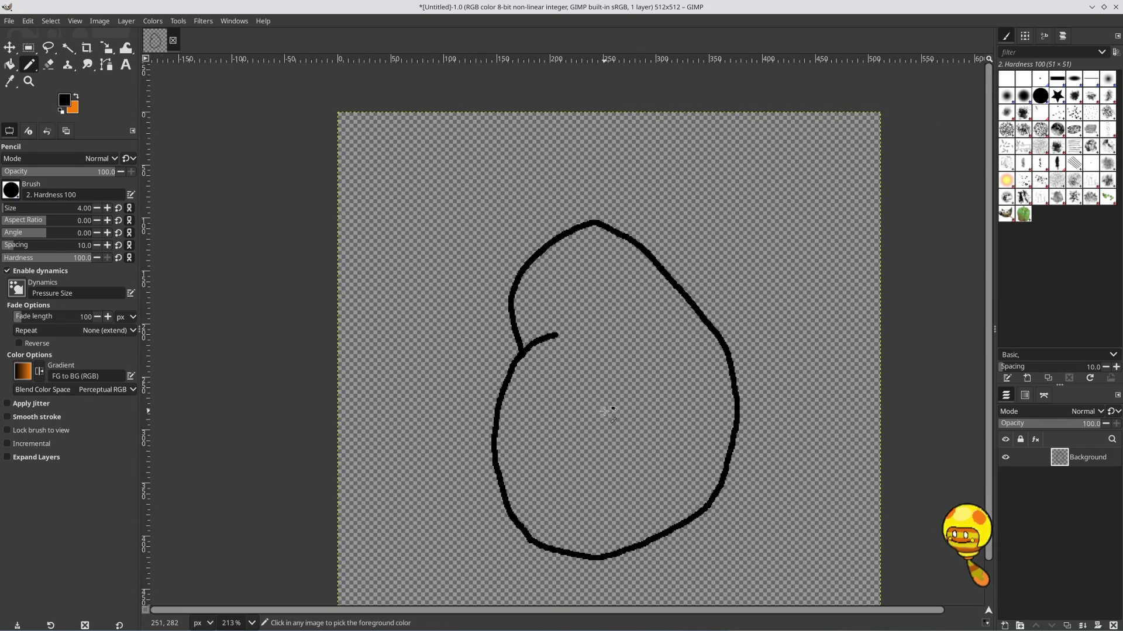
{"action": "scroll", "coordinate": [608, 412], "scroll_direction": "down", "scroll_amount": 1, "text": "ctrl"}
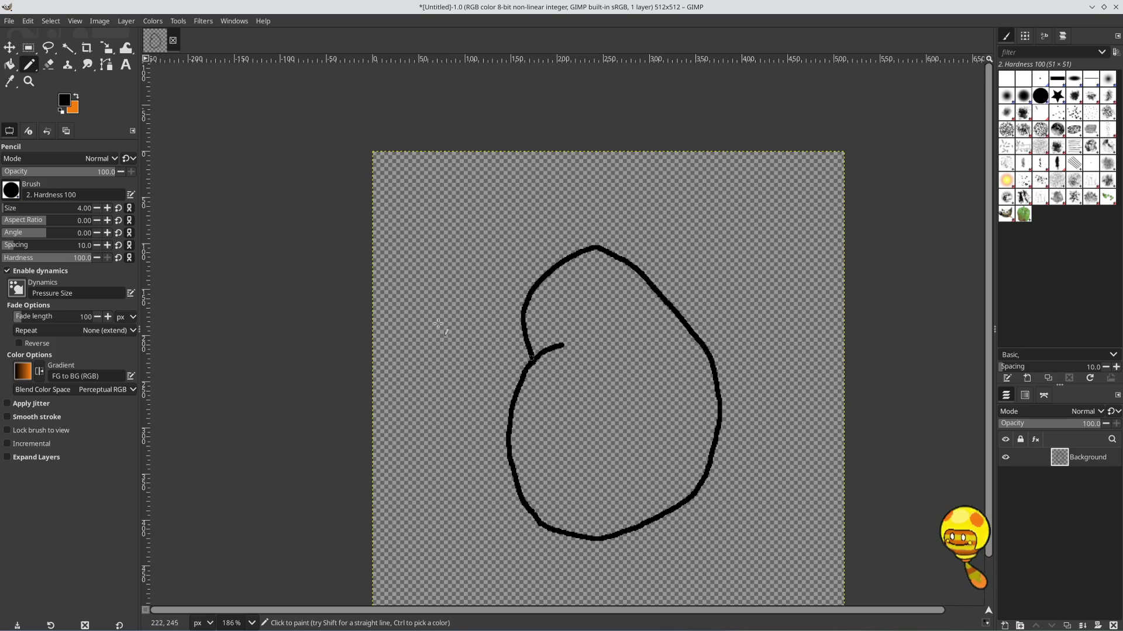
{"action": "left_click", "coordinate": [48, 66]}
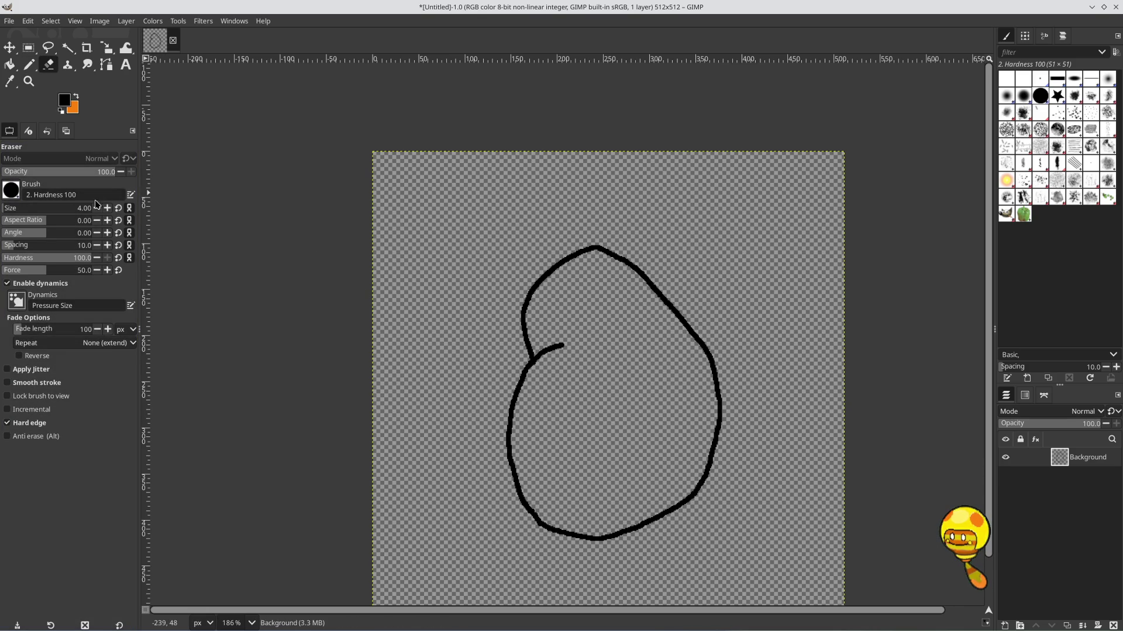
Erase the top of the outline with a size-29 eraser, trimming both gap ends
{"action": "left_click_drag", "start_coordinate": [13, 210], "coordinate": [10, 211]}
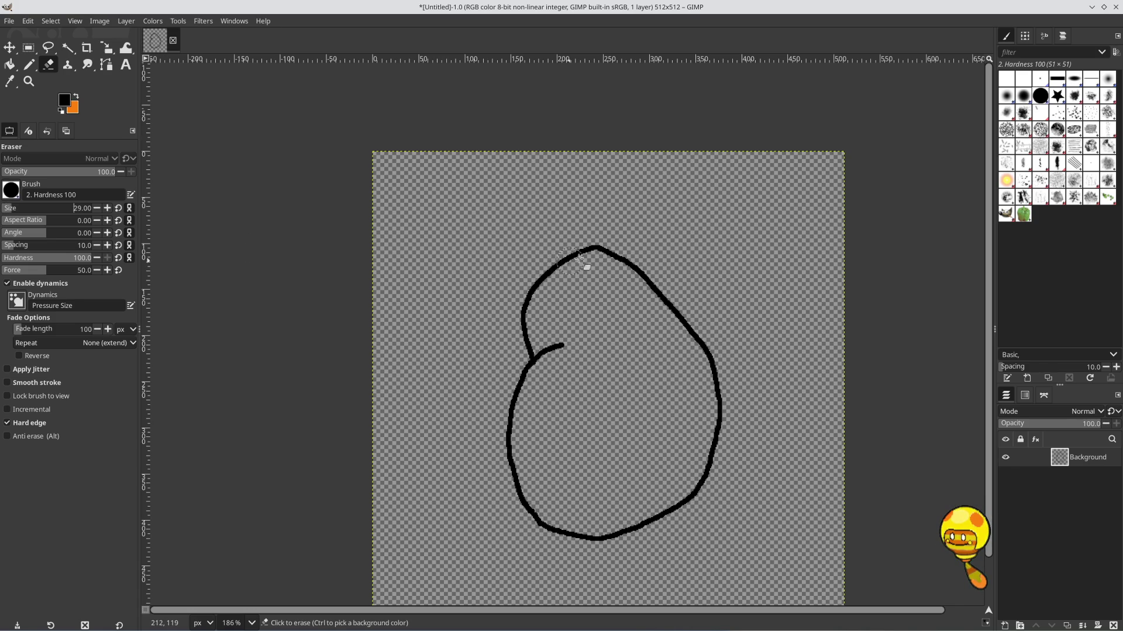
{"action": "left_click_drag", "start_coordinate": [650, 248], "coordinate": [535, 258]}
{"action": "mouse_move", "coordinate": [617, 252]}
{"action": "left_mouse_down"}
{"action": "mouse_move", "coordinate": [581, 243]}
{"action": "mouse_move", "coordinate": [565, 260]}
{"action": "left_mouse_up"}
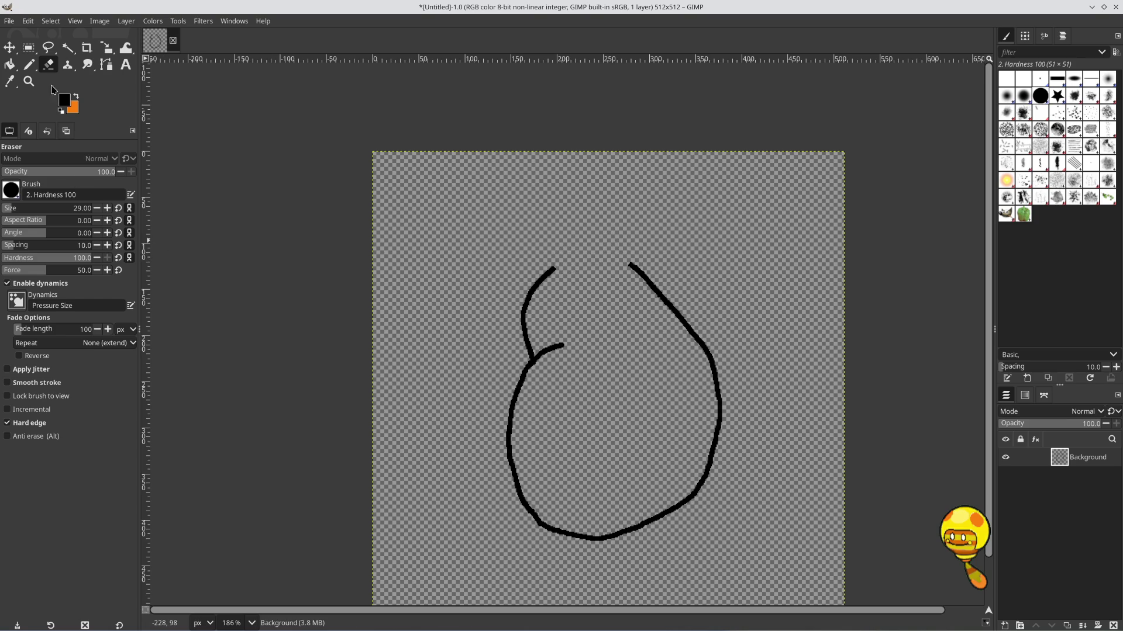
Return to the Pencil at size 8 and discard a trial stroke near the gap
{"action": "left_click", "coordinate": [29, 65]}
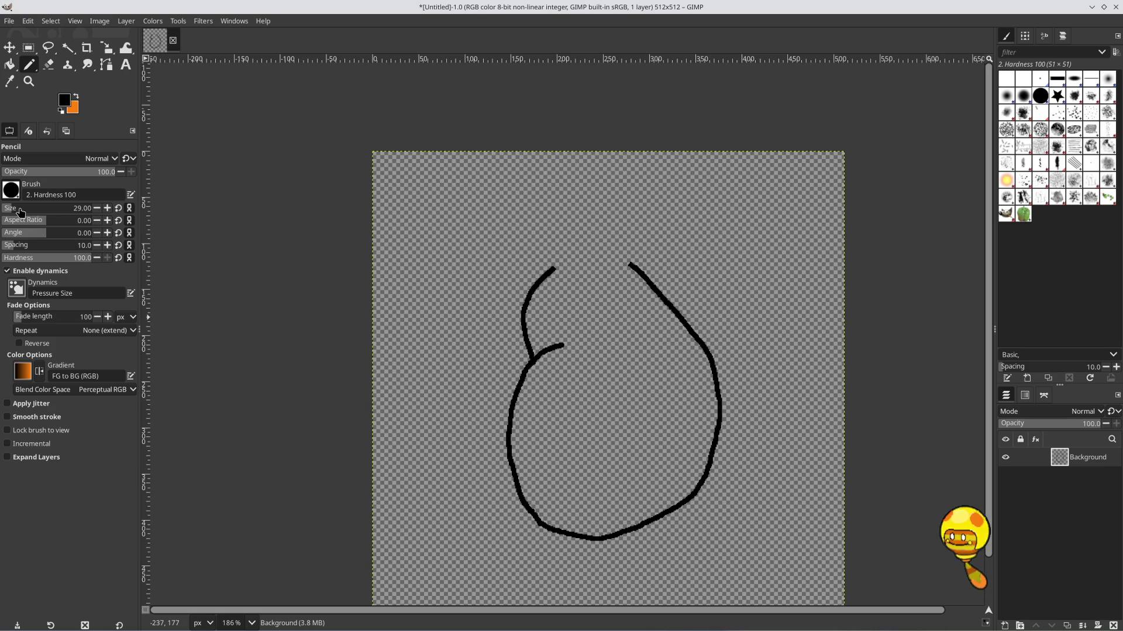
{"action": "left_click", "coordinate": [79, 208]}
{"action": "type", "text": "8"}
{"action": "key", "text": "Return"}
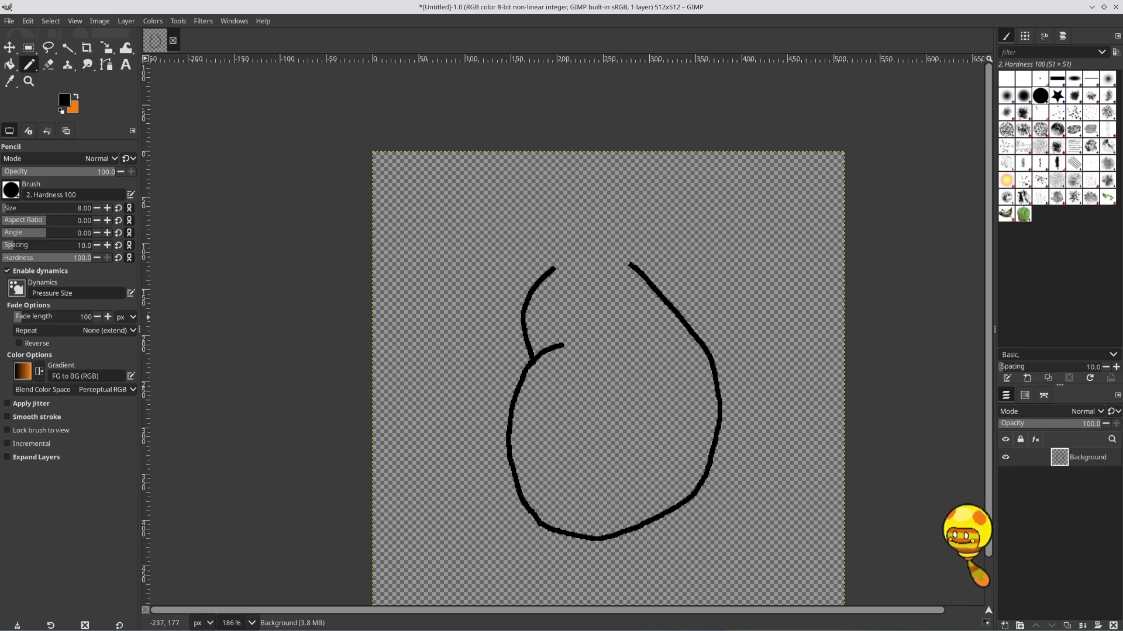
{"action": "left_click_drag", "start_coordinate": [490, 206], "coordinate": [543, 202]}
{"action": "key", "text": "ctrl+z"}
{"action": "type", "text": "4"}
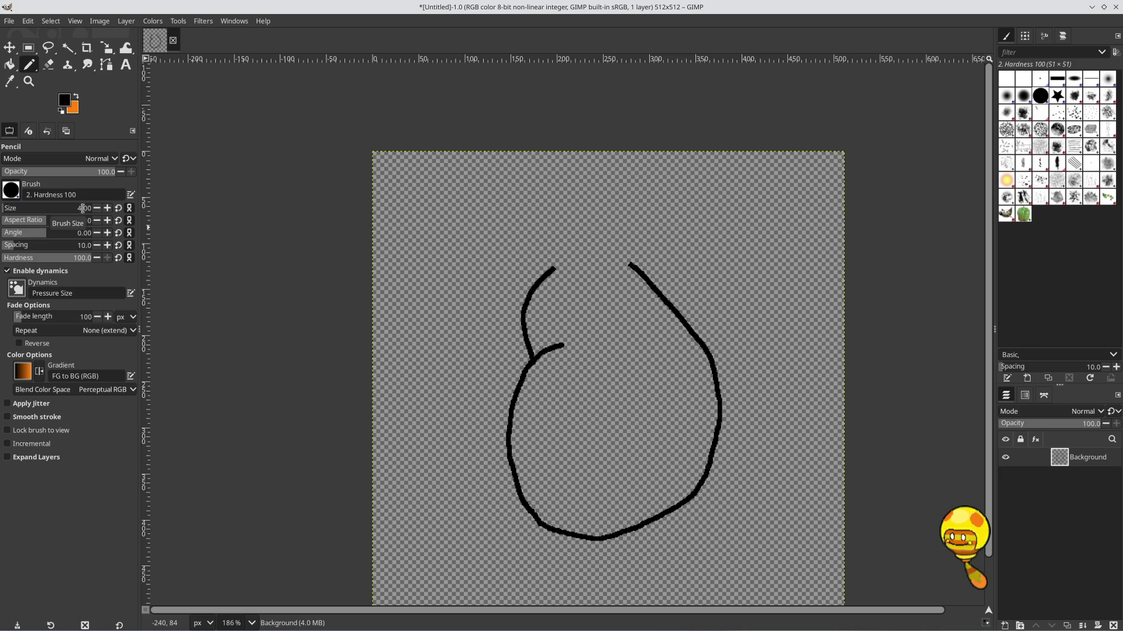
Draw an arc across the top gap from the right tip, then undo it
{"action": "scroll", "coordinate": [551, 261], "scroll_direction": "up", "scroll_amount": 3}
{"action": "scroll", "coordinate": [700, 273], "scroll_direction": "up", "scroll_amount": 2}
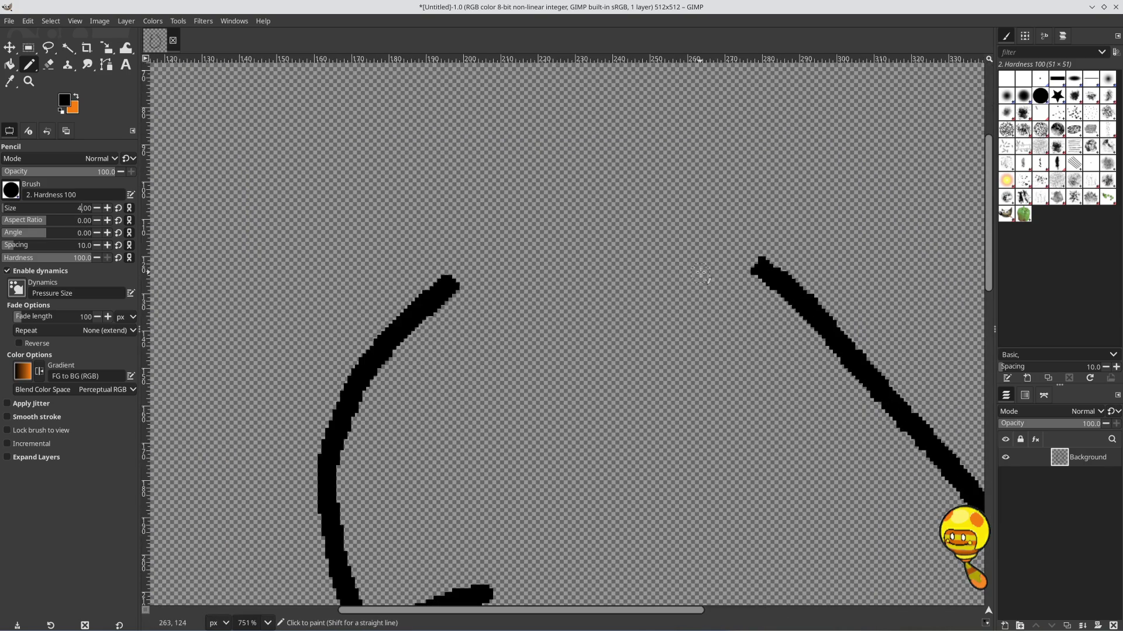
{"action": "mouse_move", "coordinate": [759, 266]}
{"action": "left_mouse_down"}
{"action": "mouse_move", "coordinate": [560, 244]}
{"action": "mouse_move", "coordinate": [450, 278]}
{"action": "left_mouse_up"}
{"action": "scroll", "coordinate": [630, 233], "scroll_direction": "down", "scroll_amount": 4}
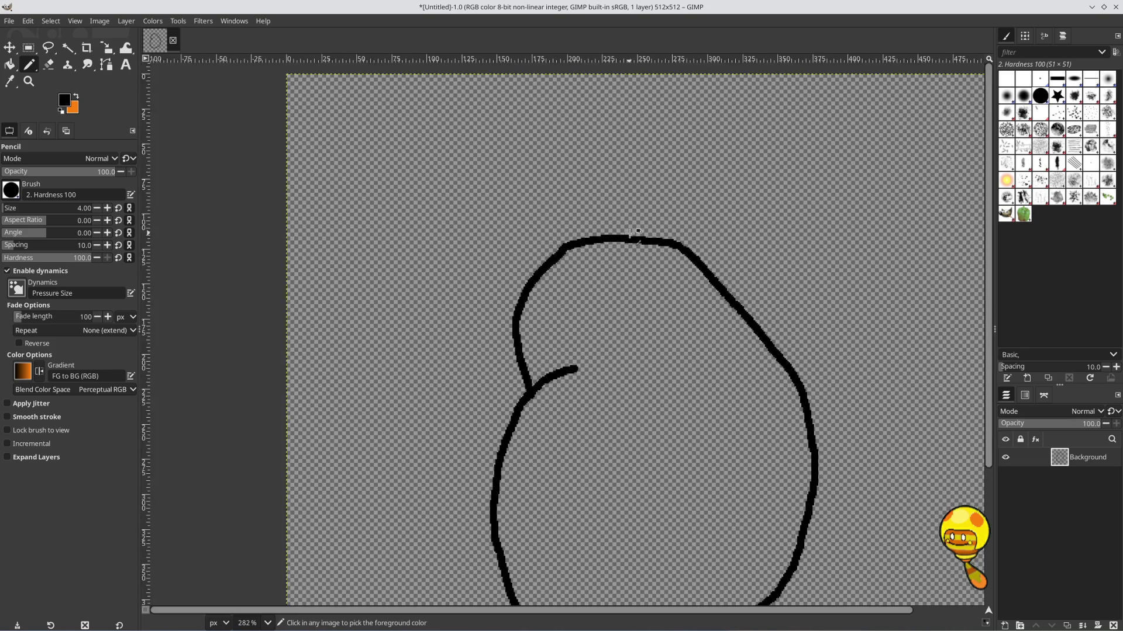
{"action": "scroll", "coordinate": [630, 233], "scroll_direction": "up", "scroll_amount": 3}
{"action": "key", "text": "ctrl+z"}
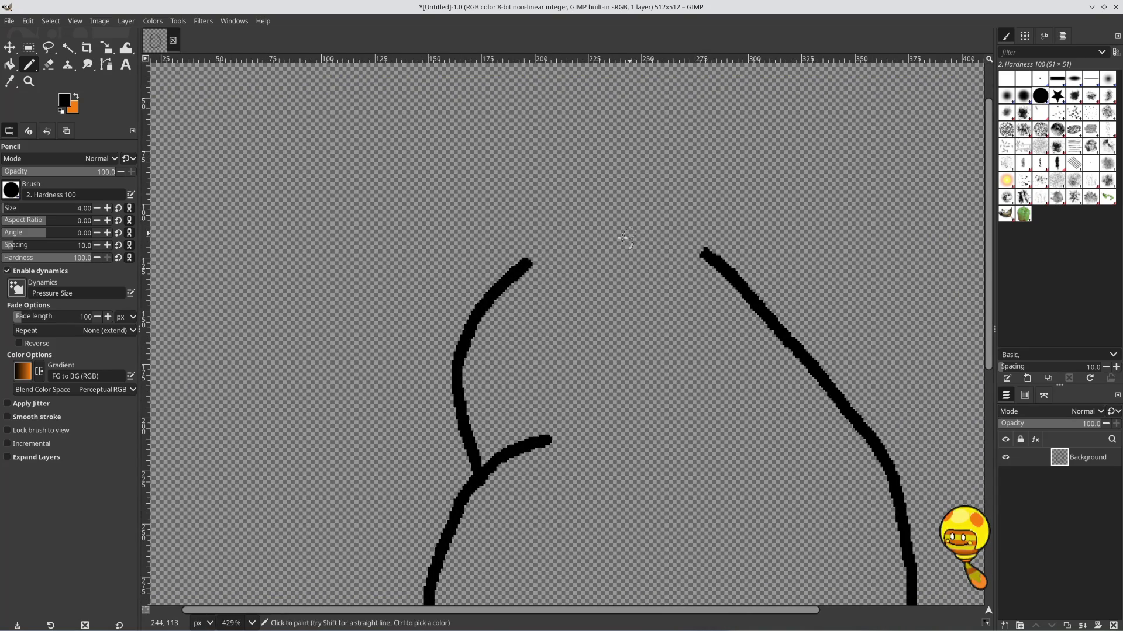
Redraw a flatter top curve from the left tip rightward, closing the potato outline
{"action": "scroll", "coordinate": [629, 232], "scroll_direction": "up", "scroll_amount": 4}
{"action": "scroll", "coordinate": [649, 265], "scroll_direction": "right", "scroll_amount": 2}
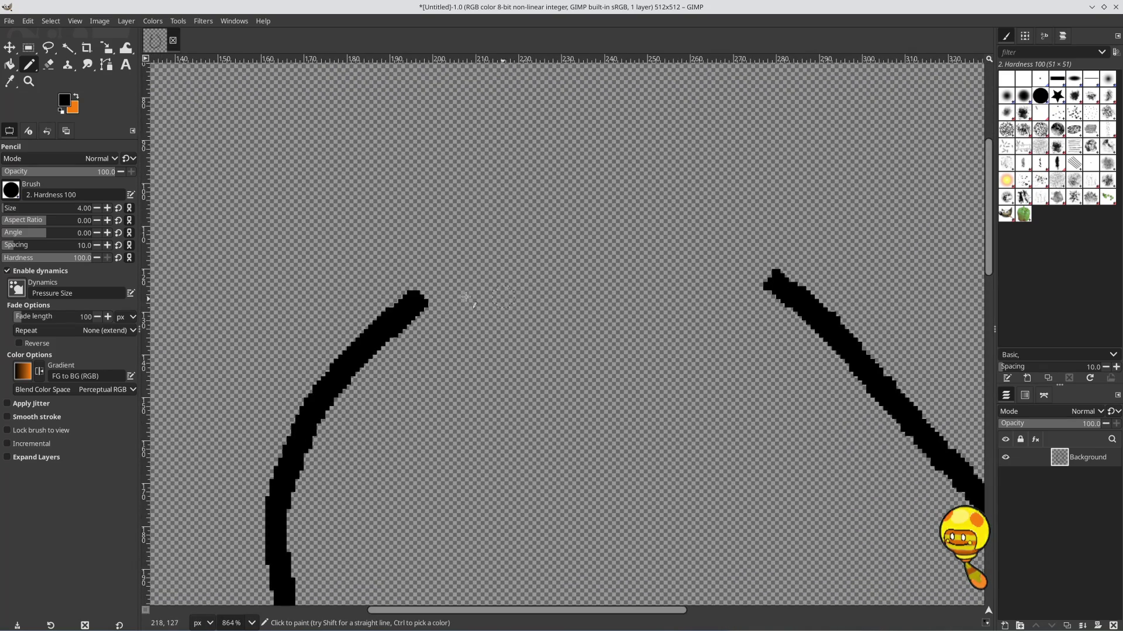
{"action": "left_click", "coordinate": [432, 292]}
{"action": "mouse_move", "coordinate": [433, 292]}
{"action": "left_mouse_down"}
{"action": "mouse_move", "coordinate": [526, 267]}
{"action": "mouse_move", "coordinate": [771, 279]}
{"action": "left_mouse_up"}
{"action": "scroll", "coordinate": [634, 351], "scroll_direction": "down", "scroll_amount": 6}
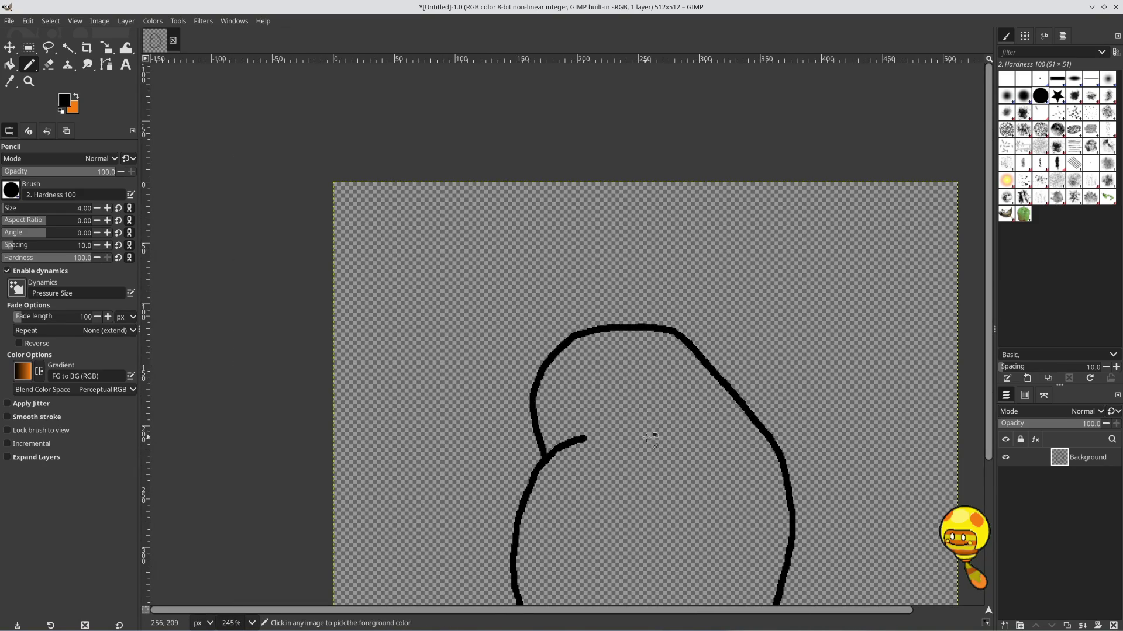
{"action": "scroll", "coordinate": [646, 436], "scroll_direction": "down", "scroll_amount": 2}
{"action": "scroll", "coordinate": [676, 466], "scroll_direction": "down", "scroll_amount": 3}
{"action": "scroll", "coordinate": [675, 280], "scroll_direction": "up", "scroll_amount": 2}
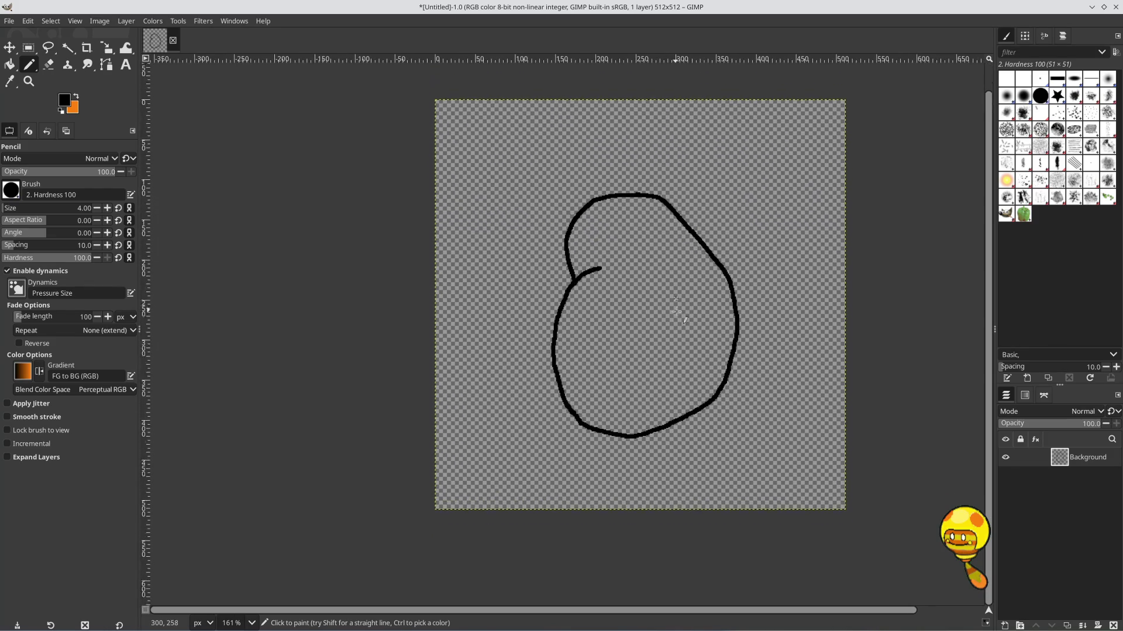
{"action": "scroll", "coordinate": [655, 293], "scroll_direction": "up", "scroll_amount": 1}
{"action": "scroll", "coordinate": [656, 295], "scroll_direction": "up", "scroll_amount": 1}
{"action": "scroll", "coordinate": [659, 301], "scroll_direction": "down", "scroll_amount": 1}
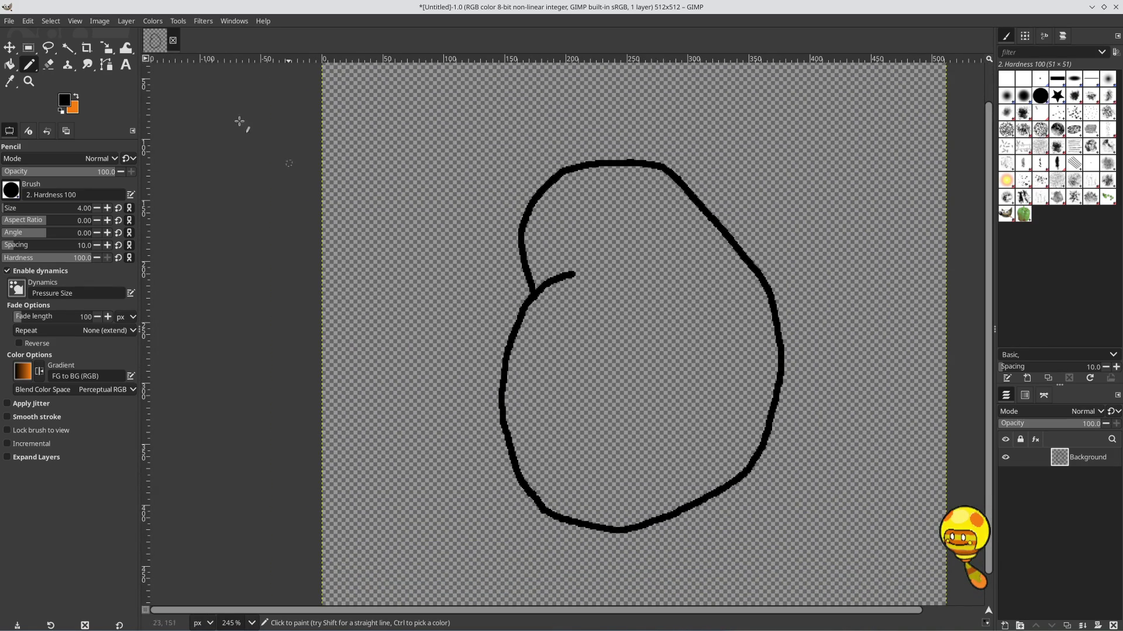
{"action": "left_click", "coordinate": [77, 97]}
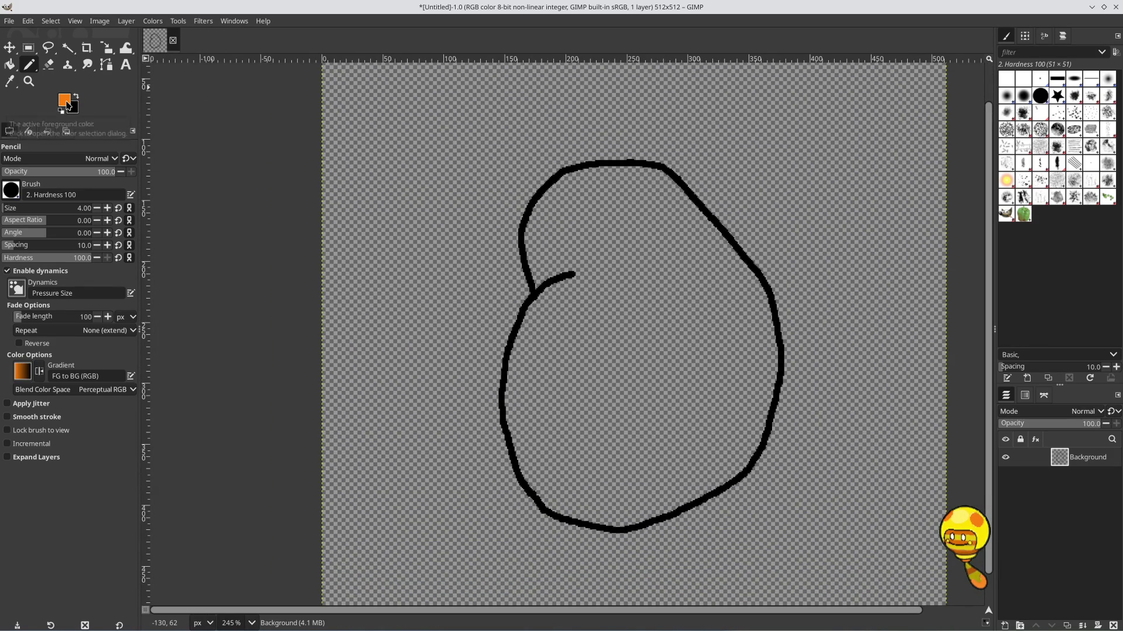
Open and dismiss the foreground colour chooser unchanged, then zoom around the outline
{"action": "left_click", "coordinate": [67, 104]}
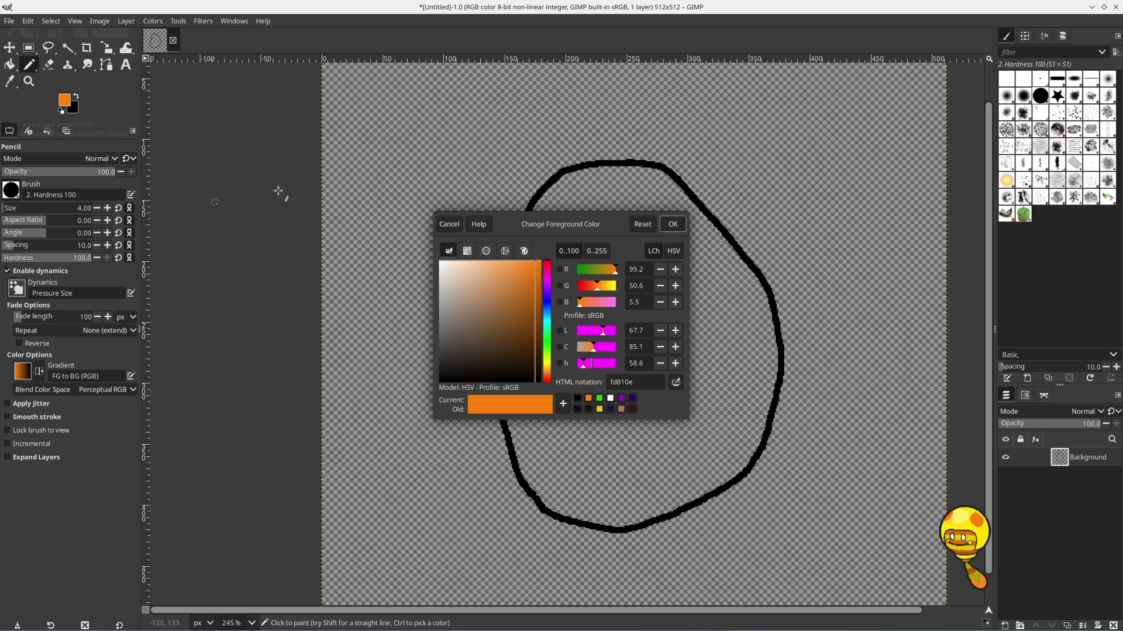
{"action": "key", "text": "Escape"}
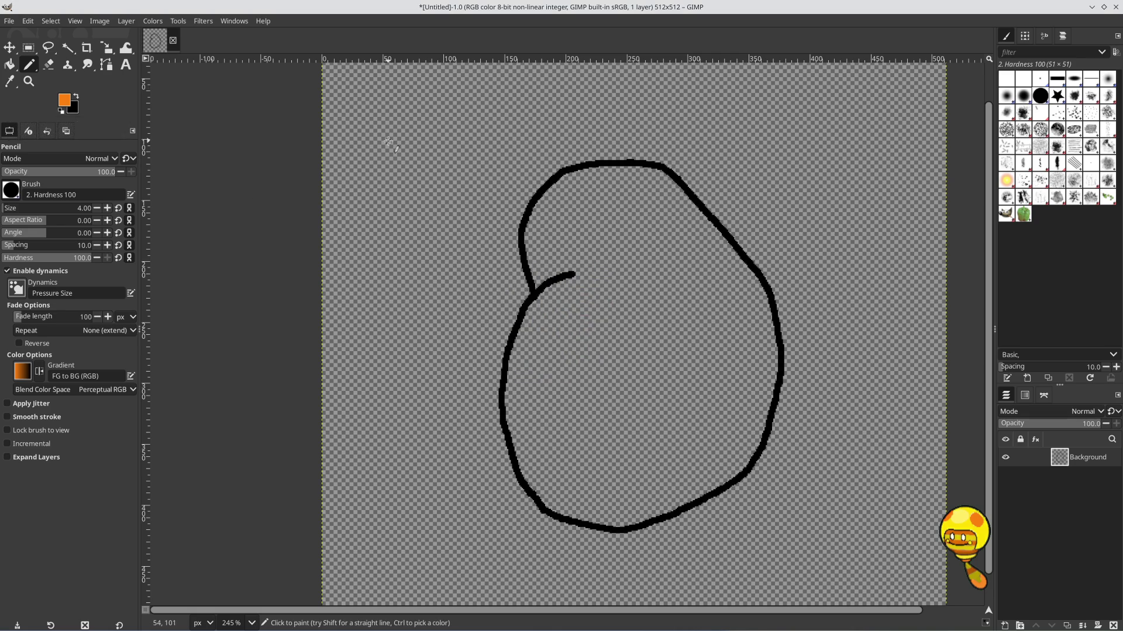
{"action": "scroll", "coordinate": [605, 220], "scroll_direction": "down", "scroll_amount": 2}
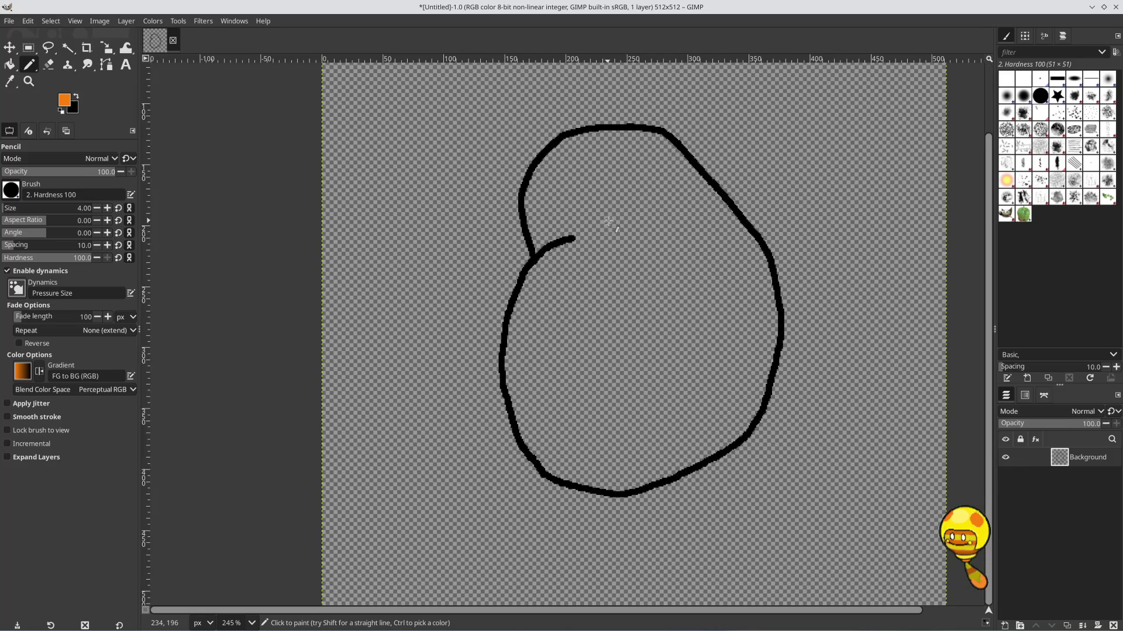
{"action": "scroll", "coordinate": [608, 221], "scroll_direction": "up", "scroll_amount": 3}
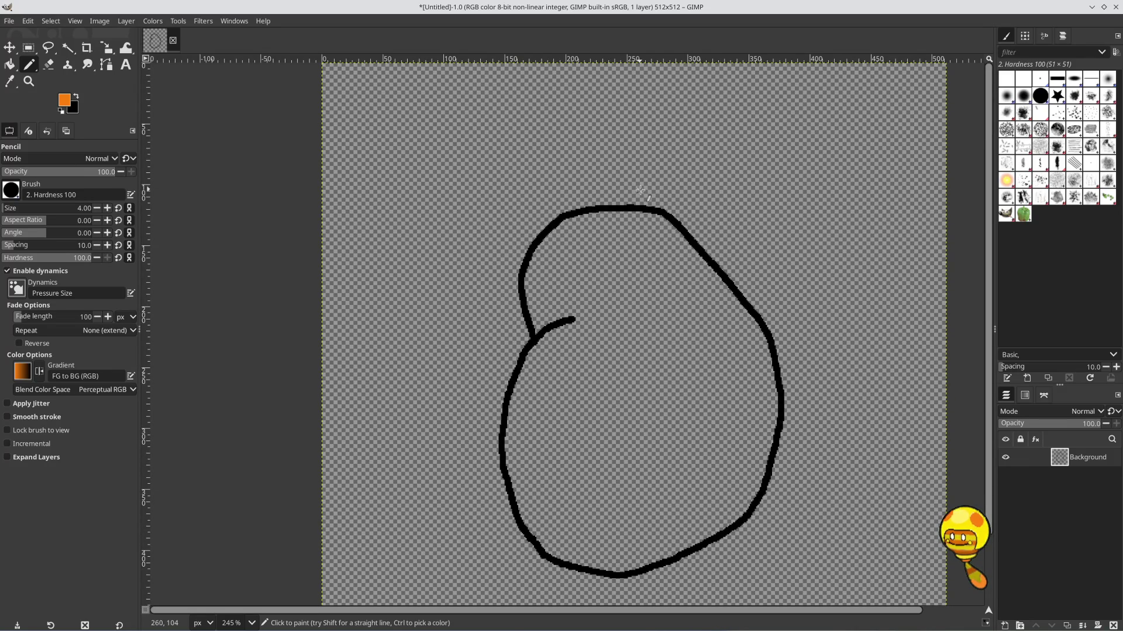
{"action": "scroll", "coordinate": [582, 235], "scroll_direction": "down", "scroll_amount": 3}
{"action": "scroll", "coordinate": [585, 235], "scroll_direction": "up", "scroll_amount": 3}
Set the foreground to dark brown 804f00 and bucket-fill the potato outline
{"action": "left_click", "coordinate": [63, 102]}
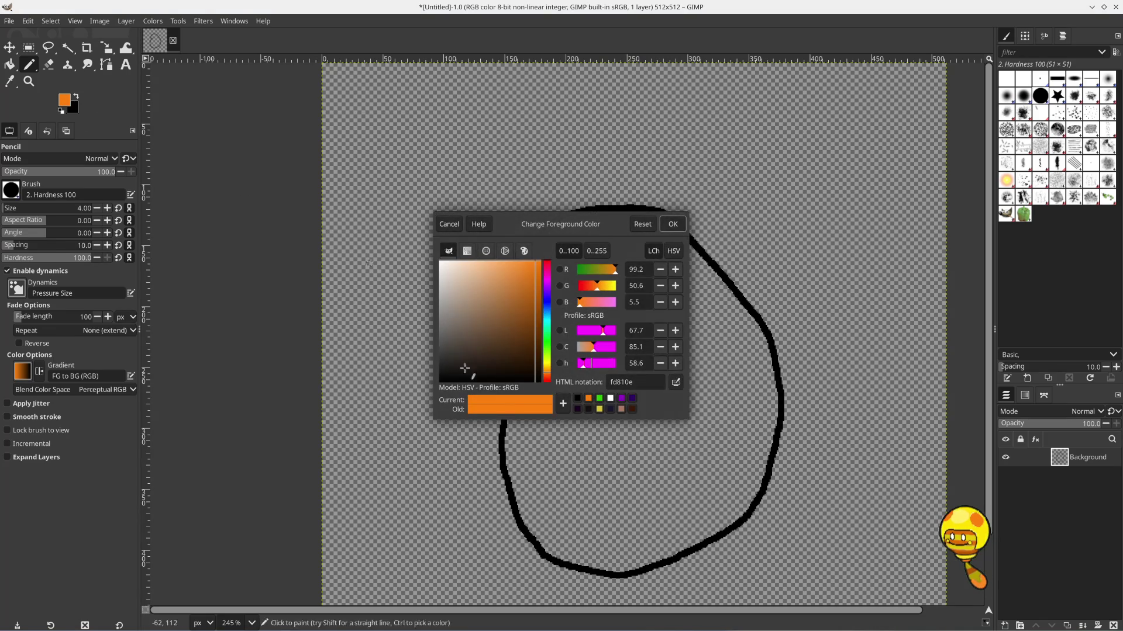
{"action": "left_click_drag", "start_coordinate": [548, 375], "coordinate": [551, 369]}
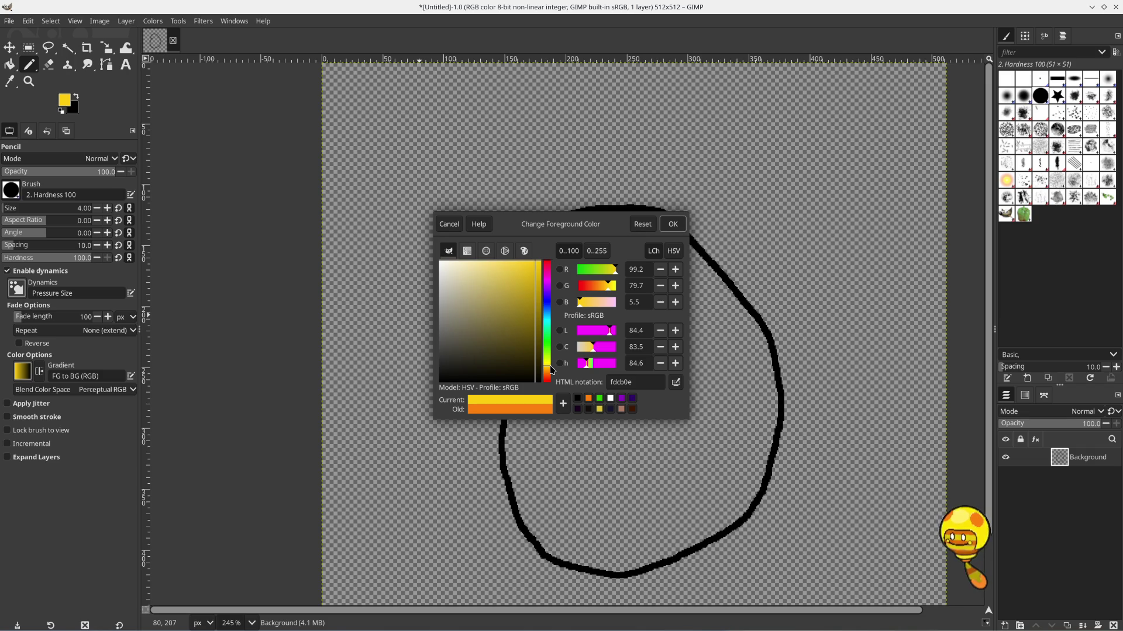
{"action": "mouse_move", "coordinate": [550, 371]}
{"action": "left_mouse_down"}
{"action": "mouse_move", "coordinate": [550, 352]}
{"action": "mouse_move", "coordinate": [550, 372]}
{"action": "left_mouse_up"}
{"action": "mouse_move", "coordinate": [517, 328]}
{"action": "left_mouse_down"}
{"action": "mouse_move", "coordinate": [504, 288]}
{"action": "mouse_move", "coordinate": [534, 341]}
{"action": "mouse_move", "coordinate": [498, 320]}
{"action": "mouse_move", "coordinate": [497, 269]}
{"action": "mouse_move", "coordinate": [525, 264]}
{"action": "mouse_move", "coordinate": [496, 264]}
{"action": "mouse_move", "coordinate": [494, 327]}
{"action": "mouse_move", "coordinate": [539, 355]}
{"action": "mouse_move", "coordinate": [549, 313]}
{"action": "left_mouse_up"}
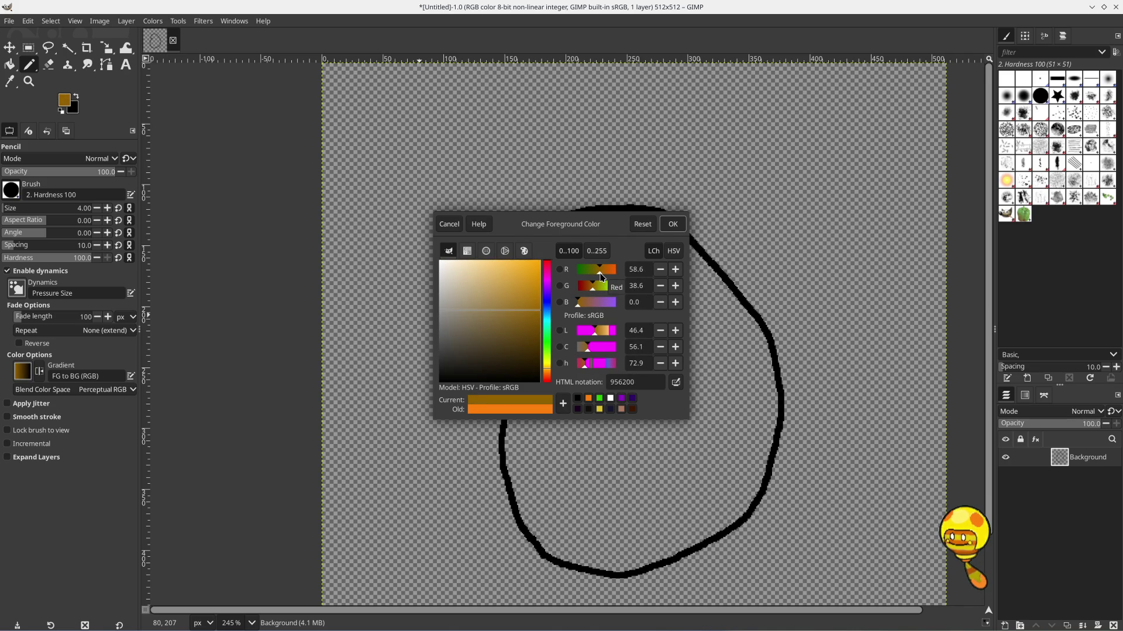
{"action": "left_click_drag", "start_coordinate": [602, 277], "coordinate": [597, 277]}
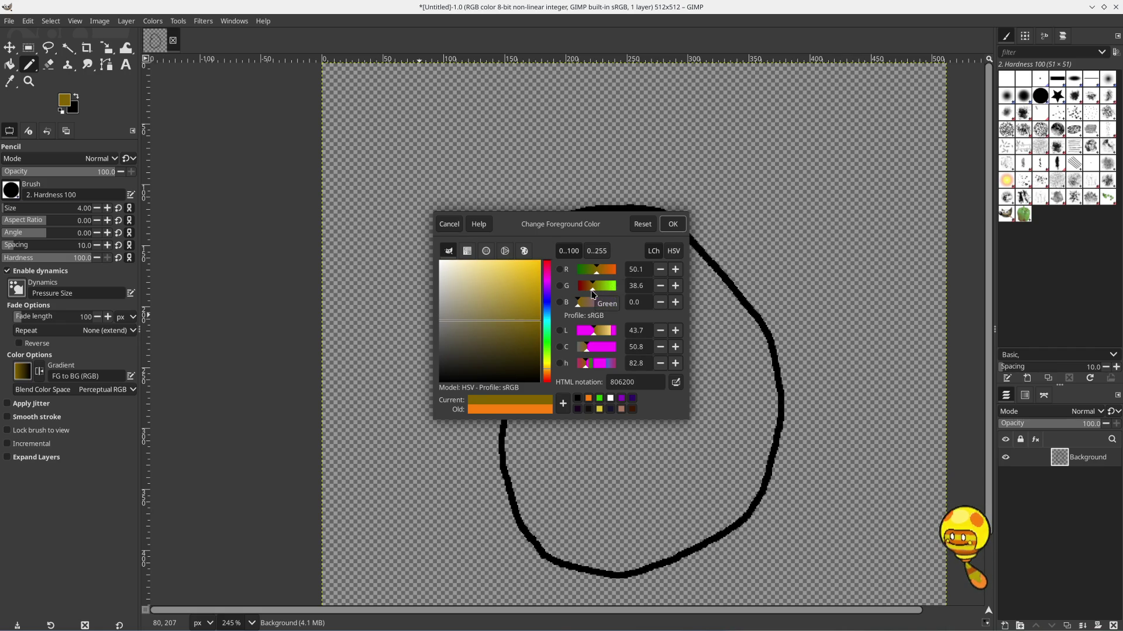
{"action": "left_click", "coordinate": [593, 293]}
{"action": "left_click_drag", "start_coordinate": [594, 294], "coordinate": [592, 294]}
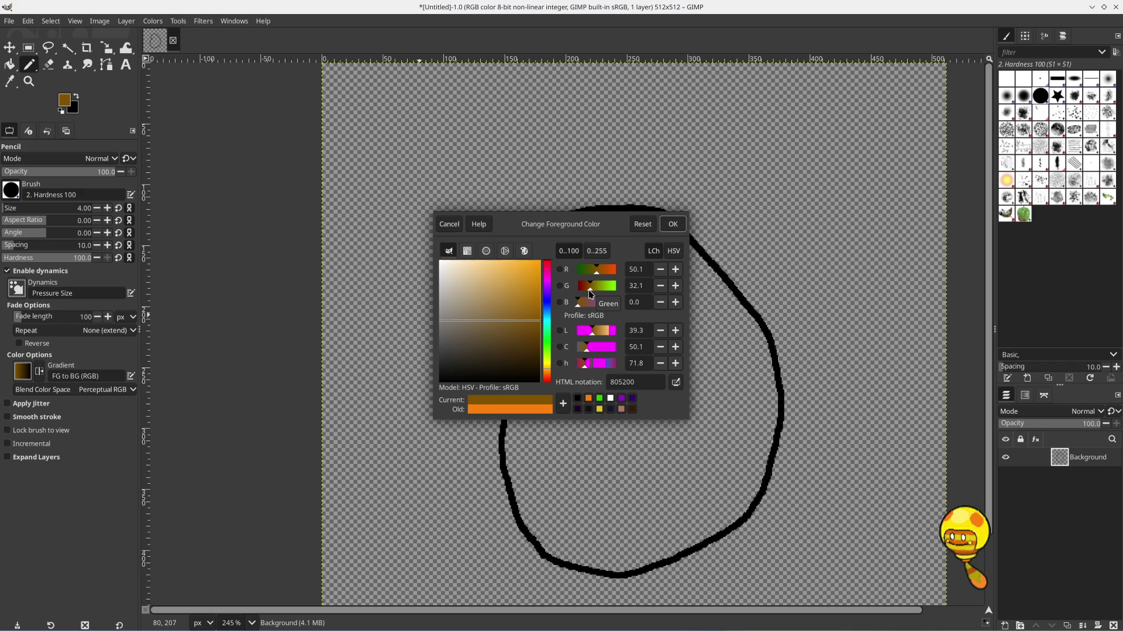
{"action": "left_click_drag", "start_coordinate": [591, 294], "coordinate": [588, 291]}
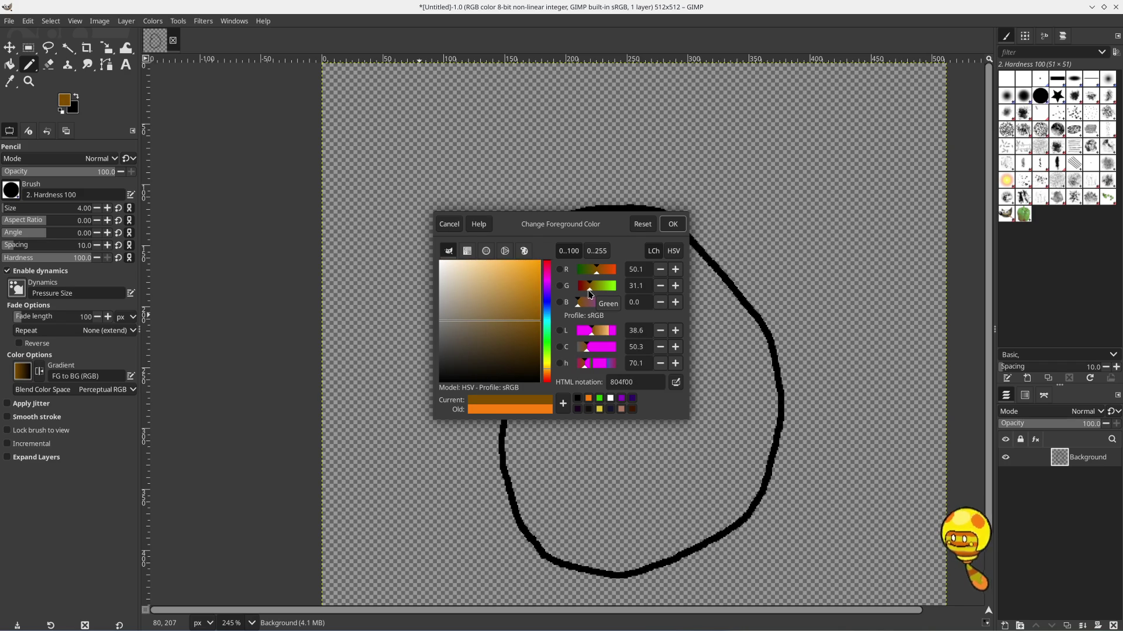
{"action": "left_click", "coordinate": [670, 226]}
{"action": "key", "text": "shift+b"}
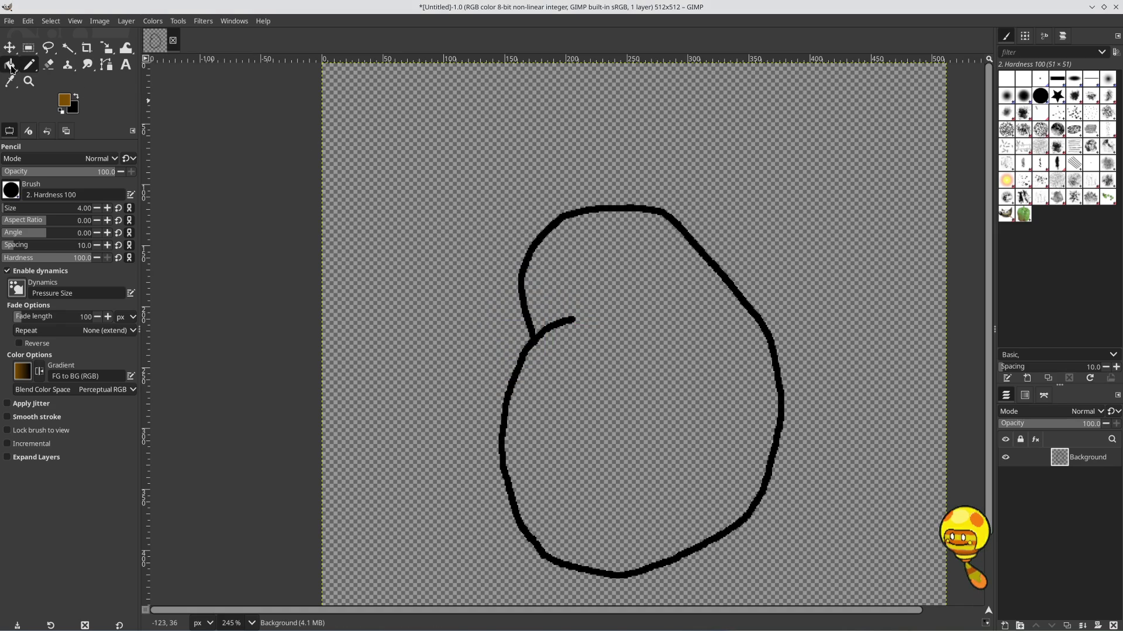
{"action": "left_click", "coordinate": [645, 347]}
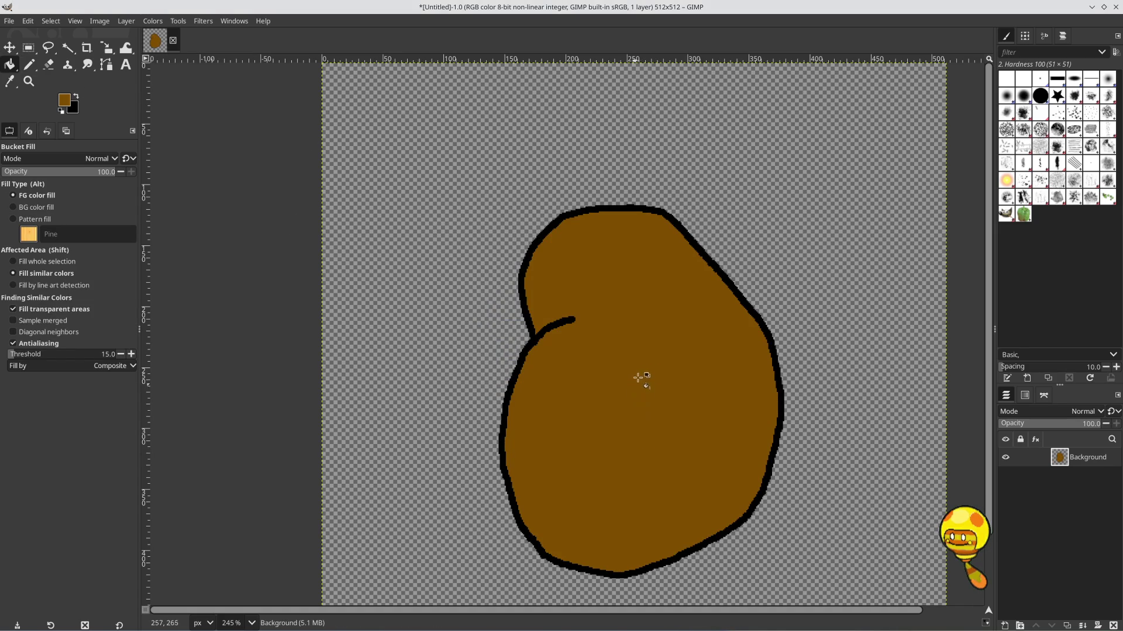
Lighten the foreground to brown 9f6b21 and refill the potato interior
{"action": "scroll", "coordinate": [638, 358], "scroll_direction": "down", "scroll_amount": 1}
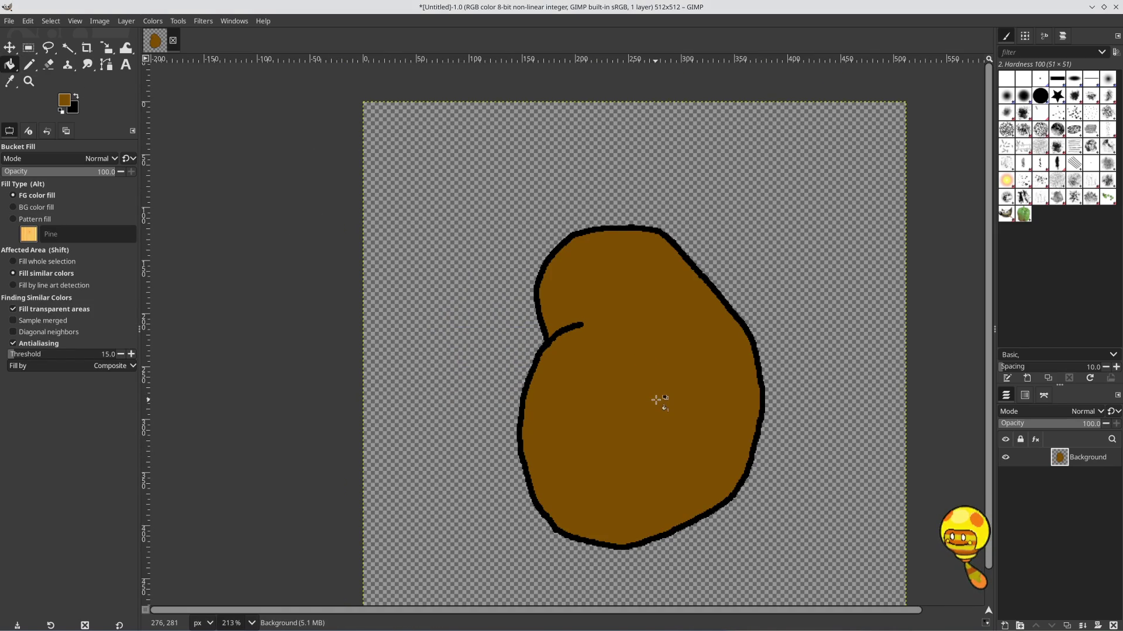
{"action": "scroll", "coordinate": [638, 358], "scroll_direction": "down", "scroll_amount": 2}
{"action": "mouse_move", "coordinate": [644, 355]}
{"action": "left_mouse_down"}
{"action": "mouse_move", "coordinate": [554, 315]}
{"action": "mouse_move", "coordinate": [588, 352]}
{"action": "left_mouse_up"}
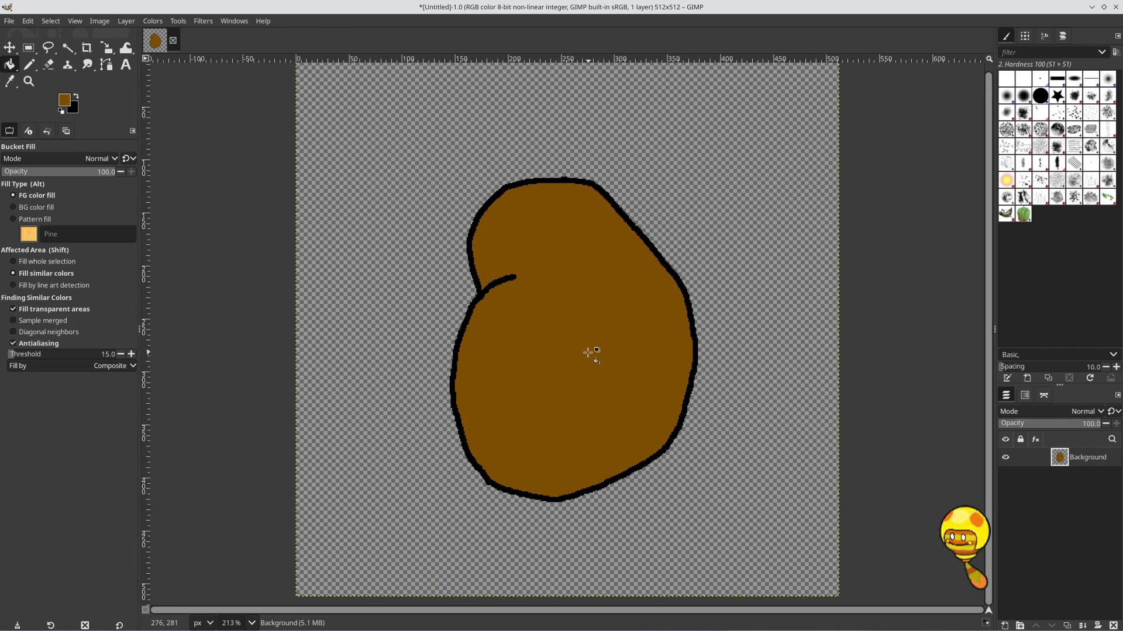
{"action": "left_click", "coordinate": [66, 100]}
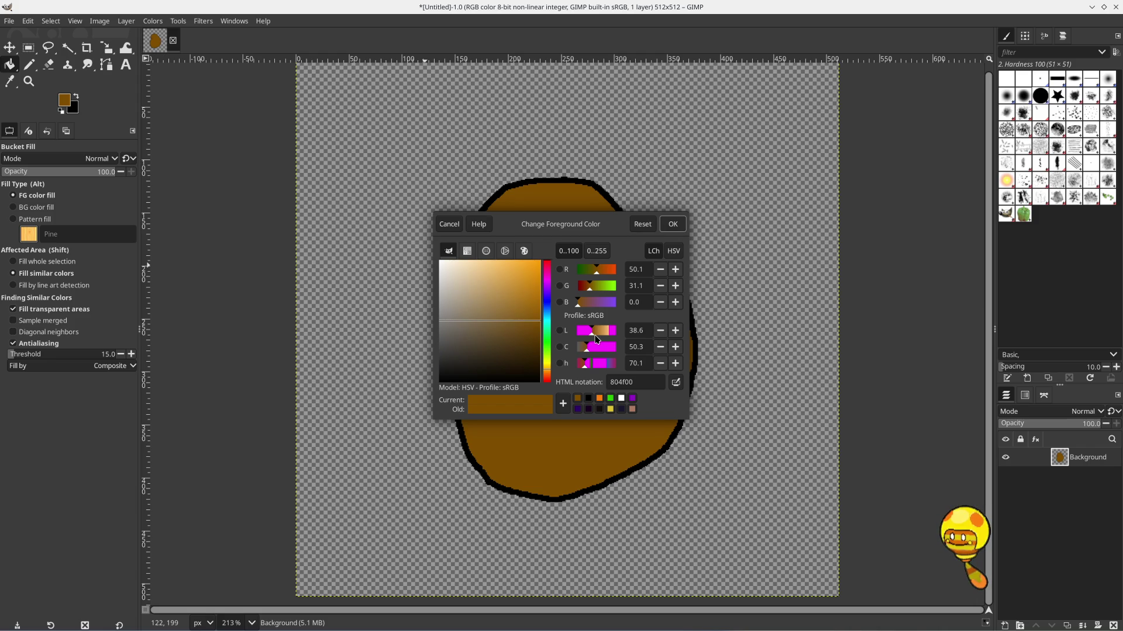
{"action": "left_click_drag", "start_coordinate": [594, 336], "coordinate": [597, 337]}
{"action": "scroll", "coordinate": [596, 335], "scroll_direction": "down", "scroll_amount": 1}
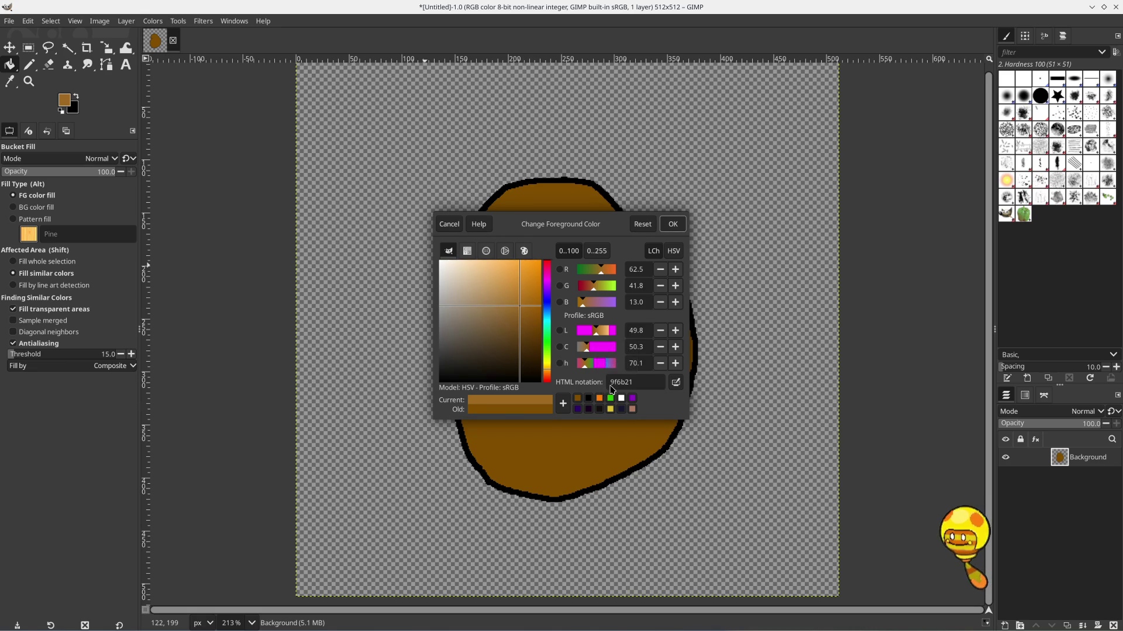
{"action": "left_click", "coordinate": [673, 224]}
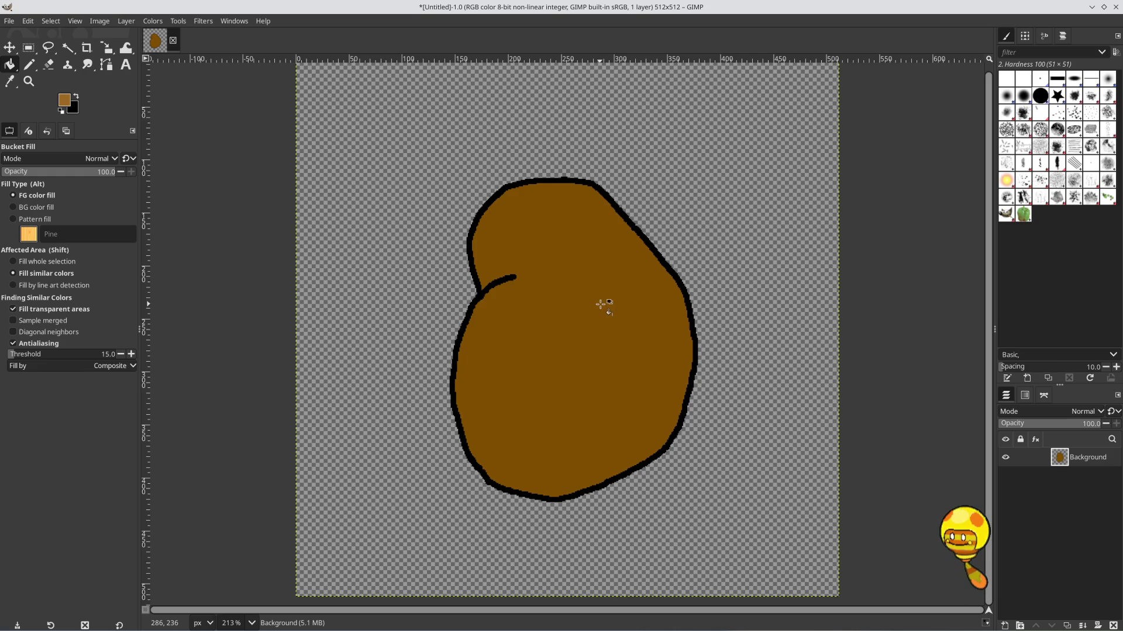
{"action": "left_click", "coordinate": [600, 304]}
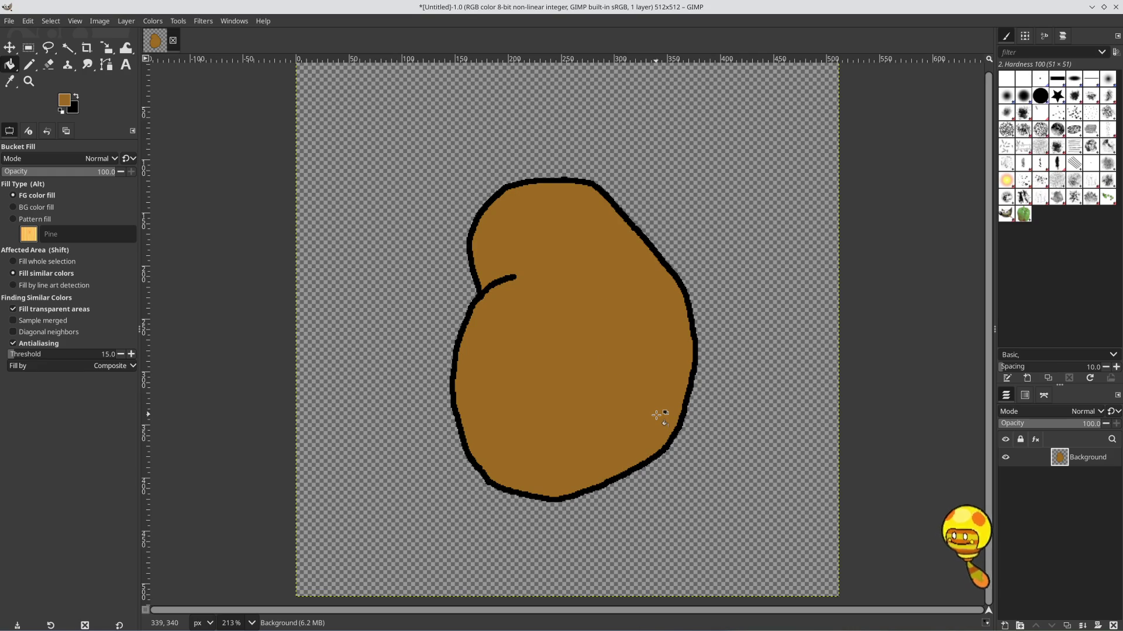
Fuzzy-select the brown interior, make black the paint, and set Pencil opacity to 10
{"action": "scroll", "coordinate": [629, 342], "scroll_direction": "up", "scroll_amount": 1}
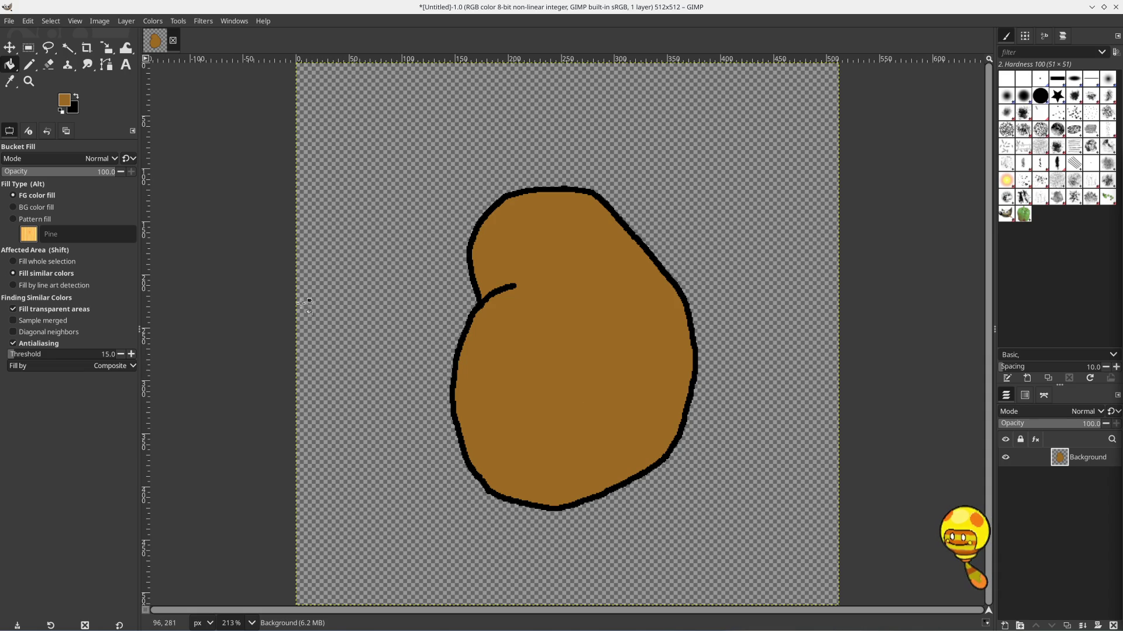
{"action": "left_click", "coordinate": [68, 47]}
{"action": "left_click", "coordinate": [557, 318]}
{"action": "left_click", "coordinate": [76, 97]}
{"action": "left_click", "coordinate": [64, 99]}
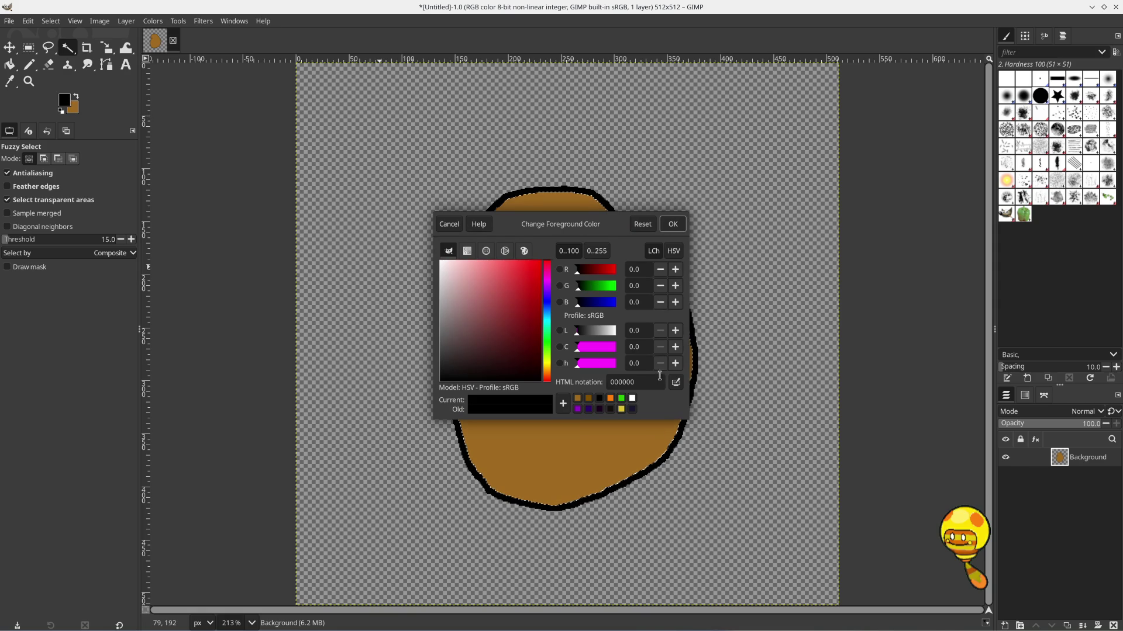
{"action": "left_click", "coordinate": [672, 234]}
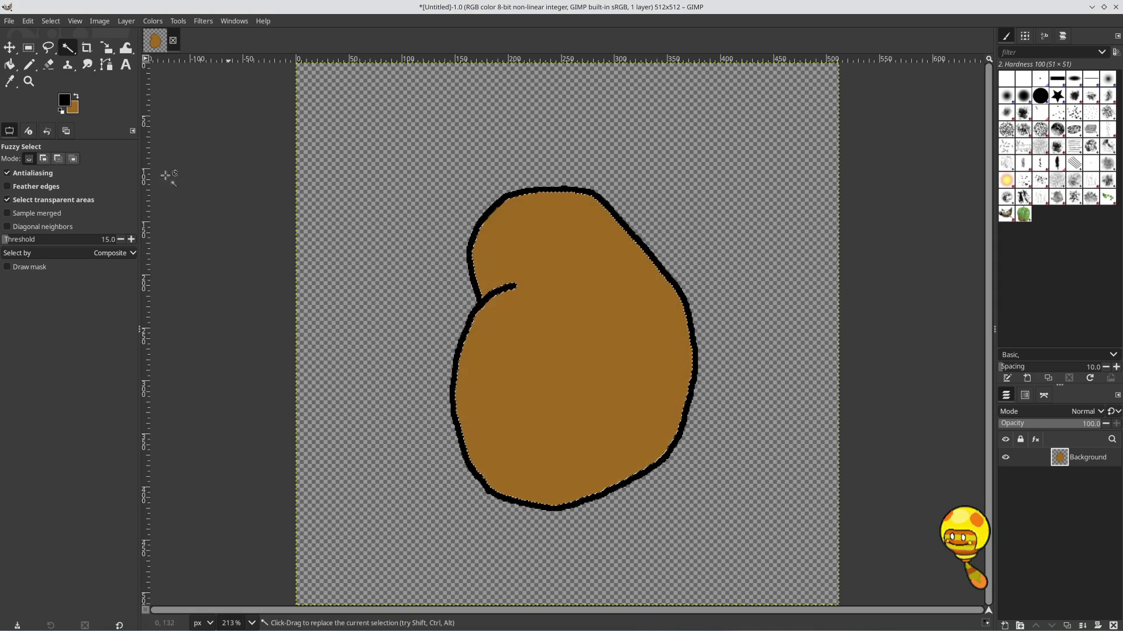
{"action": "left_click", "coordinate": [29, 65]}
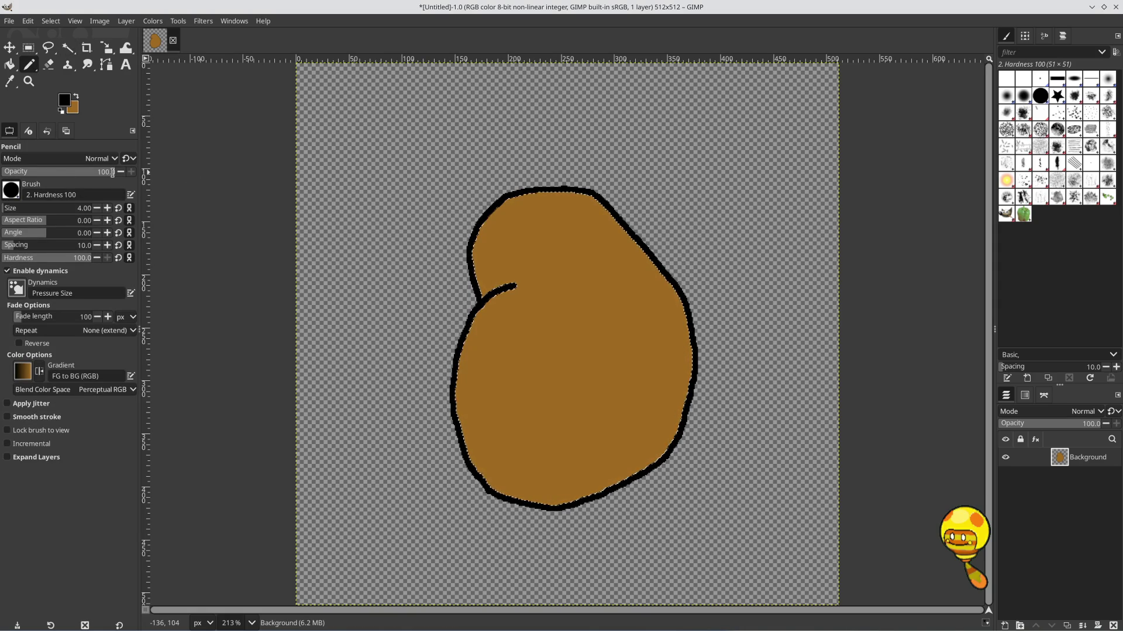
{"action": "left_click_drag", "start_coordinate": [87, 174], "coordinate": [13, 173]}
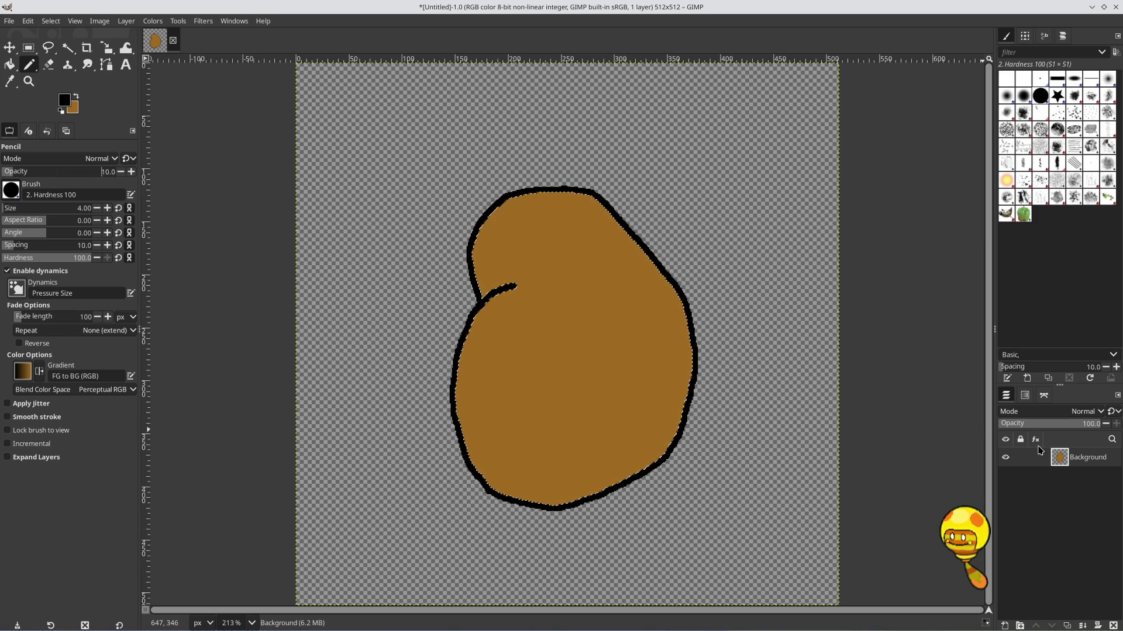
Add a transparent layer above Background and enlarge the Pencil to about 100
{"action": "left_click", "coordinate": [1005, 626]}
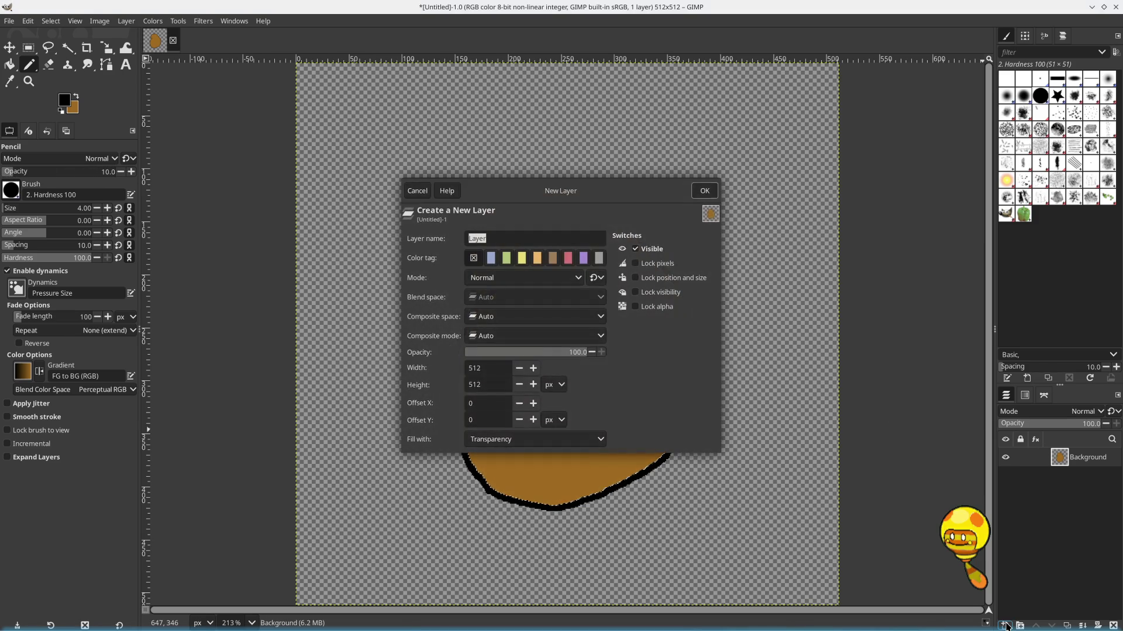
{"action": "left_click", "coordinate": [704, 191]}
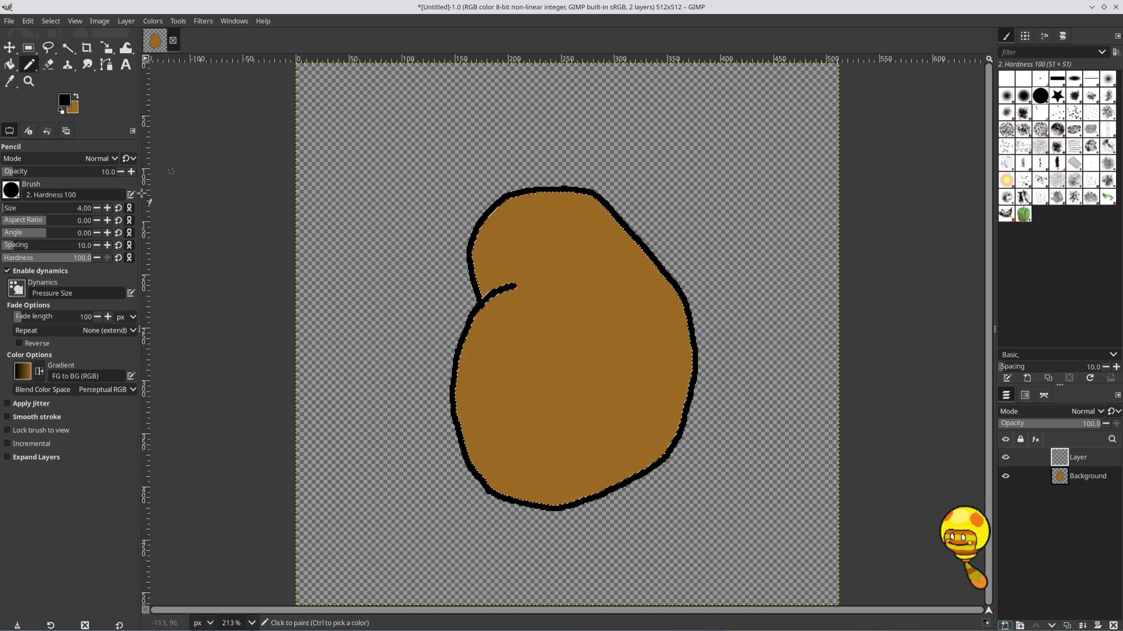
{"action": "left_click", "coordinate": [24, 209]}
{"action": "left_click_drag", "start_coordinate": [24, 208], "coordinate": [23, 208]}
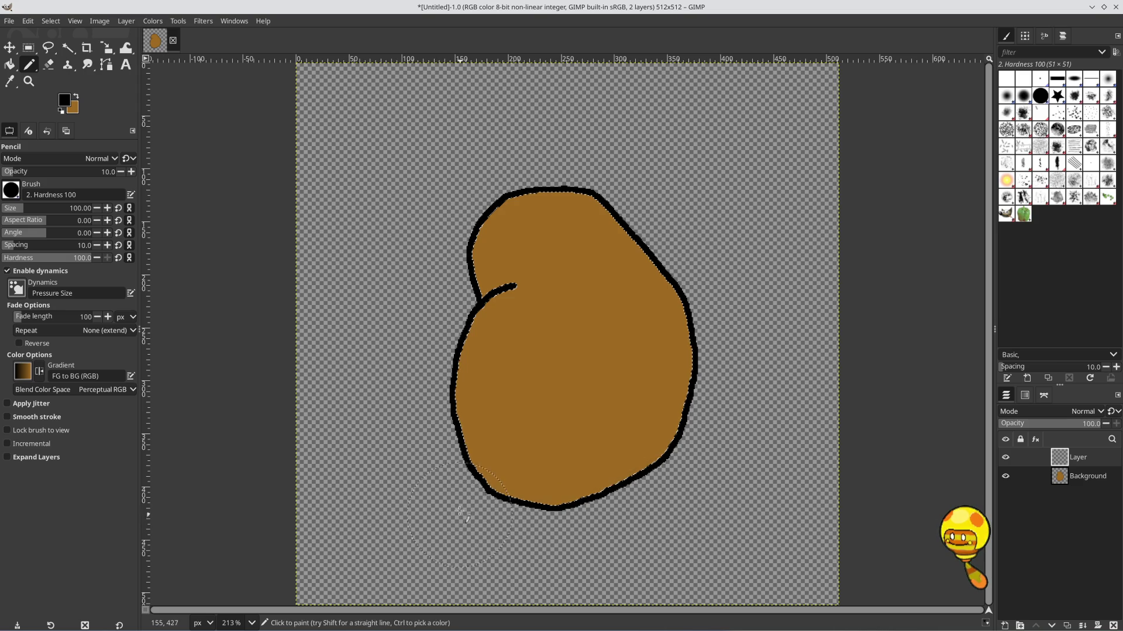
Paint faint black strokes forming a dark band along the potato's lower part
{"action": "mouse_move", "coordinate": [424, 490]}
{"action": "left_mouse_down"}
{"action": "mouse_move", "coordinate": [530, 527]}
{"action": "mouse_move", "coordinate": [600, 526]}
{"action": "left_mouse_up"}
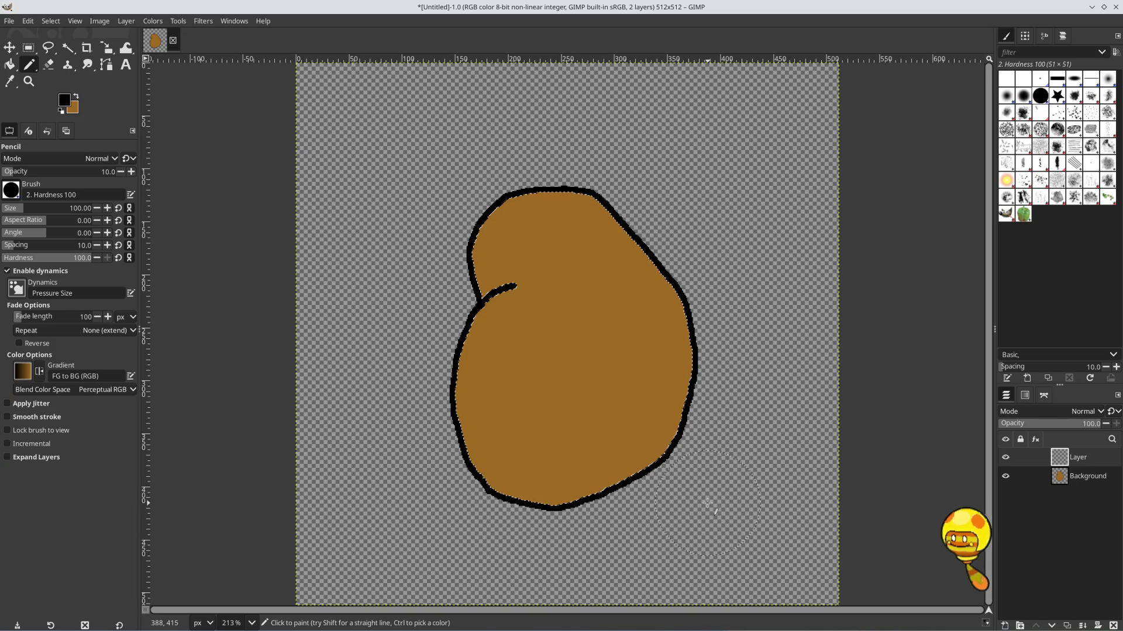
{"action": "left_click_drag", "start_coordinate": [643, 517], "coordinate": [542, 534]}
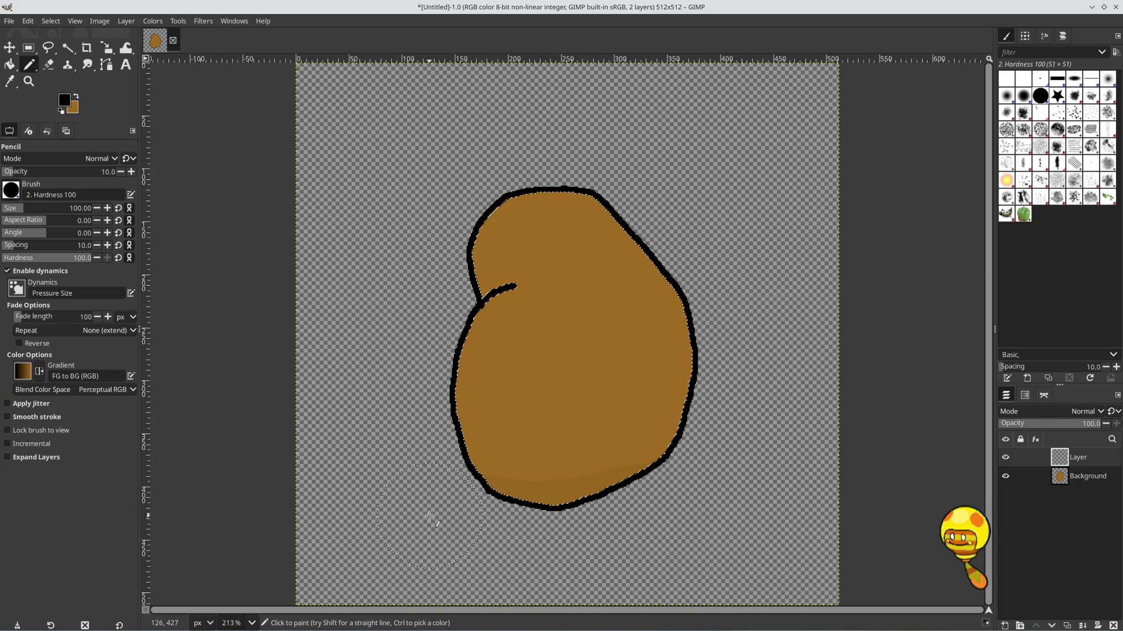
{"action": "key", "text": "ctrl"}
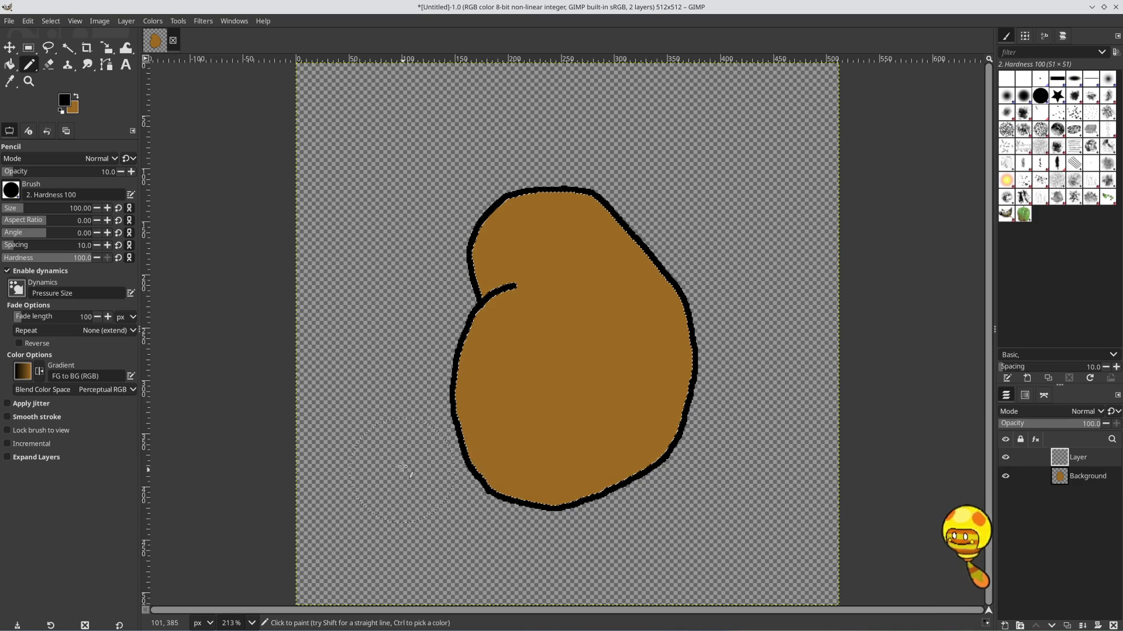
{"action": "left_click_drag", "start_coordinate": [374, 497], "coordinate": [654, 520]}
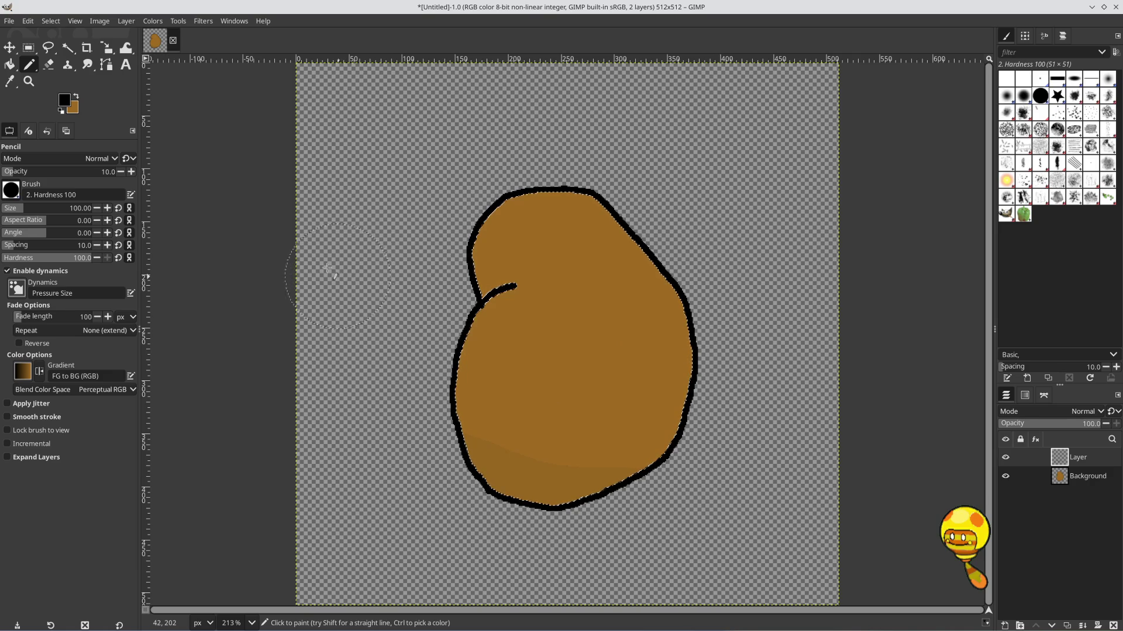
{"action": "left_click", "coordinate": [65, 100]}
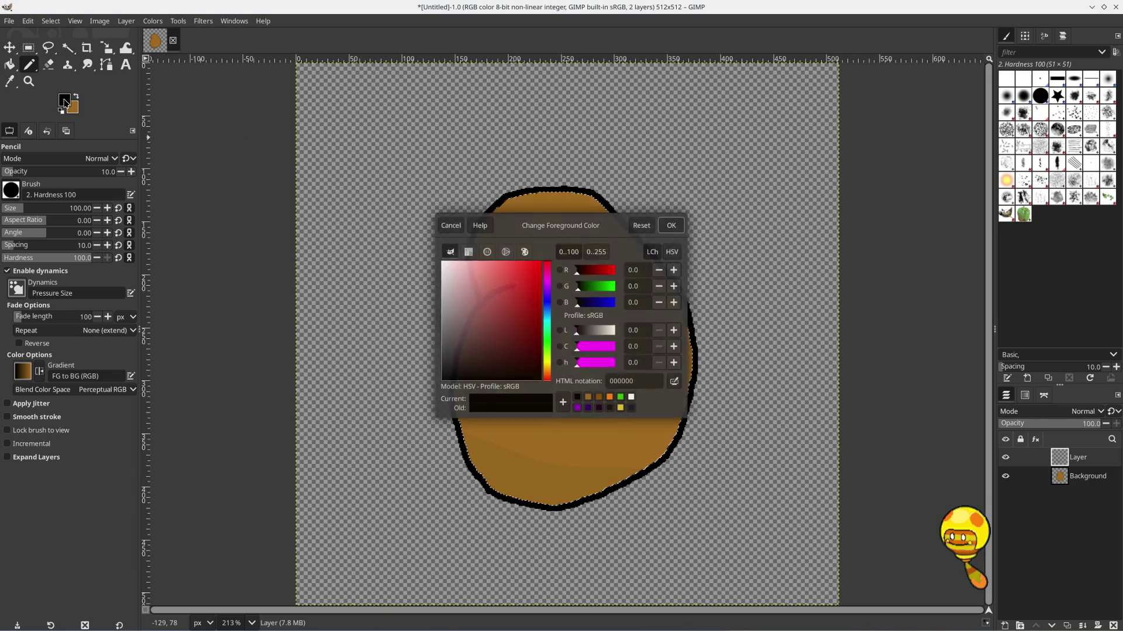
Switch the paint to white, shrink the Pencil to 60, and try a top stroke
{"action": "left_click", "coordinate": [632, 398]}
{"action": "left_click", "coordinate": [672, 224]}
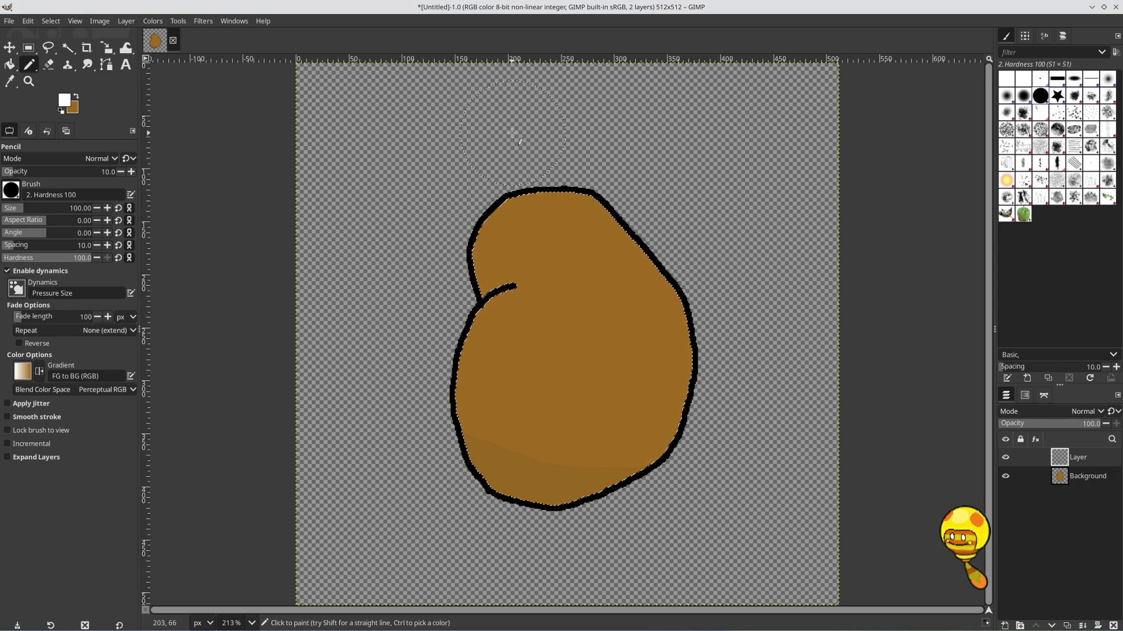
{"action": "left_click", "coordinate": [96, 209]}
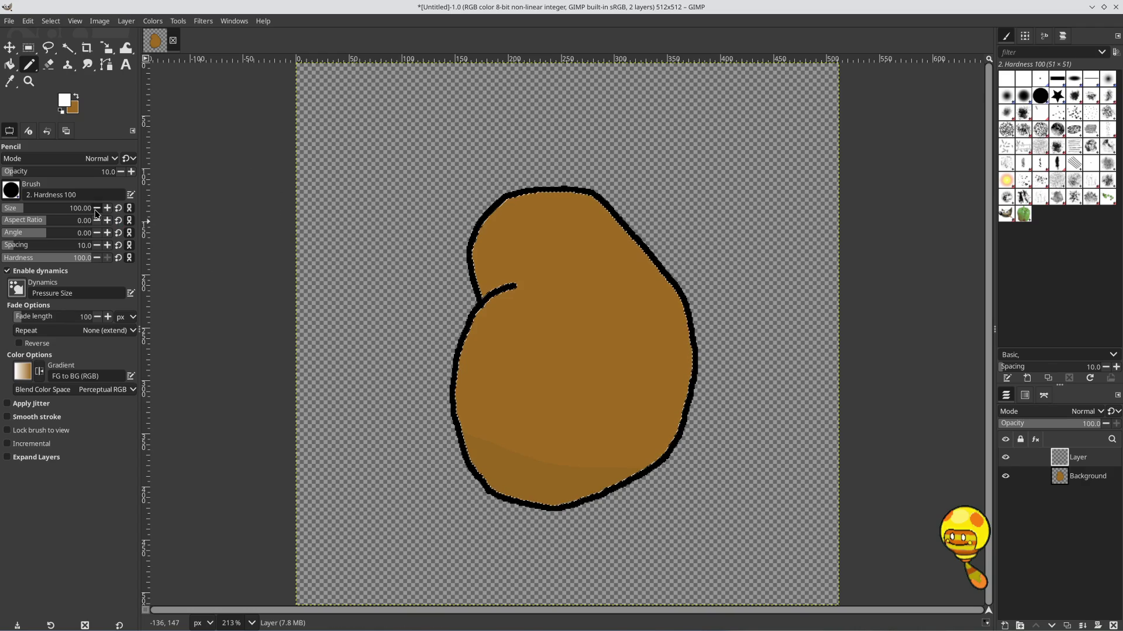
{"action": "left_click", "coordinate": [96, 209]}
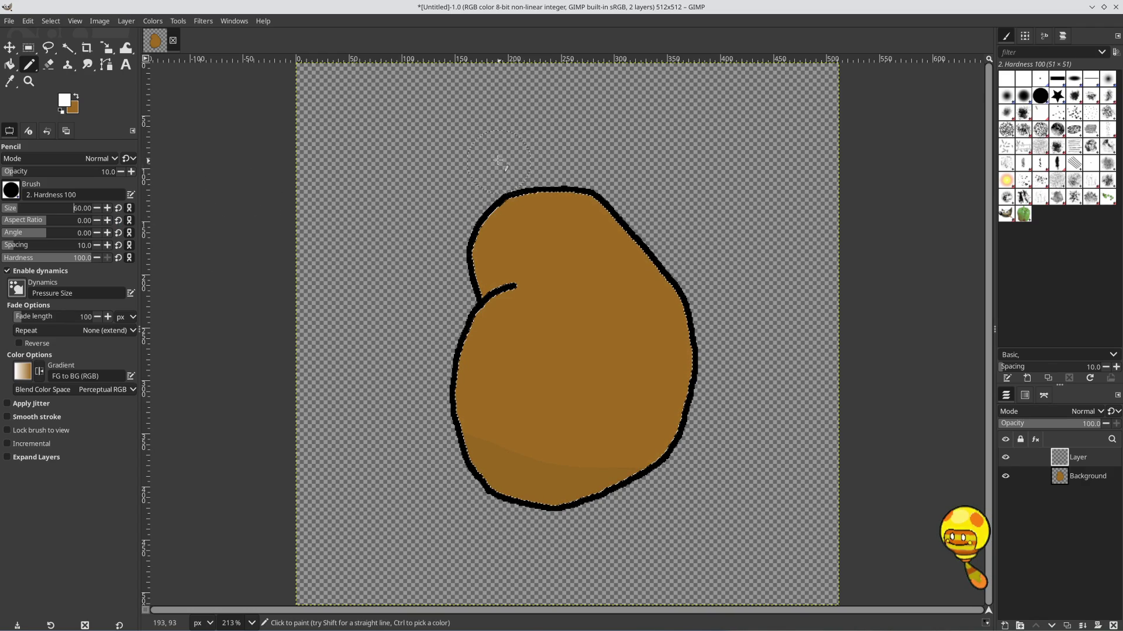
{"action": "left_click_drag", "start_coordinate": [564, 172], "coordinate": [585, 190]}
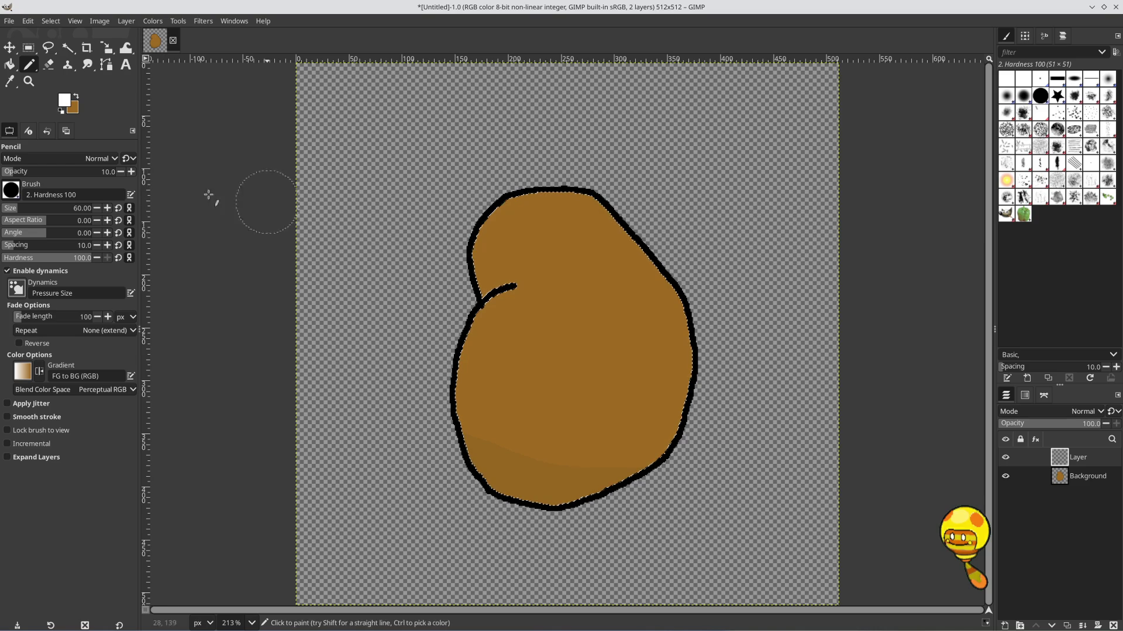
Lower opacity to about 4 and highlight the potato's top and right edge
{"action": "left_click", "coordinate": [121, 172]}
{"action": "left_click", "coordinate": [120, 171]}
{"action": "left_click", "coordinate": [121, 171]}
{"action": "left_click", "coordinate": [120, 172]}
{"action": "left_click", "coordinate": [120, 171]}
{"action": "left_click", "coordinate": [120, 172]}
{"action": "left_click_drag", "start_coordinate": [503, 166], "coordinate": [611, 209]}
{"action": "left_click_drag", "start_coordinate": [703, 305], "coordinate": [760, 402]}
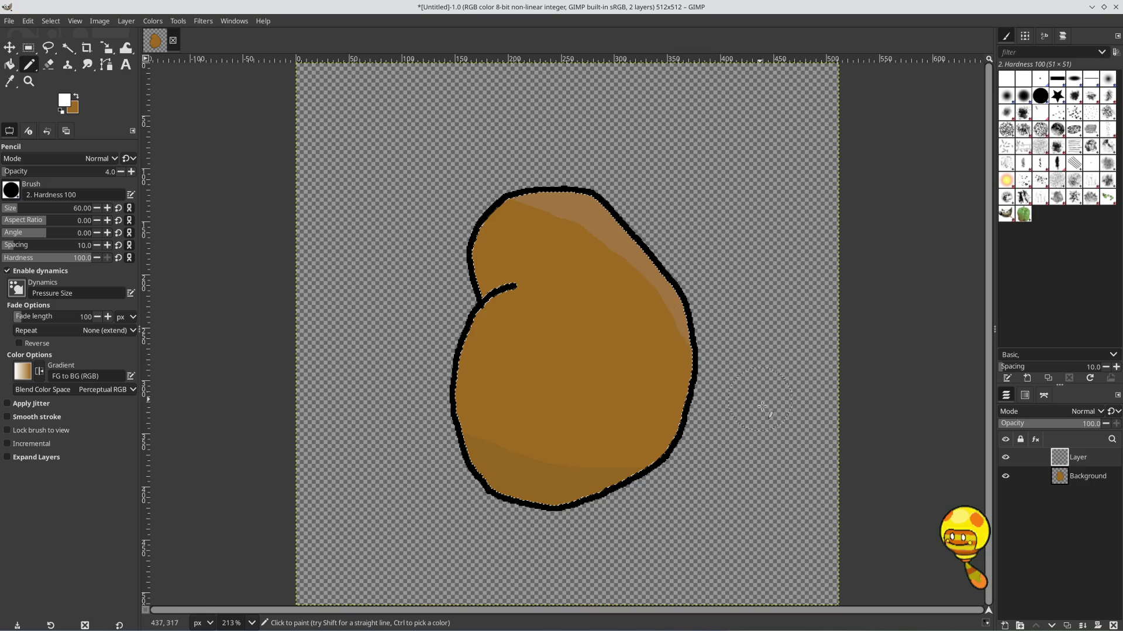
{"action": "key", "text": "ctrl"}
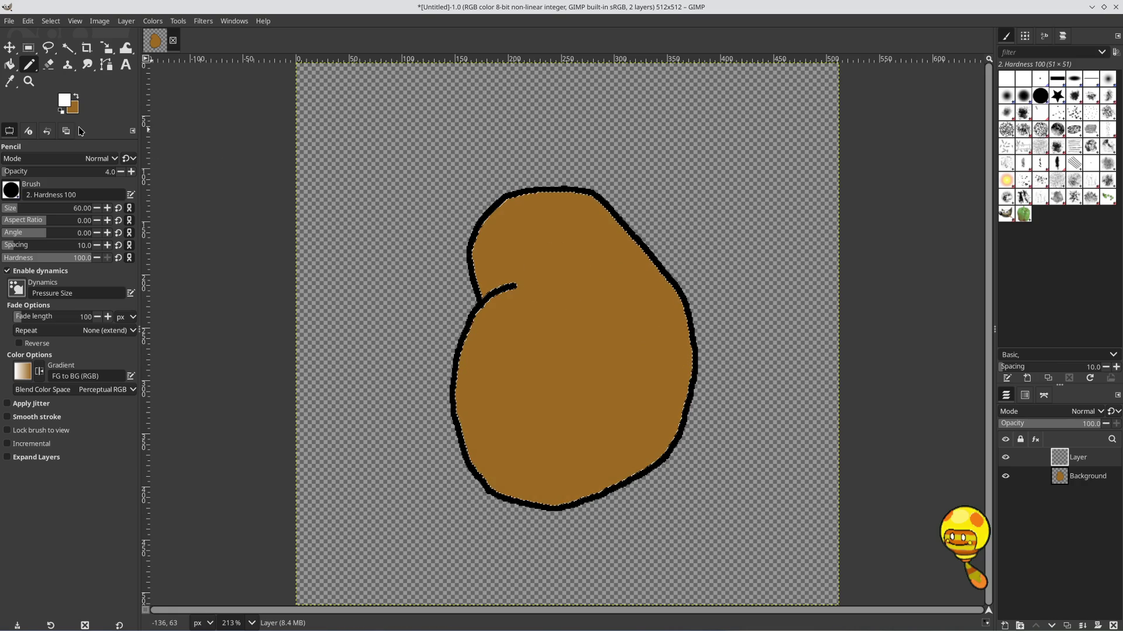
{"action": "left_click", "coordinate": [65, 100]}
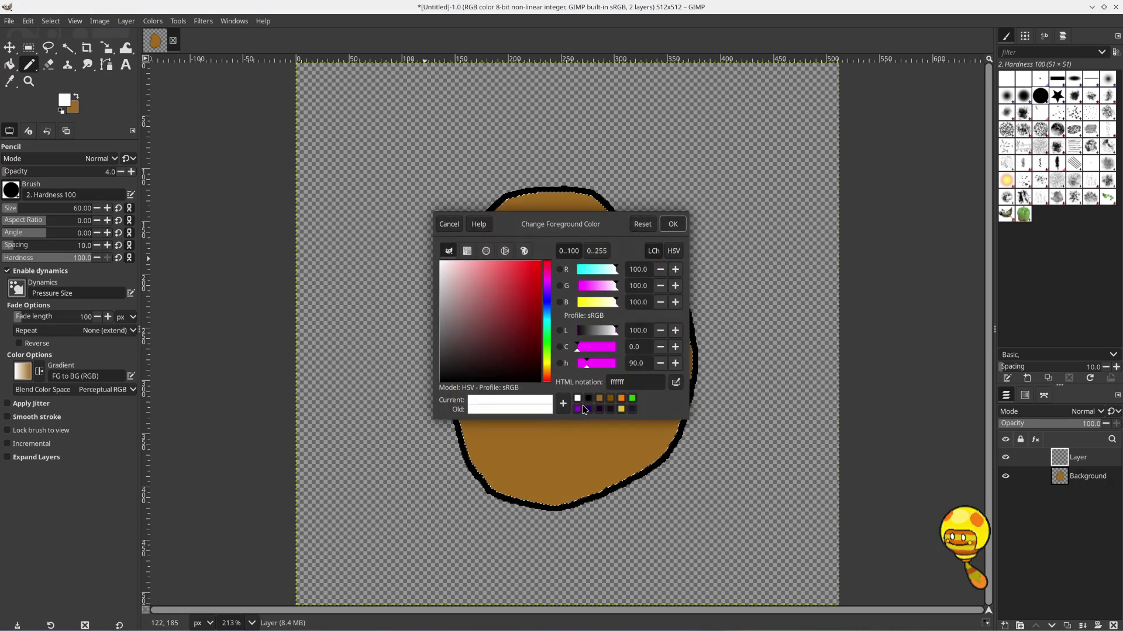
Switch to black and faintly shade the lower-left inner edge at 4% opacity
{"action": "left_click", "coordinate": [588, 403]}
{"action": "left_click", "coordinate": [672, 220]}
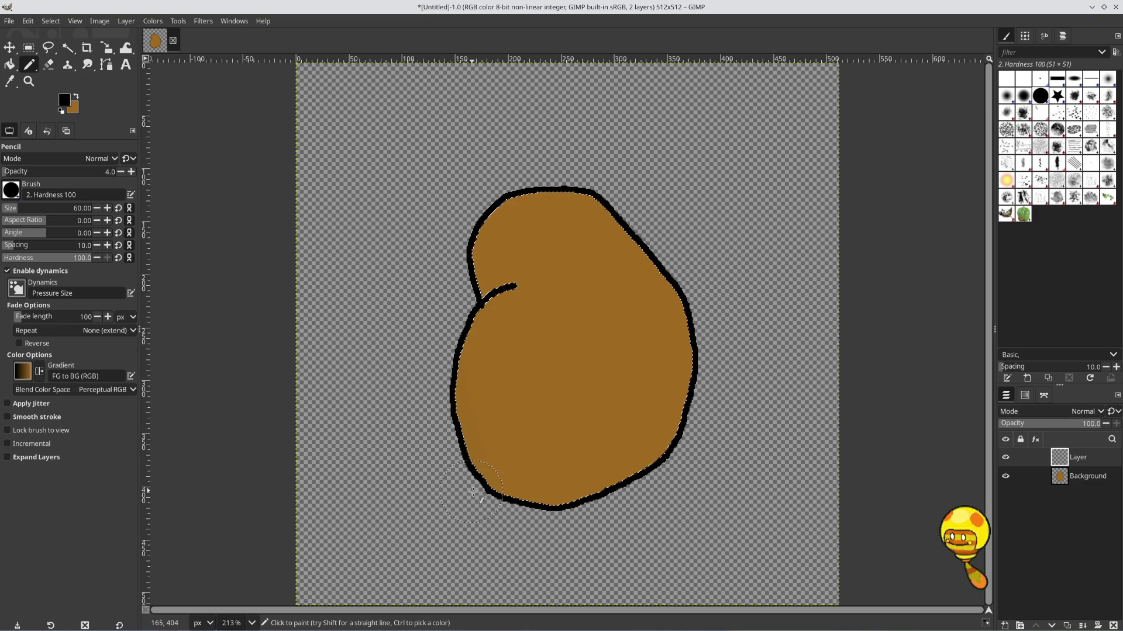
{"action": "left_click_drag", "start_coordinate": [547, 411], "coordinate": [571, 424]}
{"action": "key", "text": "ctrl+z"}
{"action": "mouse_move", "coordinate": [456, 419]}
{"action": "left_mouse_down"}
{"action": "mouse_move", "coordinate": [519, 491]}
{"action": "mouse_move", "coordinate": [655, 517]}
{"action": "left_mouse_up"}
{"action": "key", "text": "ctrl"}
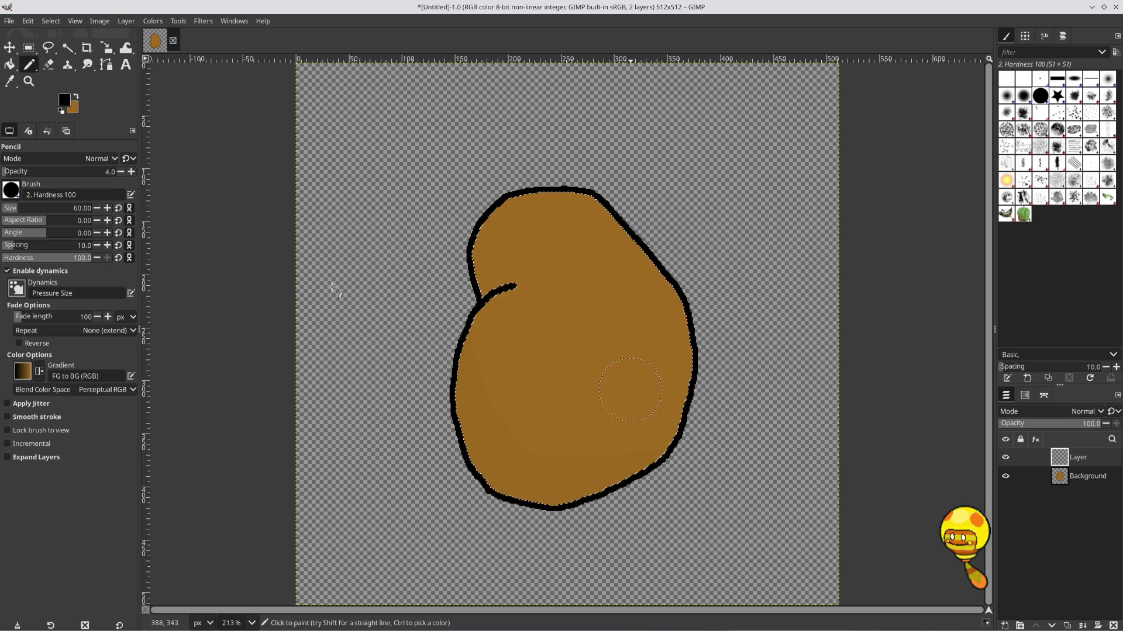
{"action": "left_click", "coordinate": [67, 102]}
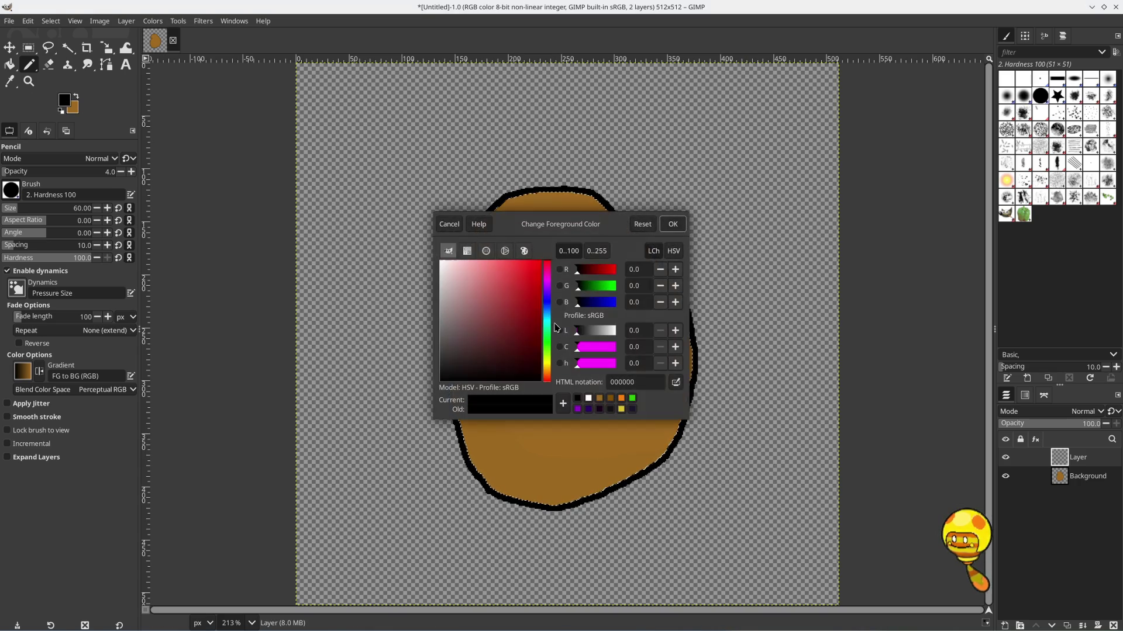
Switch the colour to white, set pencil size 16, and paint a faint highlight near the potato's top right
{"action": "left_click", "coordinate": [589, 399]}
{"action": "left_click", "coordinate": [674, 224]}
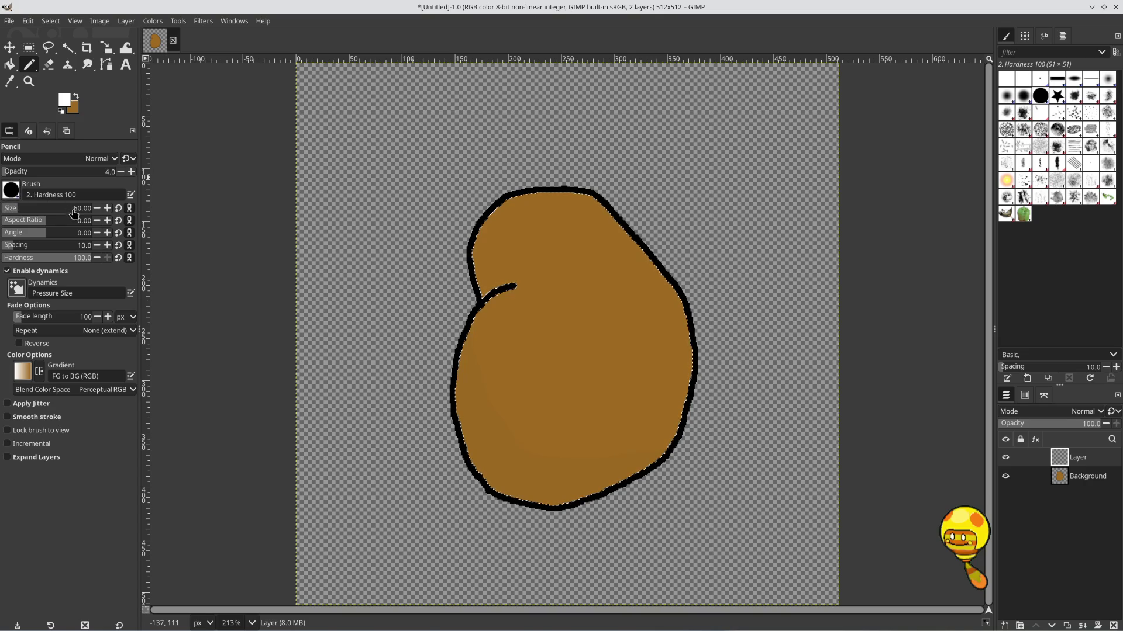
{"action": "left_click", "coordinate": [12, 208]}
{"action": "scroll", "coordinate": [9, 208], "scroll_direction": "up", "scroll_amount": 2}
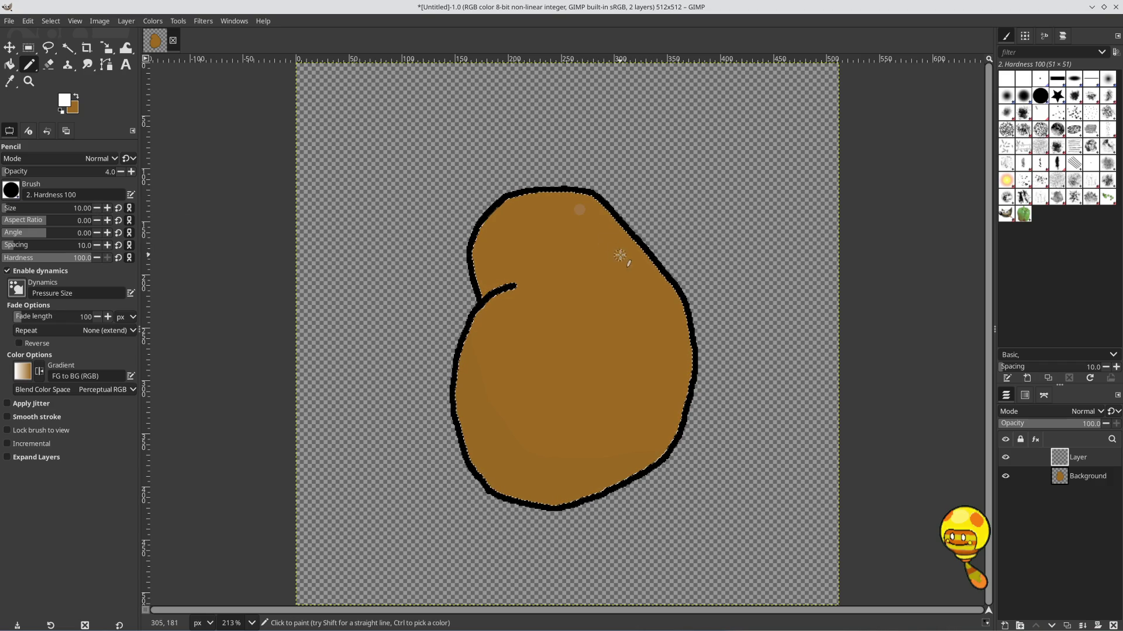
{"action": "left_click", "coordinate": [108, 209]}
{"action": "left_click", "coordinate": [108, 209]}
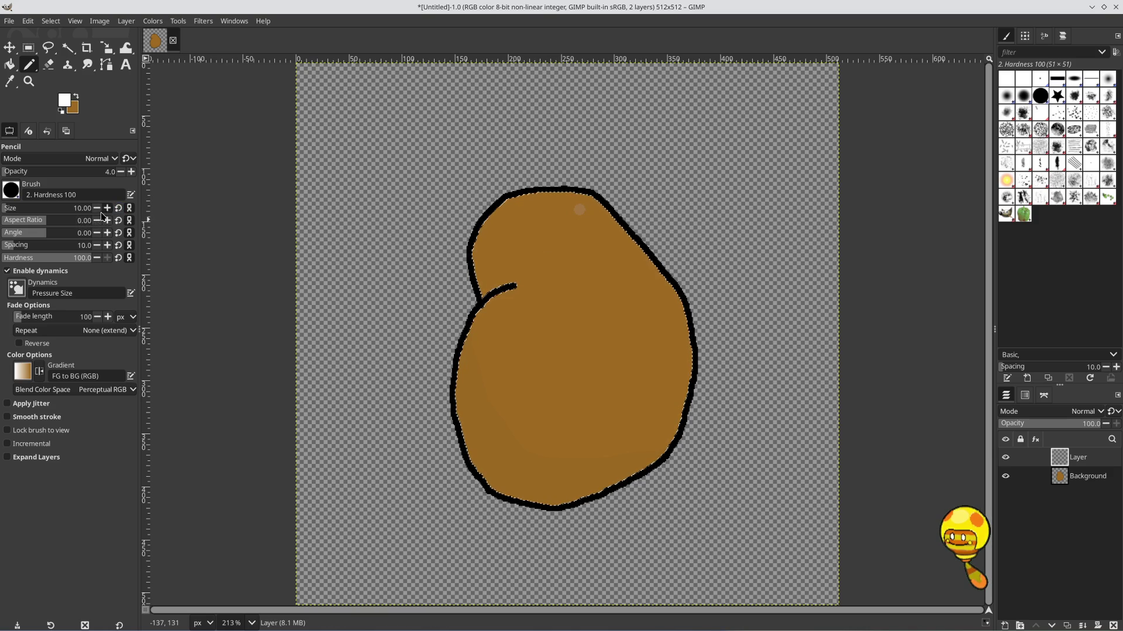
{"action": "left_click", "coordinate": [108, 209]}
{"action": "left_click", "coordinate": [109, 209]}
{"action": "left_click", "coordinate": [108, 209]}
{"action": "left_click", "coordinate": [109, 209]}
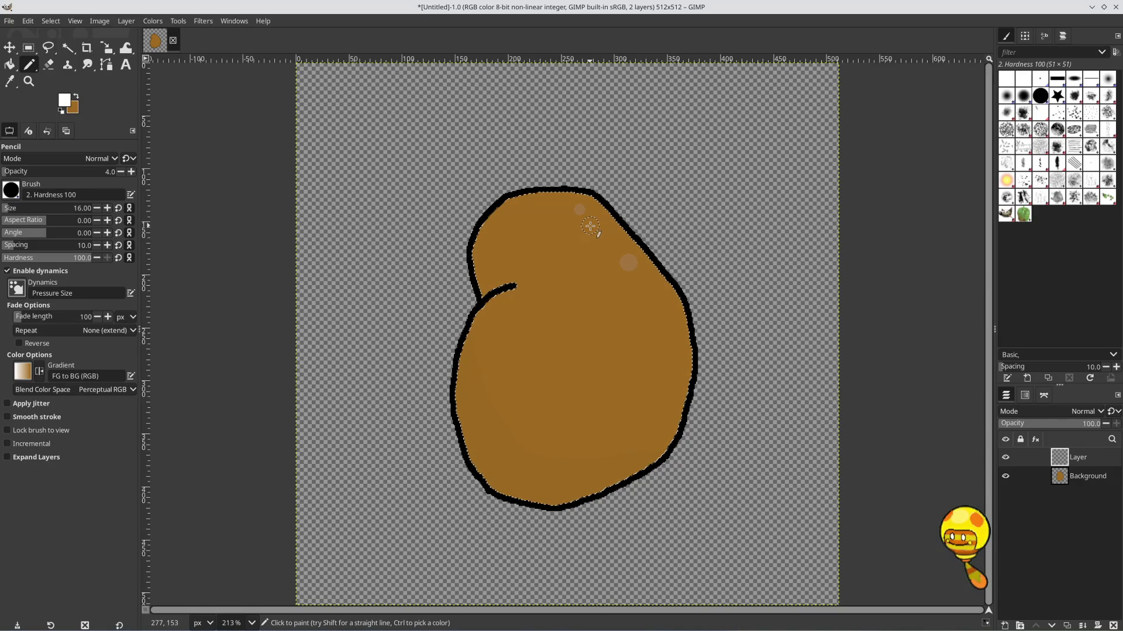
{"action": "left_click_drag", "start_coordinate": [599, 238], "coordinate": [613, 245]}
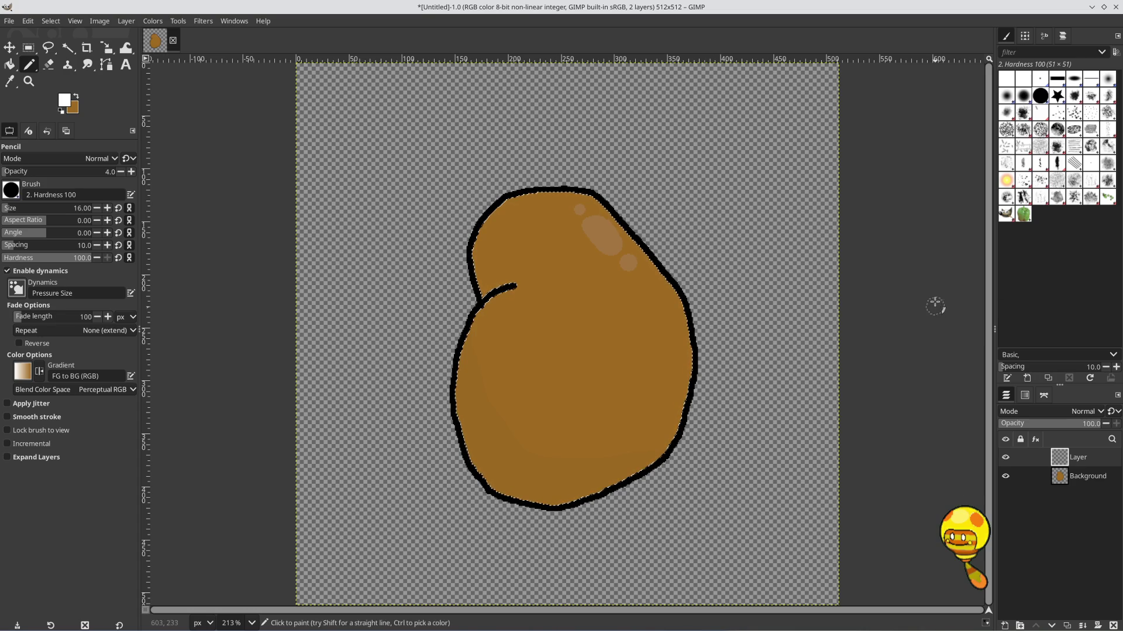
Add a new transparent layer above Background
{"action": "left_click", "coordinate": [1087, 476]}
{"action": "left_click", "coordinate": [1004, 626]}
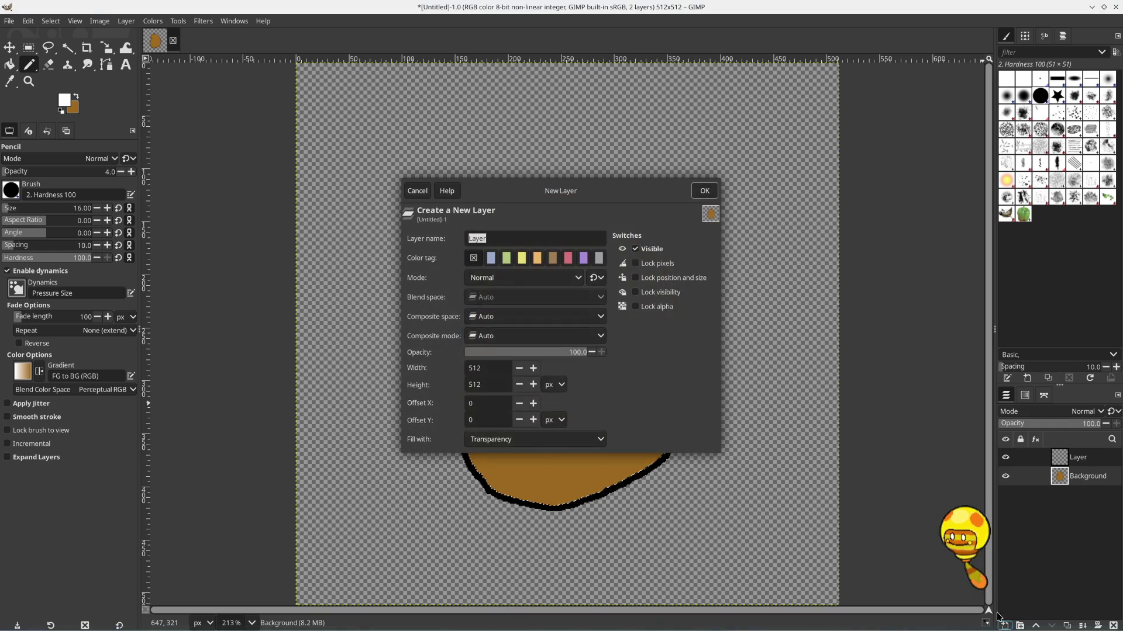
{"action": "left_click", "coordinate": [704, 191]}
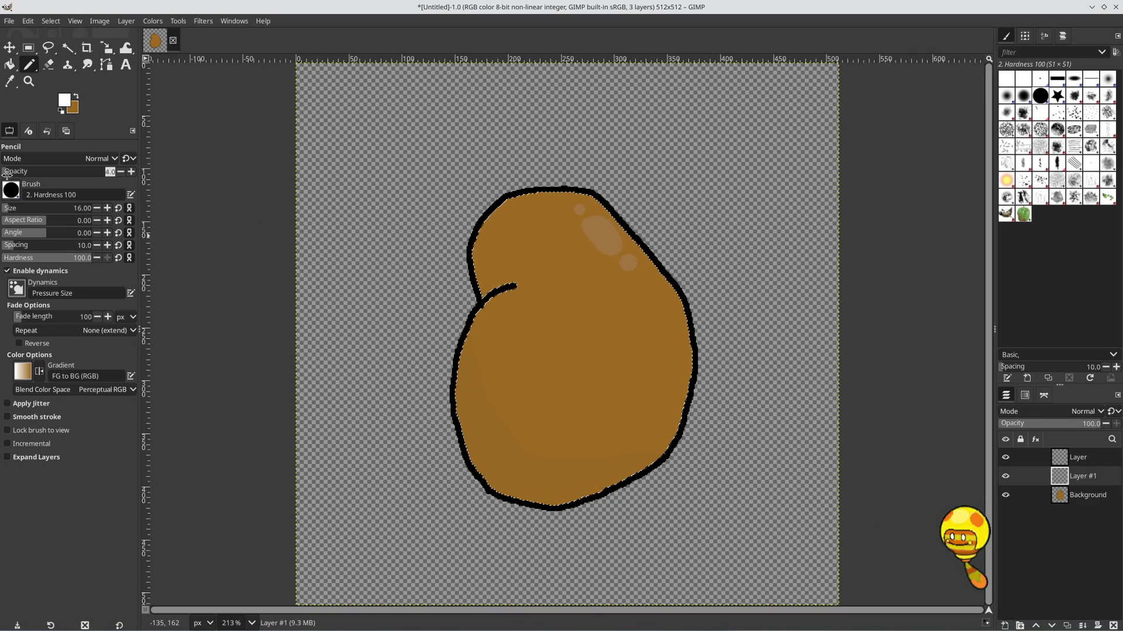
Set pencil opacity back to 100 and darken the brown foreground to 89570a (lightness 41.8)
{"action": "left_click", "coordinate": [96, 170]}
{"action": "left_click_drag", "start_coordinate": [96, 169], "coordinate": [133, 172]}
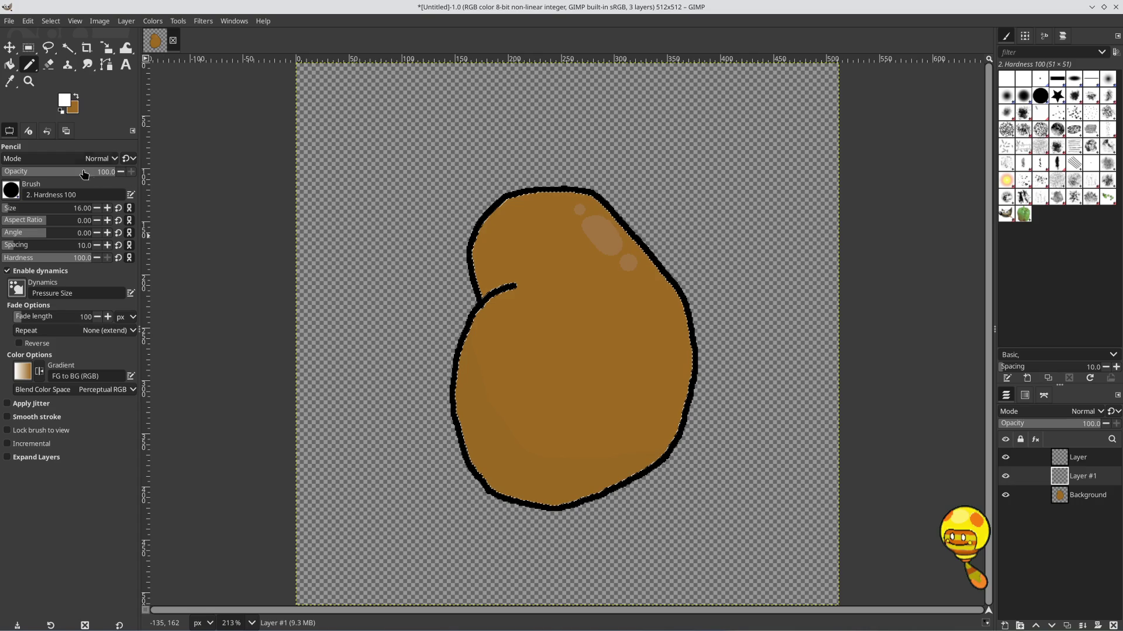
{"action": "left_click", "coordinate": [76, 98]}
{"action": "left_click", "coordinate": [65, 100]}
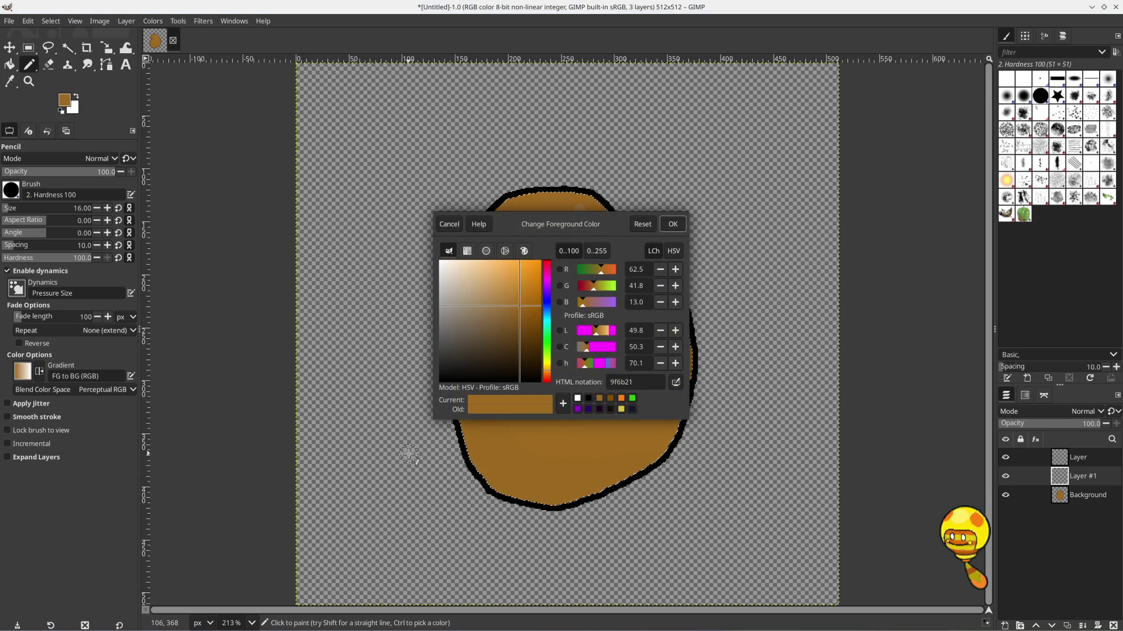
{"action": "left_click", "coordinate": [660, 331]}
{"action": "left_click", "coordinate": [660, 331]}
{"action": "left_click", "coordinate": [660, 331]}
{"action": "left_click", "coordinate": [660, 331]}
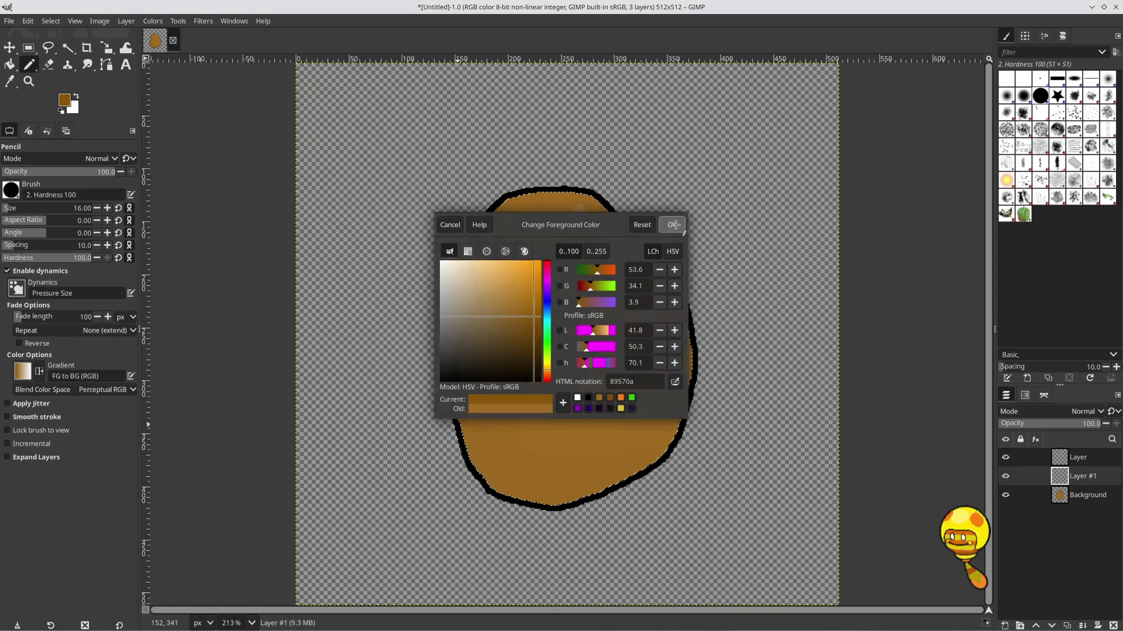
{"action": "left_click", "coordinate": [672, 224]}
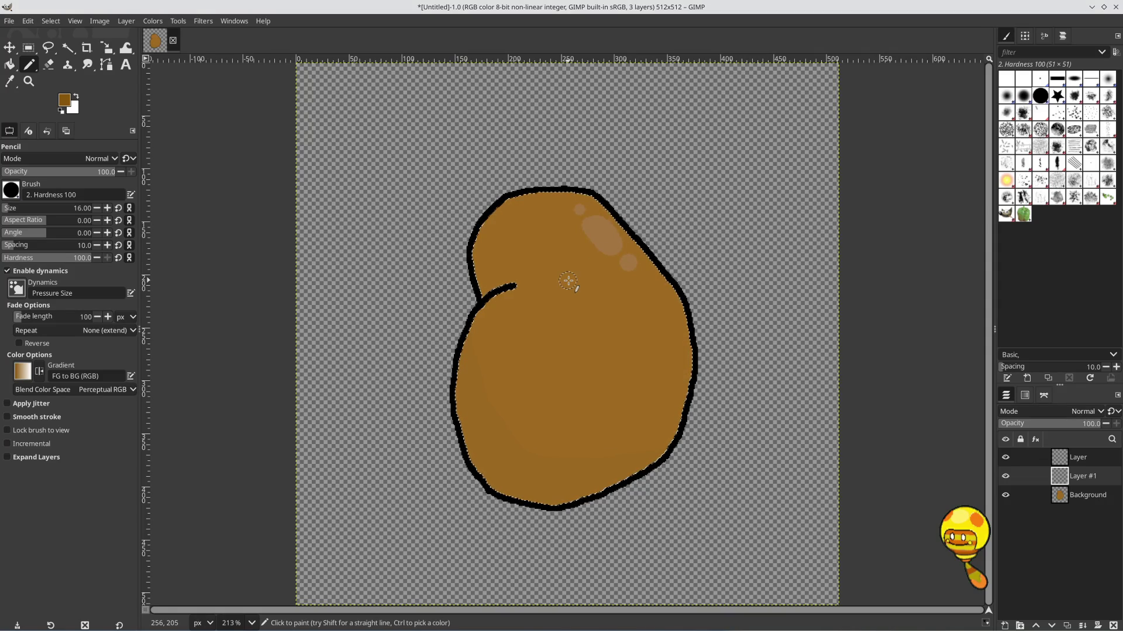
{"action": "left_click", "coordinate": [97, 208]}
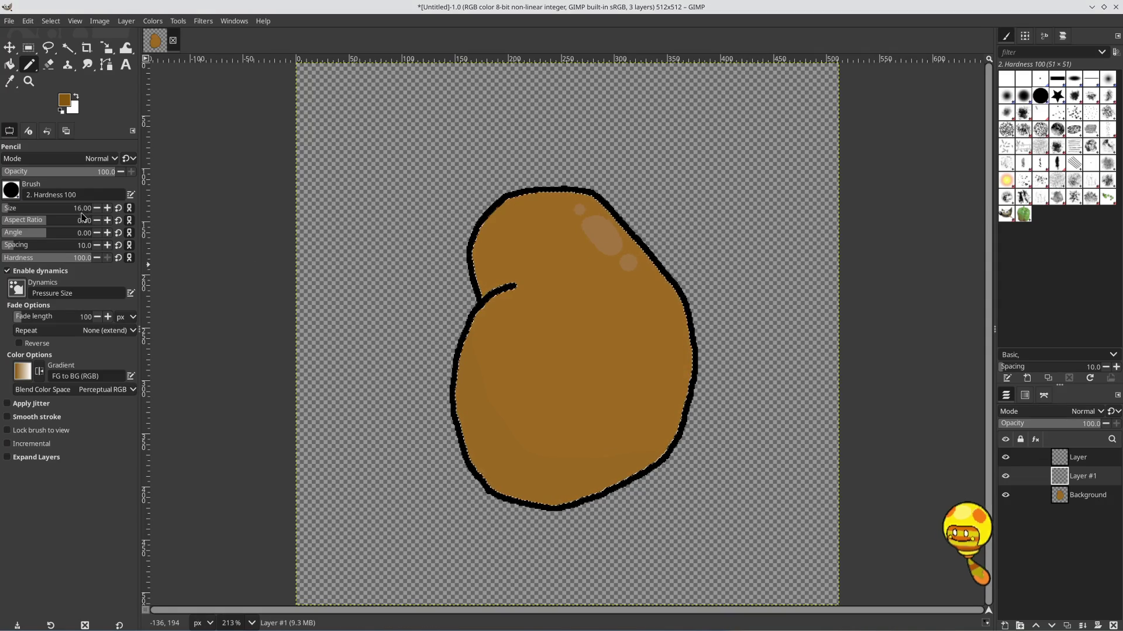
At pencil size 10, dot dark brown spots around the potato's edges and top, undoing misplaced ones
{"action": "left_click", "coordinate": [97, 209]}
{"action": "left_click", "coordinate": [97, 209]}
{"action": "left_click", "coordinate": [98, 209]}
{"action": "left_click", "coordinate": [97, 209]}
{"action": "left_click", "coordinate": [97, 208]}
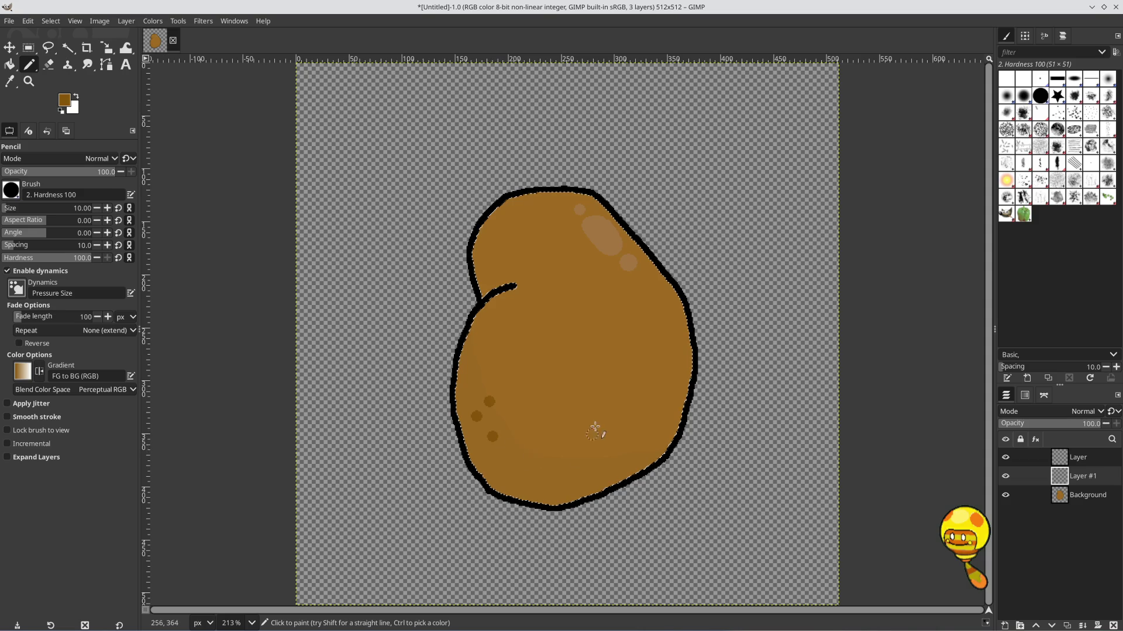
{"action": "key", "text": "ctrl+z"}
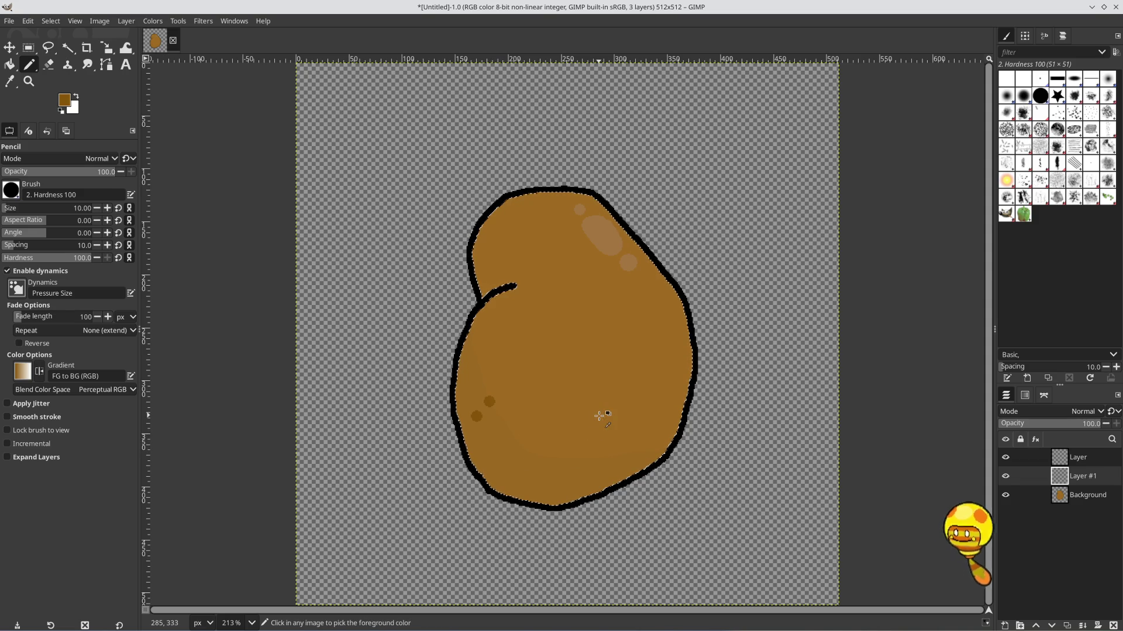
{"action": "key", "text": "ctrl+z"}
{"action": "left_click", "coordinate": [500, 452]}
{"action": "left_click", "coordinate": [477, 442]}
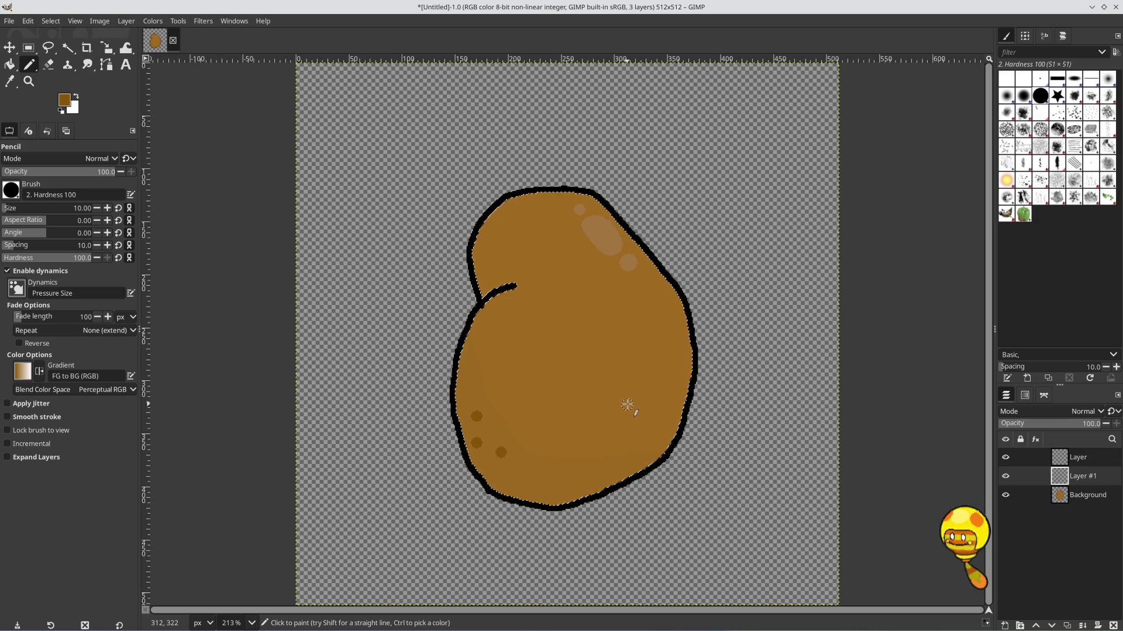
{"action": "left_click", "coordinate": [670, 324]}
{"action": "left_click", "coordinate": [643, 454]}
{"action": "left_click", "coordinate": [575, 485]}
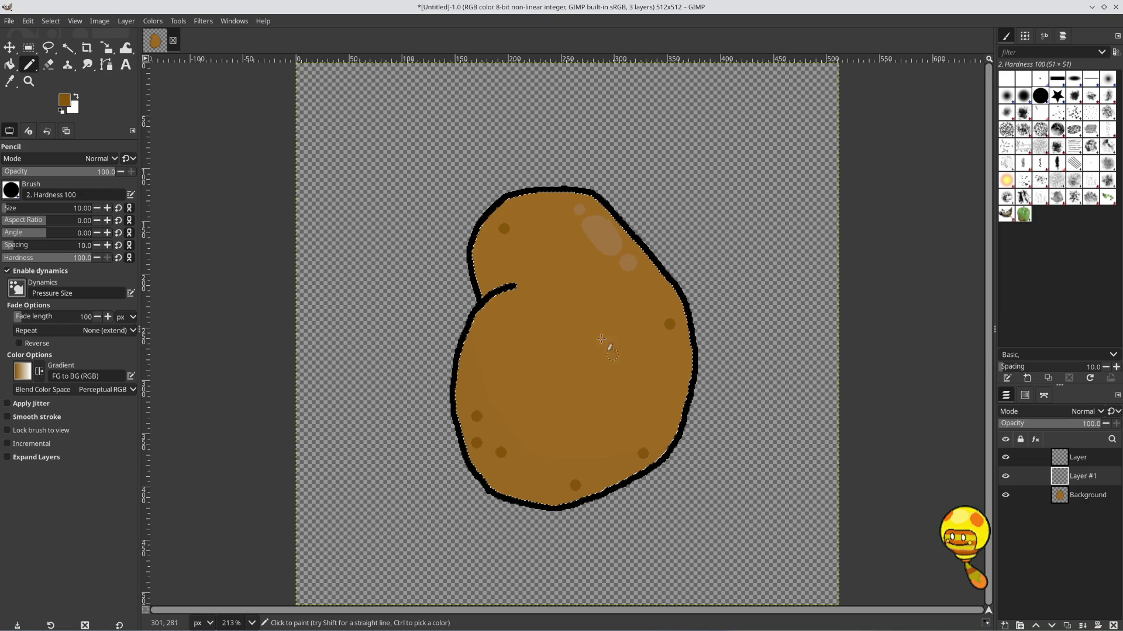
{"action": "left_click", "coordinate": [599, 217]}
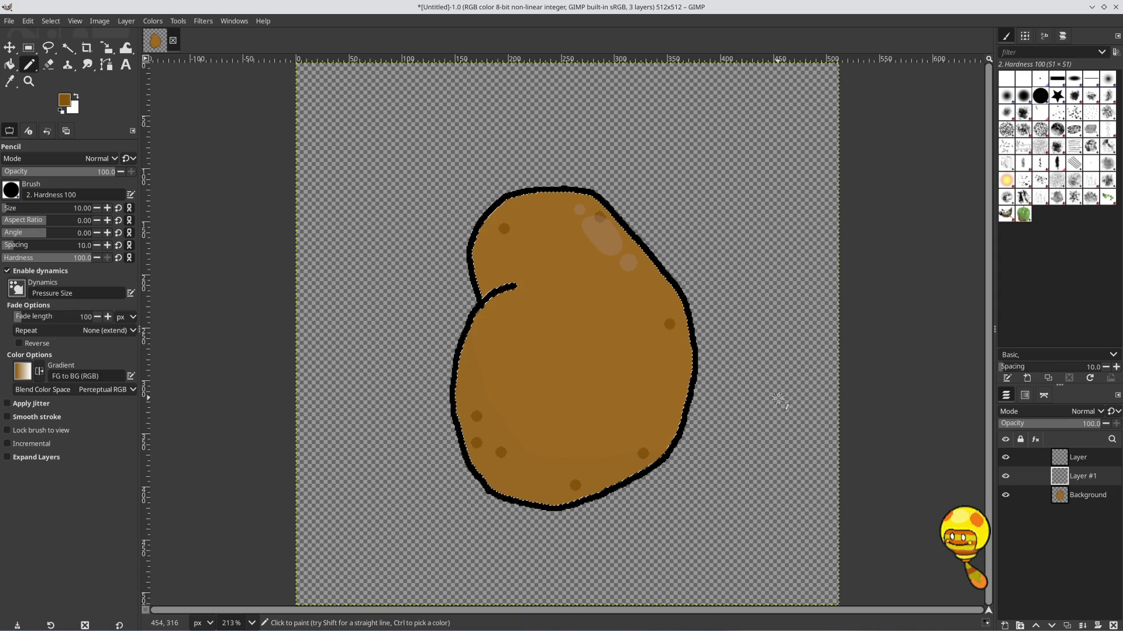
{"action": "key", "text": "ctrl+z"}
{"action": "left_click", "coordinate": [601, 264]}
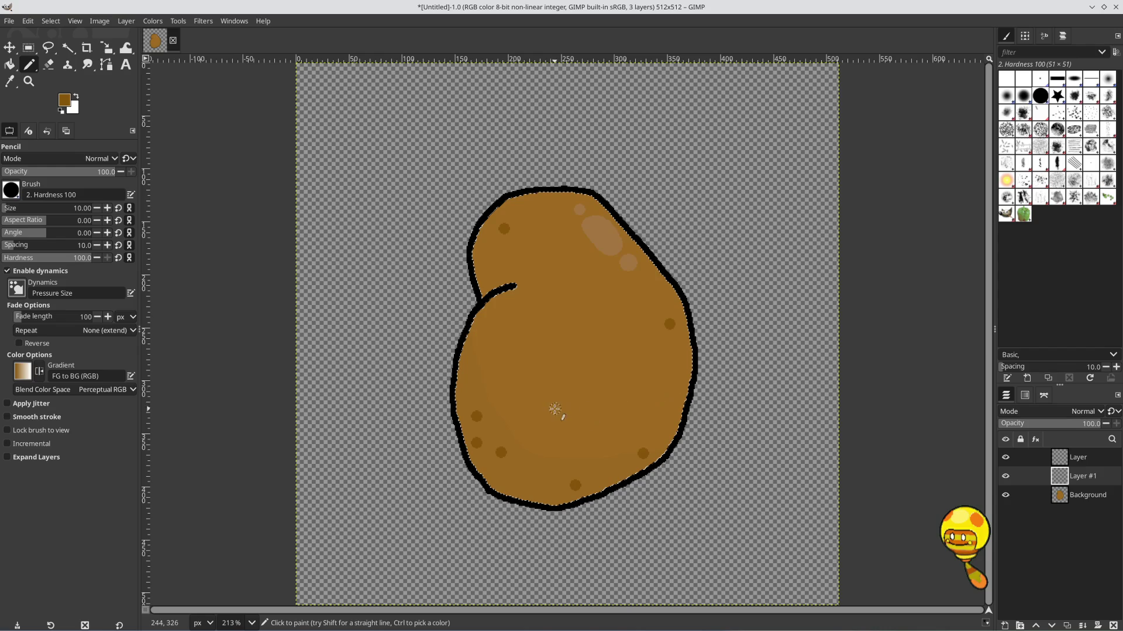
{"action": "left_click", "coordinate": [481, 257]}
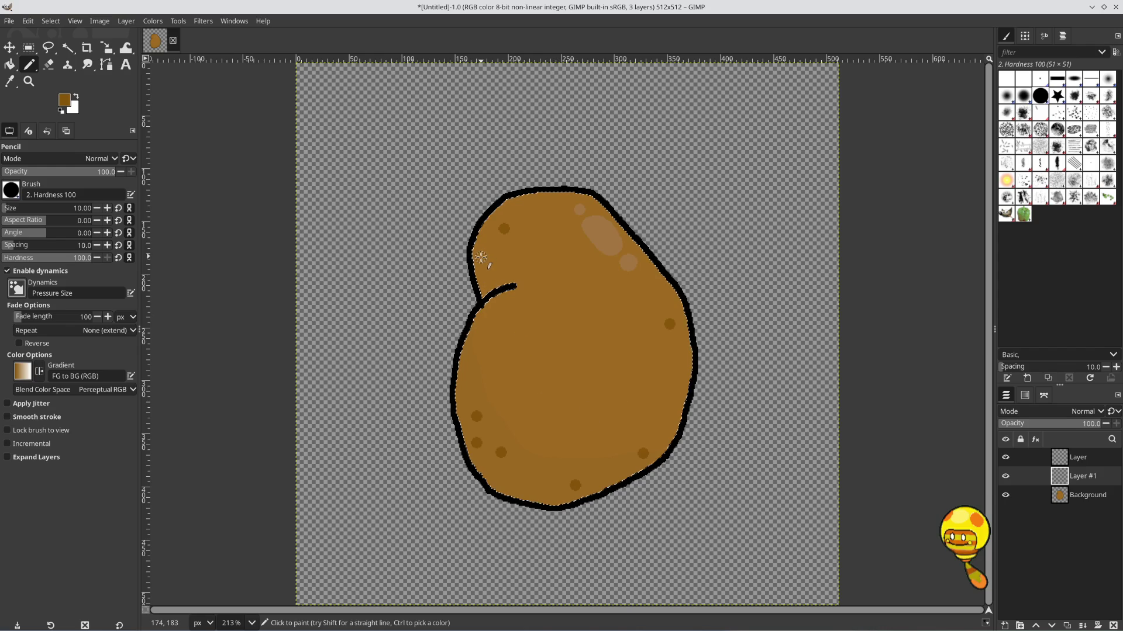
{"action": "key", "text": "ctrl+z"}
At size 8, add more dark spots on the upper left, left side, lower left and bottom
{"action": "left_click", "coordinate": [489, 277]}
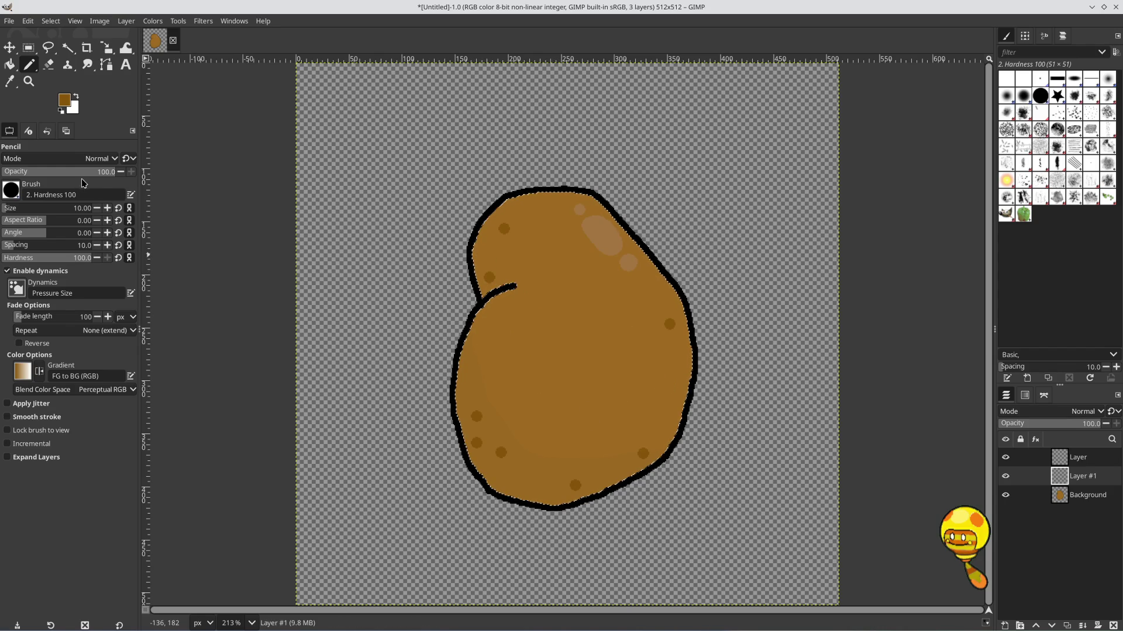
{"action": "left_click", "coordinate": [98, 209]}
{"action": "left_click", "coordinate": [97, 209]}
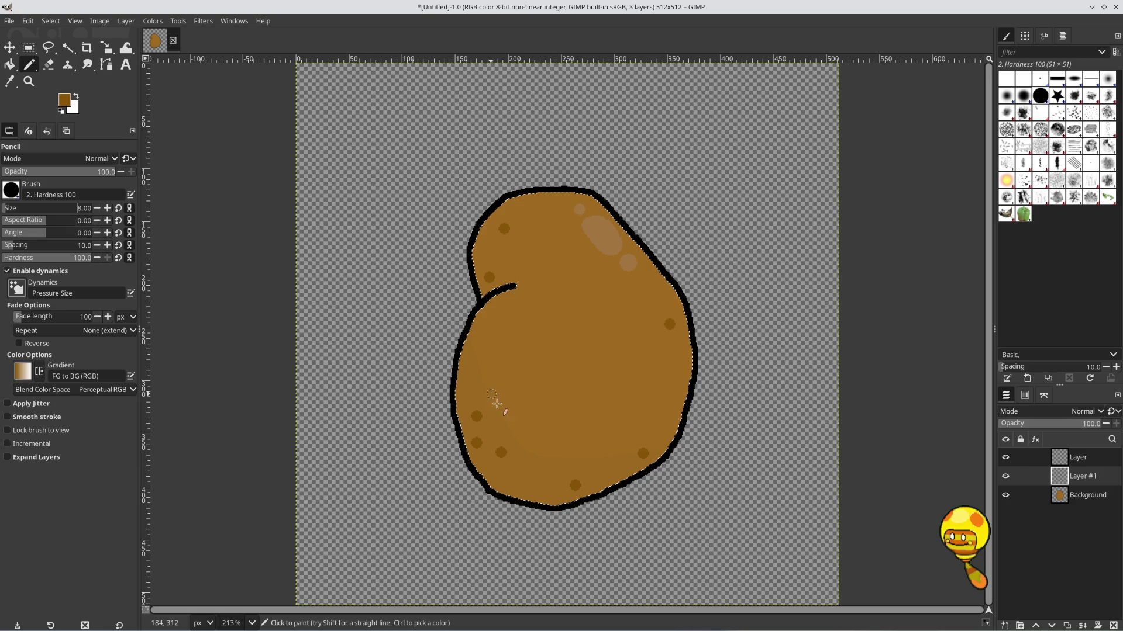
{"action": "left_click", "coordinate": [605, 468]}
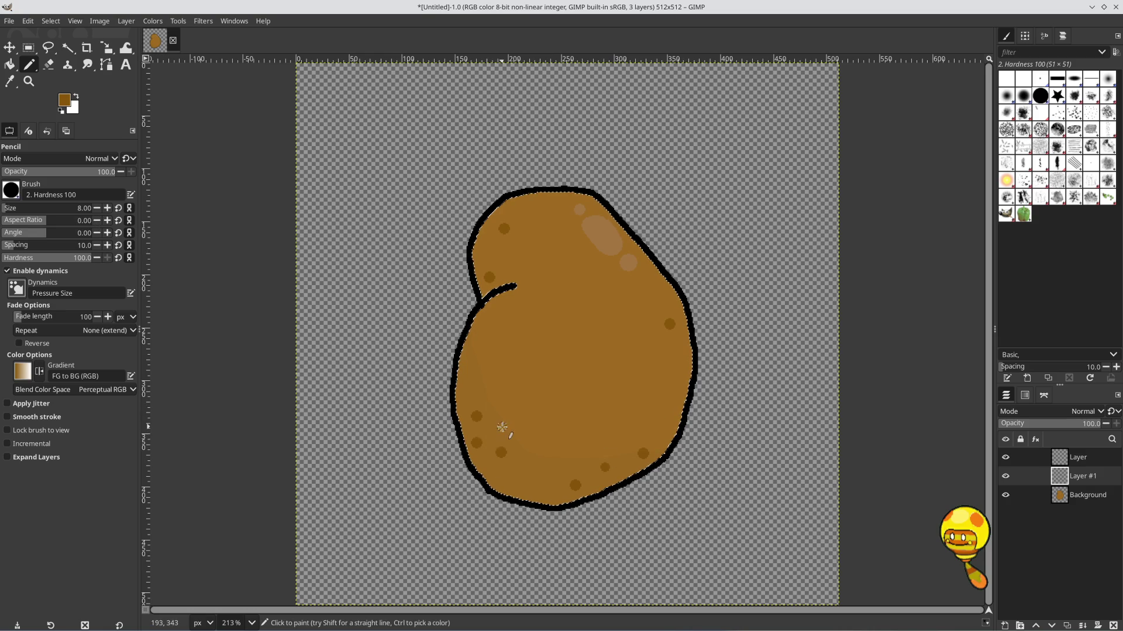
{"action": "left_click", "coordinate": [498, 432]}
{"action": "left_click", "coordinate": [495, 317]}
{"action": "left_click", "coordinate": [482, 246]}
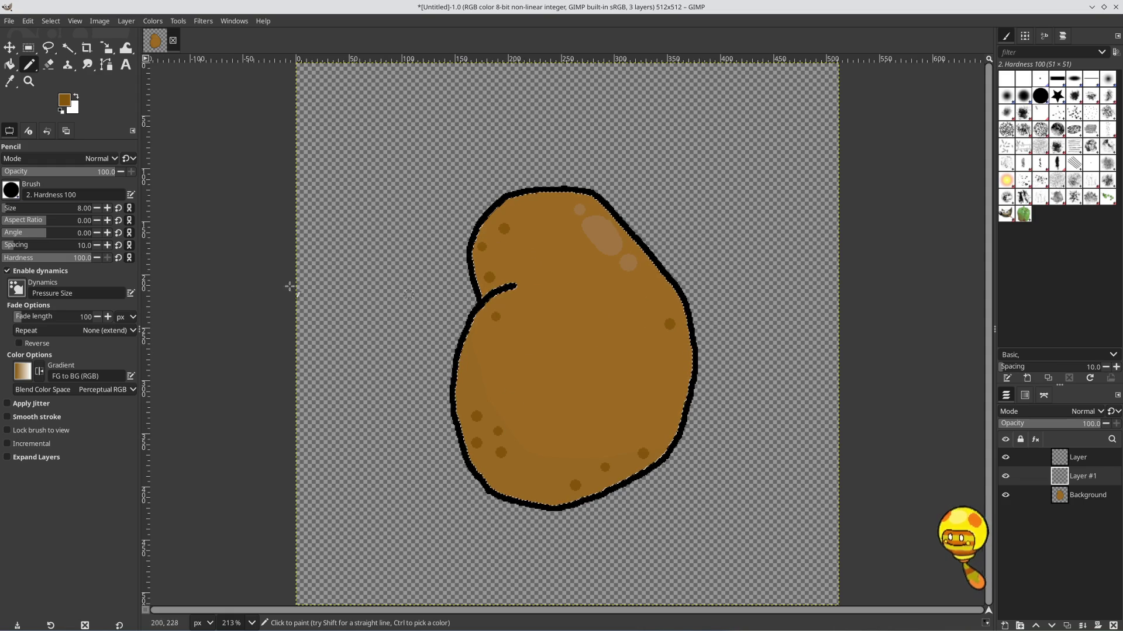
Shrink the pencil to 6 and smaller and add tiny speckles around the potato's edges
{"action": "left_click", "coordinate": [97, 208]}
{"action": "left_click", "coordinate": [97, 208]}
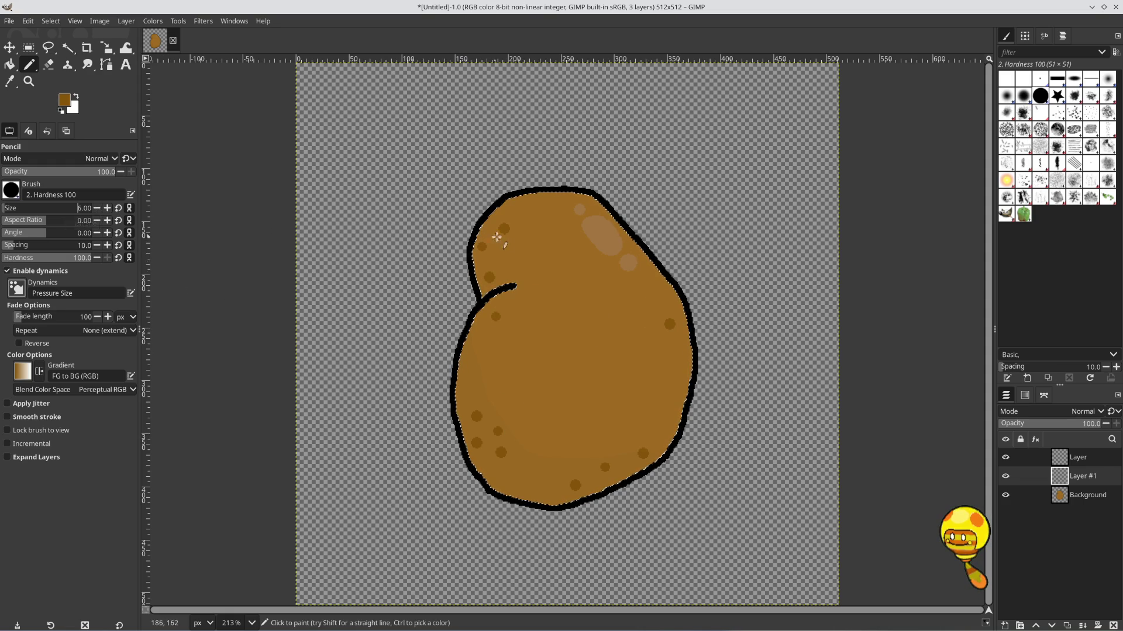
{"action": "left_click", "coordinate": [490, 229]}
{"action": "left_click", "coordinate": [483, 460]}
{"action": "left_click", "coordinate": [485, 430]}
{"action": "left_click", "coordinate": [597, 484]}
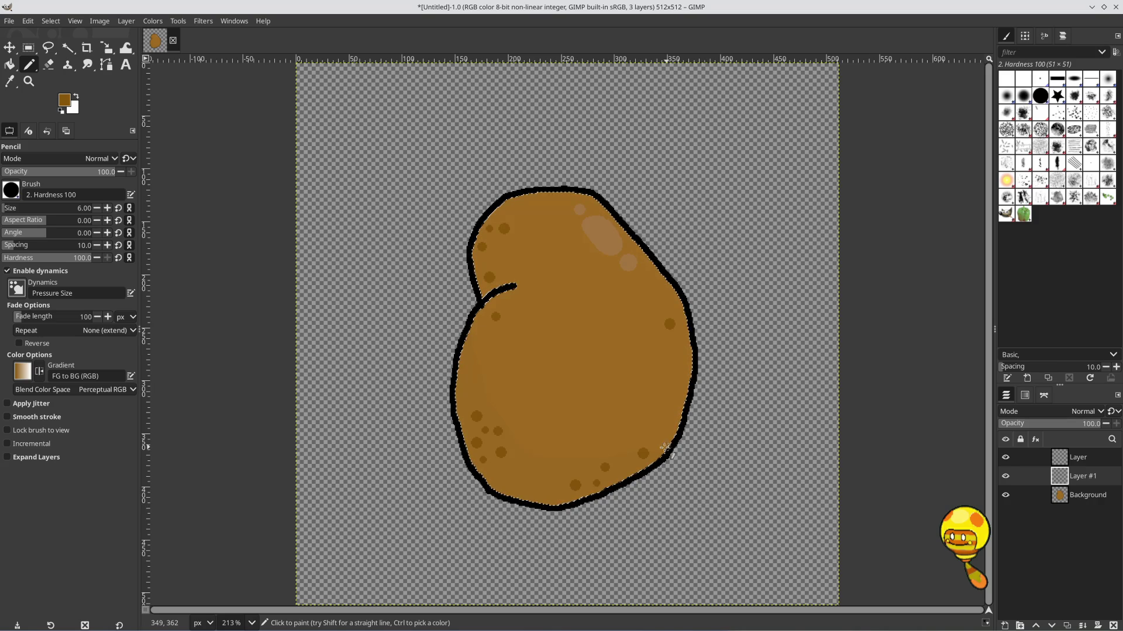
{"action": "left_click", "coordinate": [683, 333]}
{"action": "left_click", "coordinate": [97, 210]}
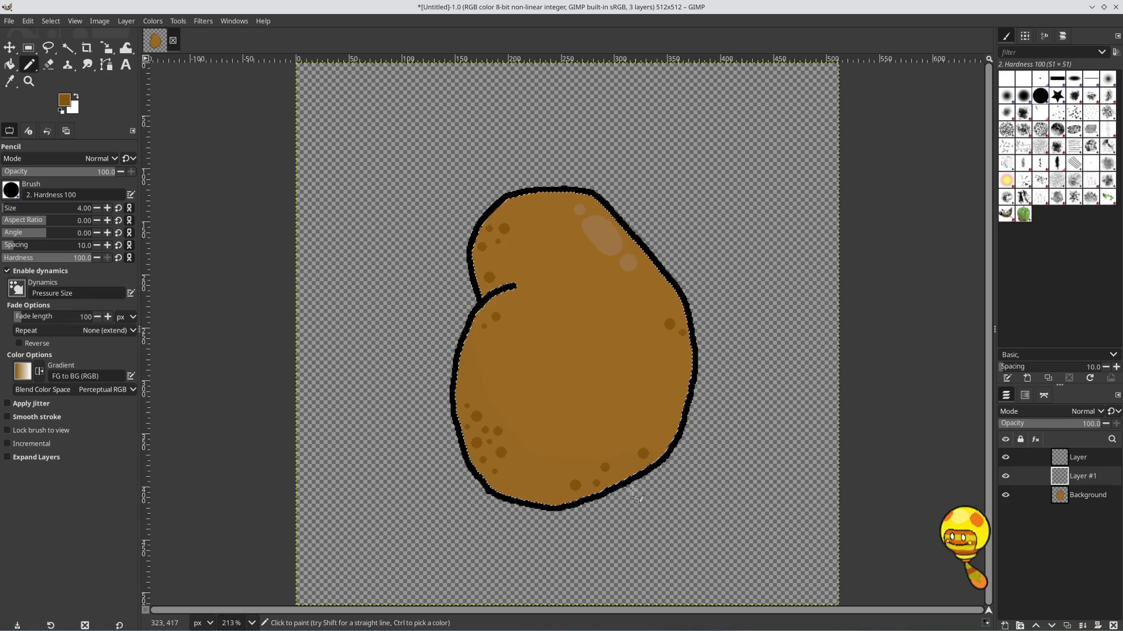
{"action": "left_click", "coordinate": [628, 468]}
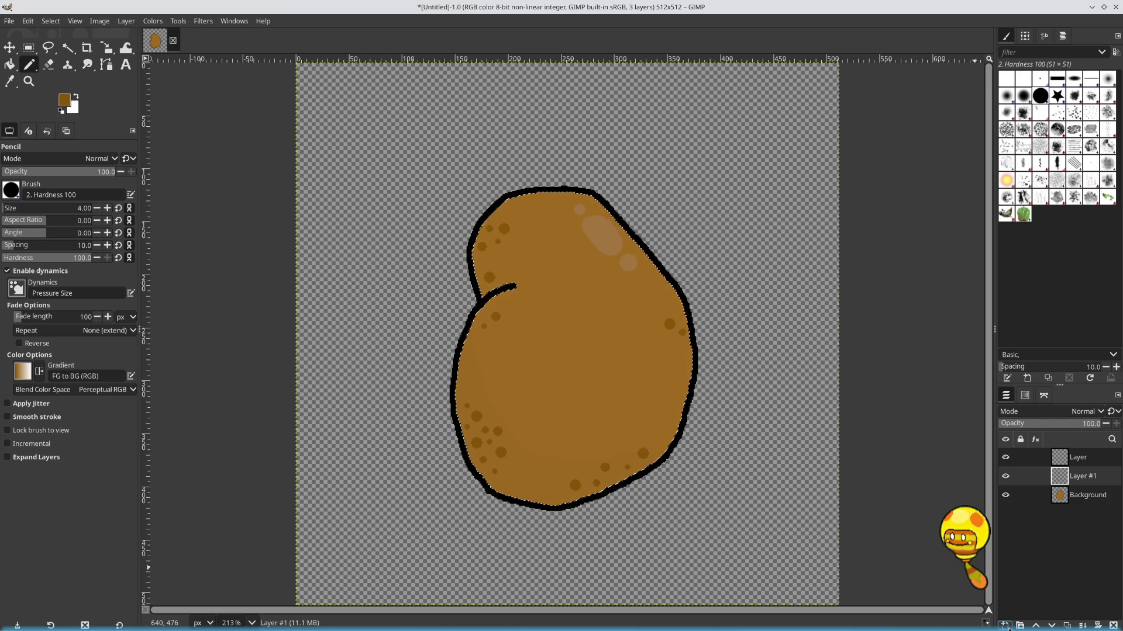
{"action": "left_click", "coordinate": [1004, 625]}
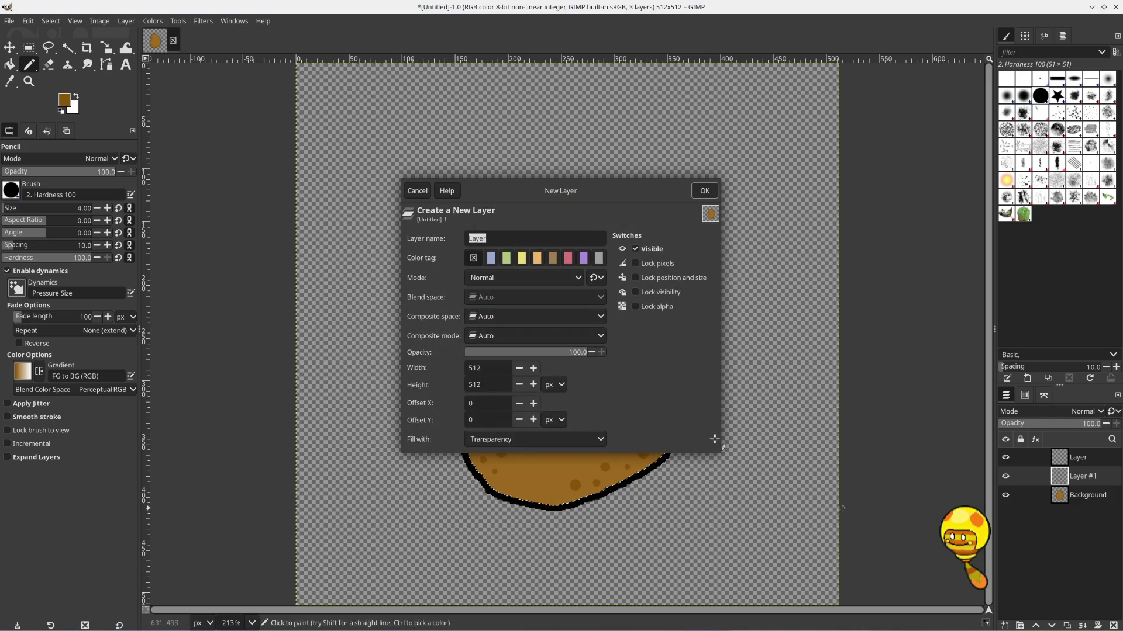
Add Layer #2 and set the foreground colour to black from the colour history
{"action": "left_click", "coordinate": [702, 193]}
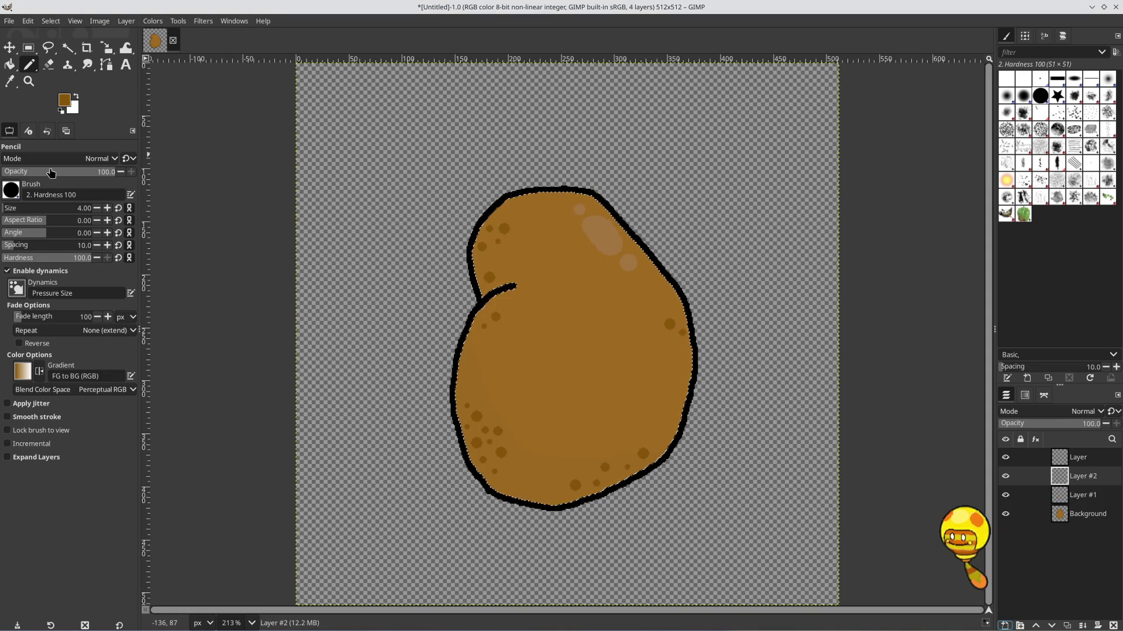
{"action": "left_click", "coordinate": [64, 101]}
{"action": "left_click", "coordinate": [600, 399]}
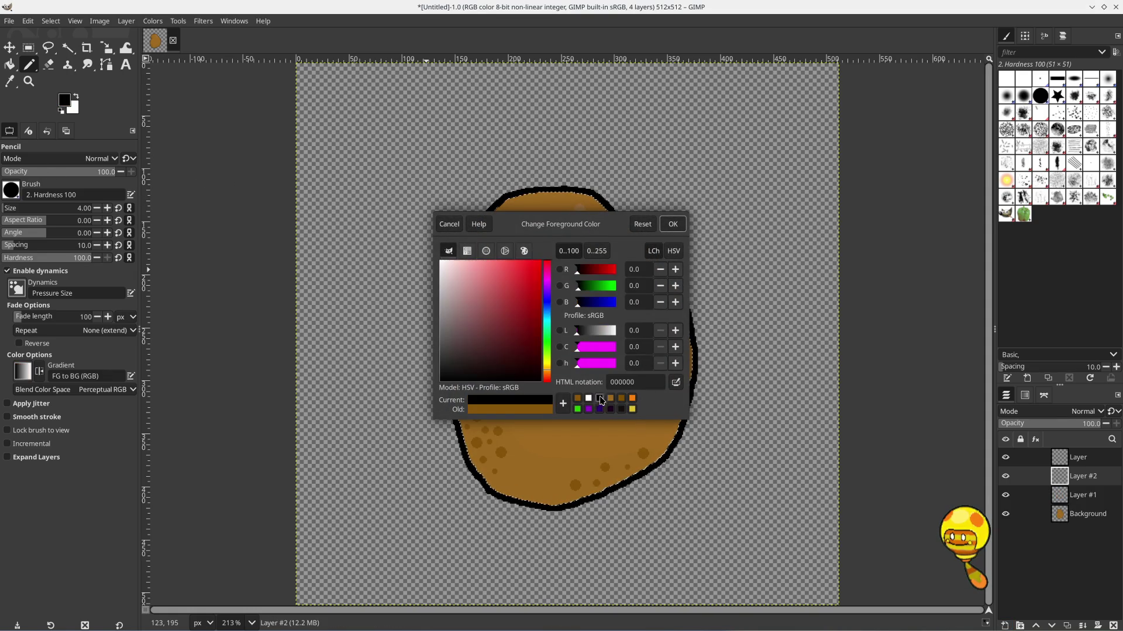
{"action": "left_click", "coordinate": [671, 226]}
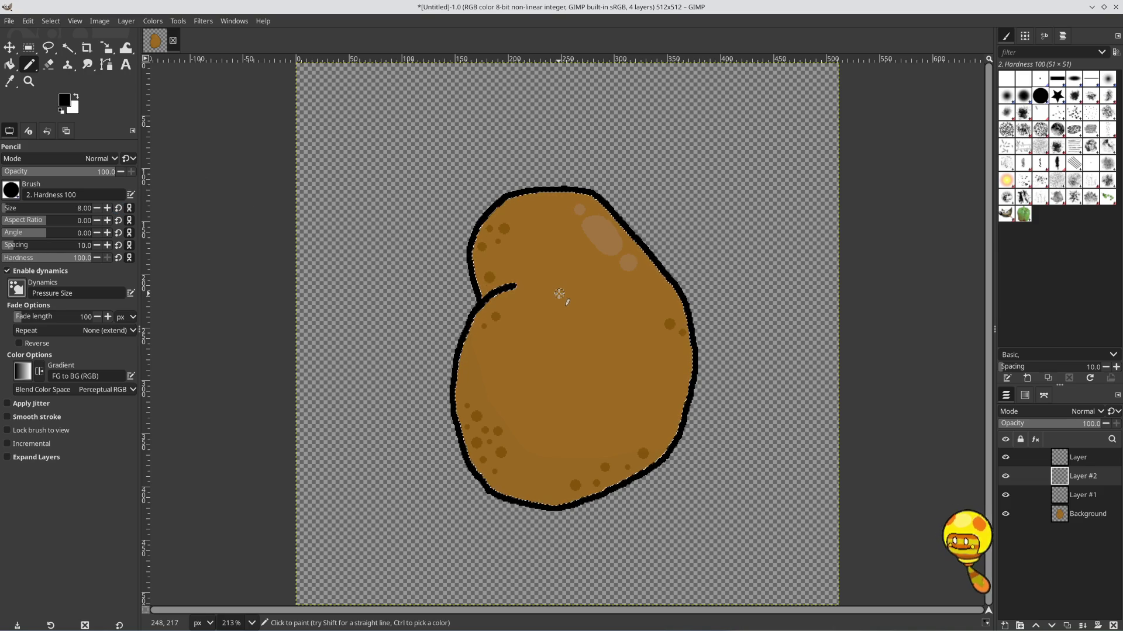
Set the pencil size to 12 and dot the potato's two black eyes
{"action": "left_click", "coordinate": [109, 210]}
{"action": "left_click", "coordinate": [109, 209]}
{"action": "left_click", "coordinate": [110, 210]}
{"action": "left_click", "coordinate": [110, 209]}
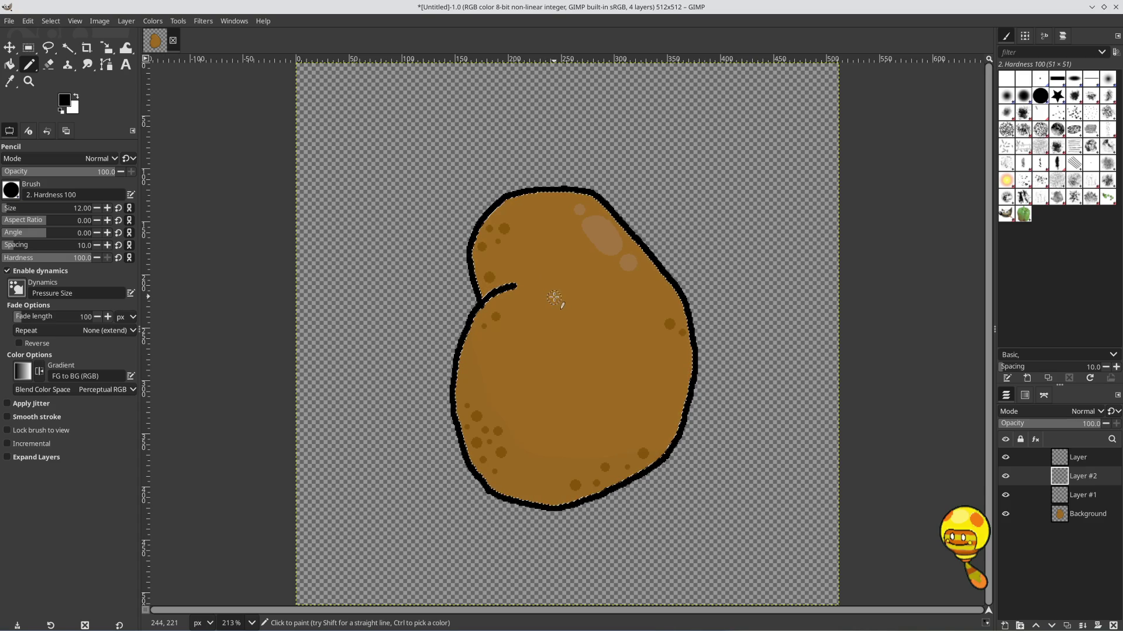
{"action": "left_click", "coordinate": [552, 298]}
{"action": "left_click", "coordinate": [604, 289]}
Draw a wide grin with a straight top edge and a curved lower lip
{"action": "left_click_drag", "start_coordinate": [532, 346], "coordinate": [622, 332]}
{"action": "key", "text": "ctrl+z"}
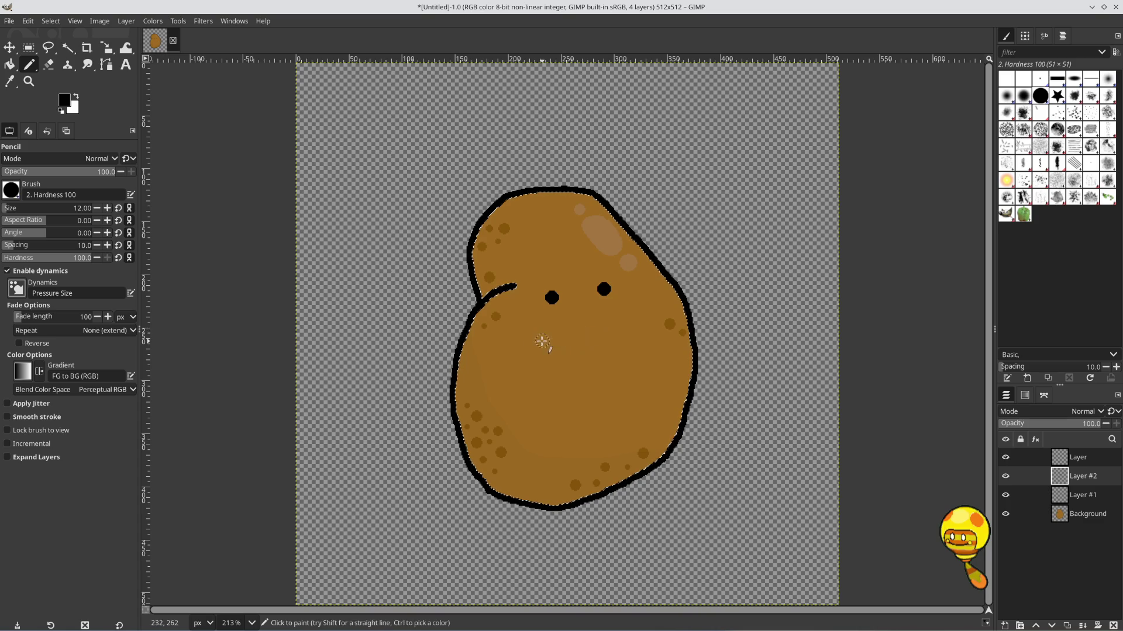
{"action": "left_click", "coordinate": [535, 348]}
{"action": "left_click", "coordinate": [633, 321], "text": "shift"}
{"action": "mouse_move", "coordinate": [633, 321]}
{"action": "left_mouse_down"}
{"action": "mouse_move", "coordinate": [608, 366]}
{"action": "mouse_move", "coordinate": [561, 379]}
{"action": "mouse_move", "coordinate": [529, 348]}
{"action": "left_mouse_up"}
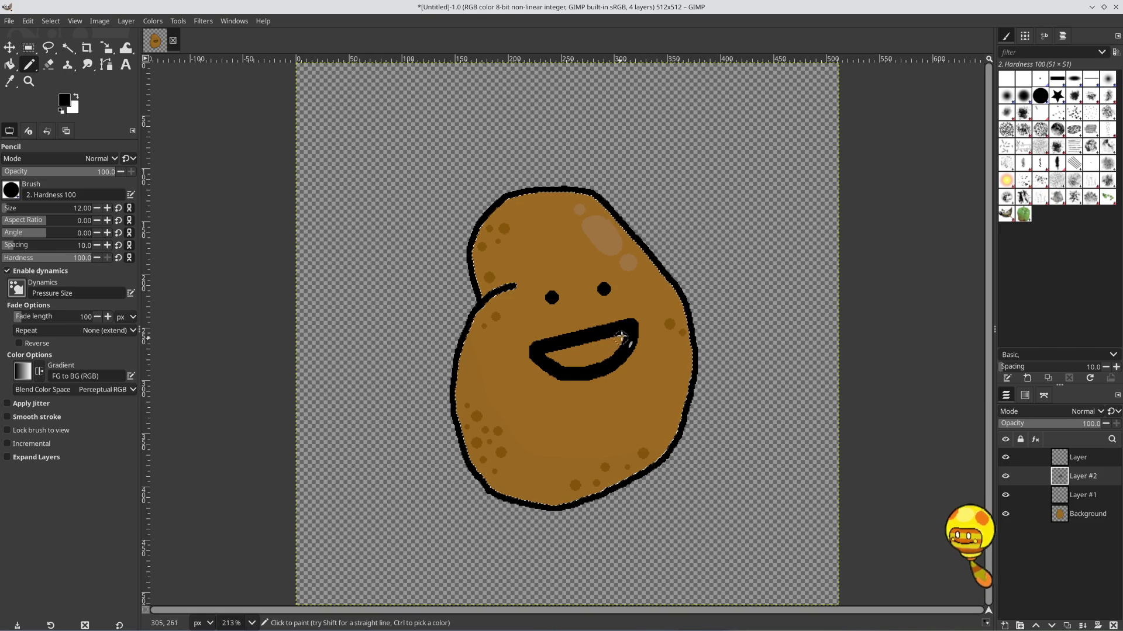
{"action": "left_click_drag", "start_coordinate": [619, 338], "coordinate": [601, 363]}
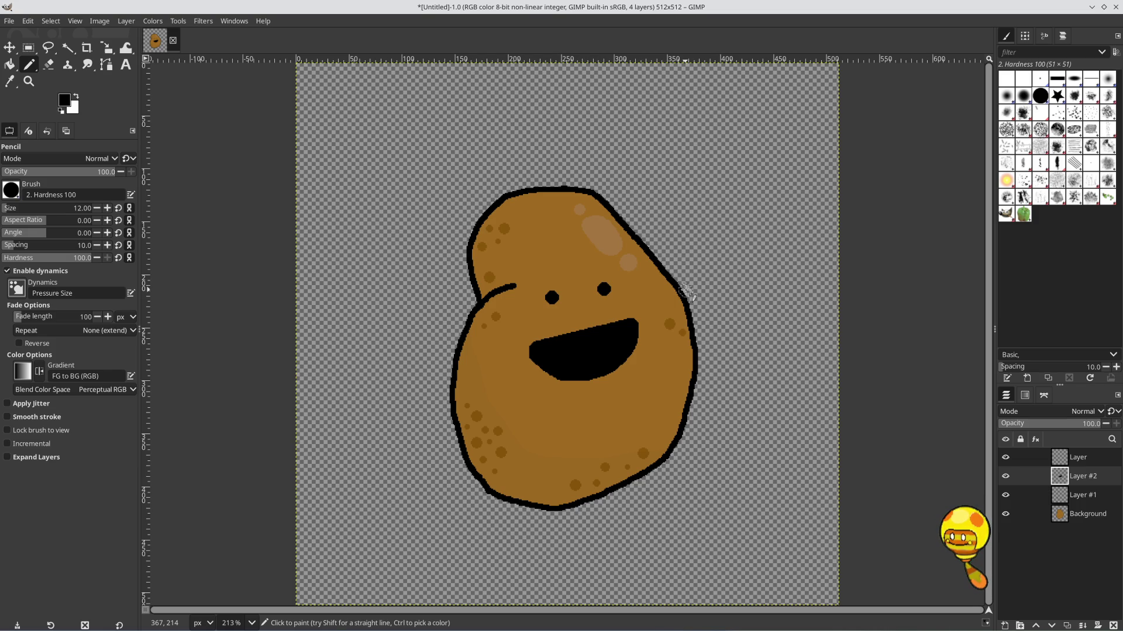
Undo a stray stroke on the upper right and test Fuzzy Select on the black mouth
{"action": "mouse_move", "coordinate": [686, 290]}
{"action": "left_mouse_down"}
{"action": "mouse_move", "coordinate": [706, 267]}
{"action": "mouse_move", "coordinate": [712, 218]}
{"action": "left_mouse_up"}
{"action": "key", "text": "ctrl+z"}
{"action": "left_click", "coordinate": [69, 51]}
{"action": "left_click", "coordinate": [581, 350]}
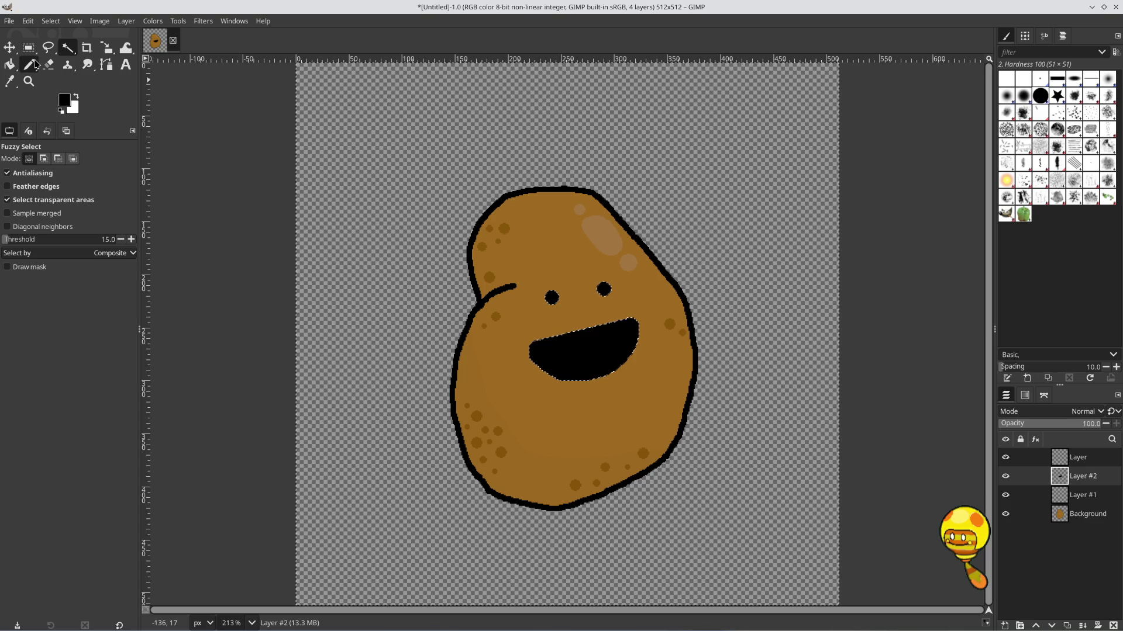
{"action": "left_click", "coordinate": [35, 64]}
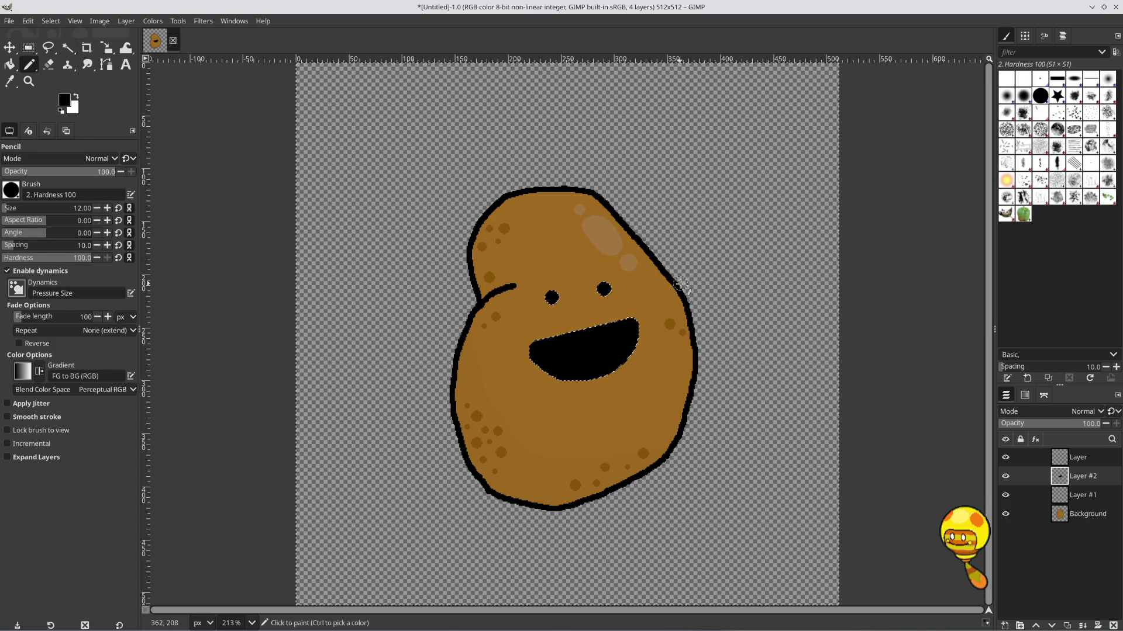
Fuzzy Select the transparent area on Background, then return to Layer #2 with the Pencil
{"action": "left_click", "coordinate": [1082, 513]}
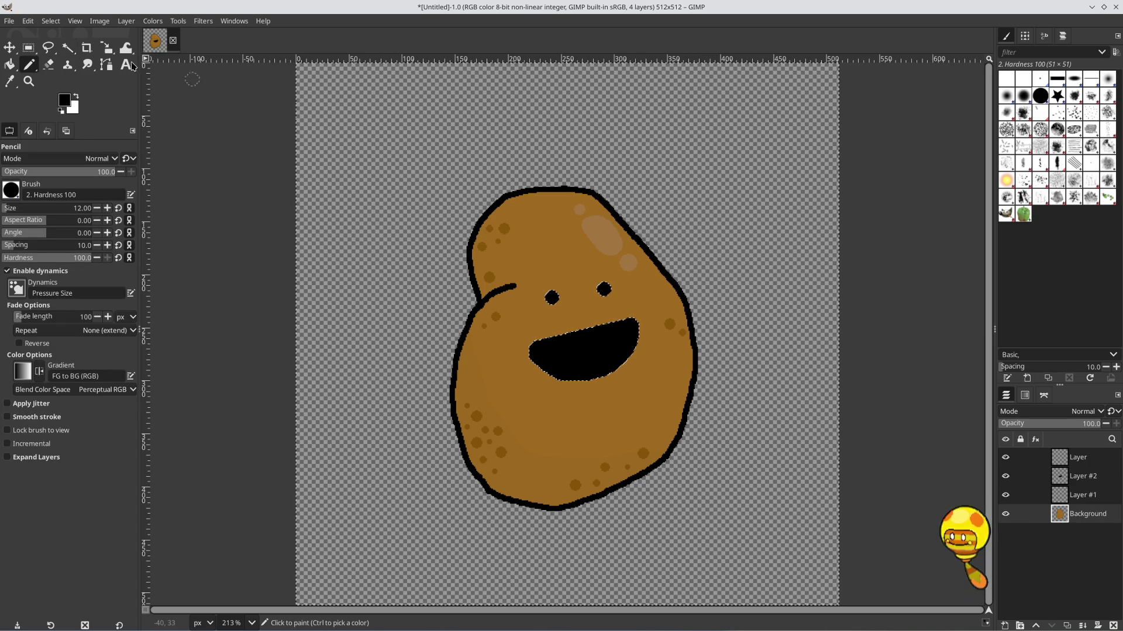
{"action": "left_click", "coordinate": [68, 47]}
{"action": "left_click", "coordinate": [727, 275]}
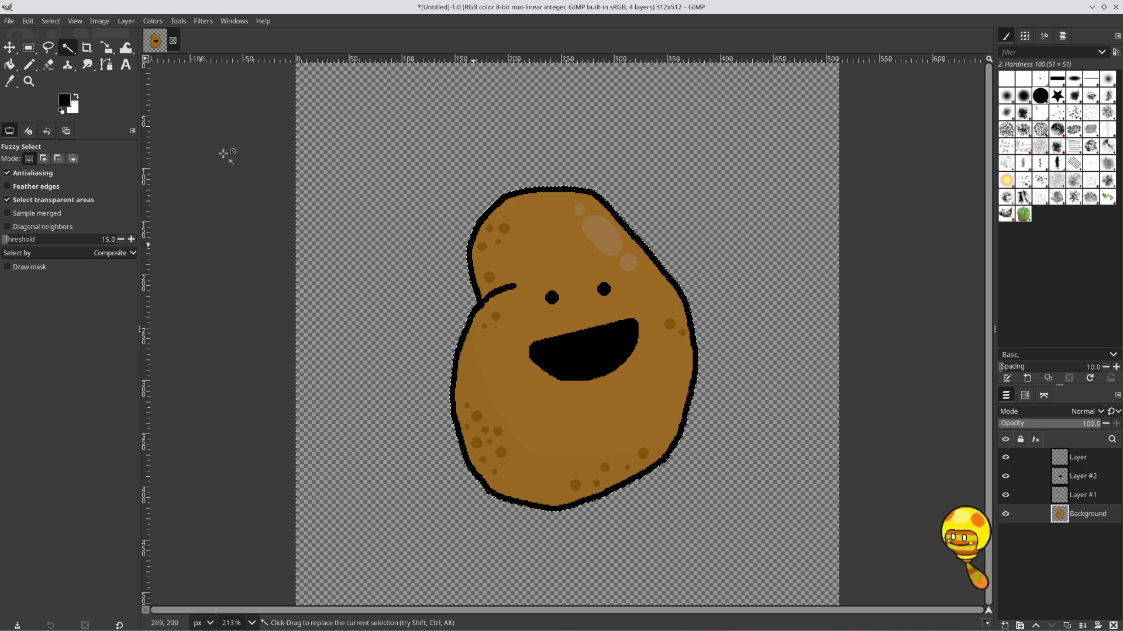
{"action": "left_click", "coordinate": [29, 65]}
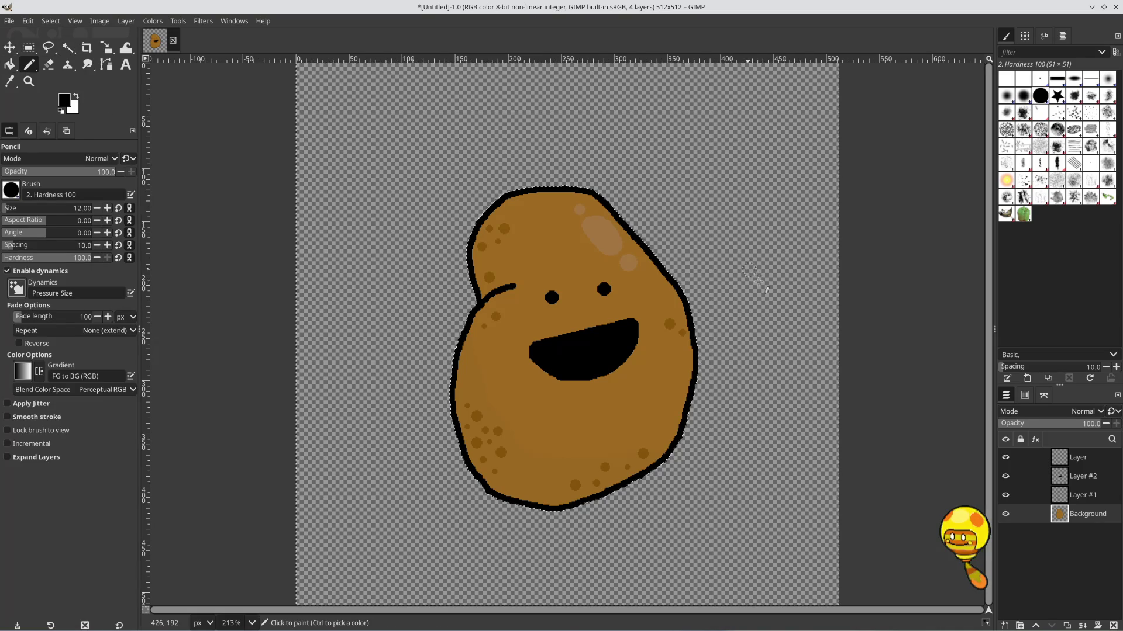
{"action": "left_click", "coordinate": [1099, 481]}
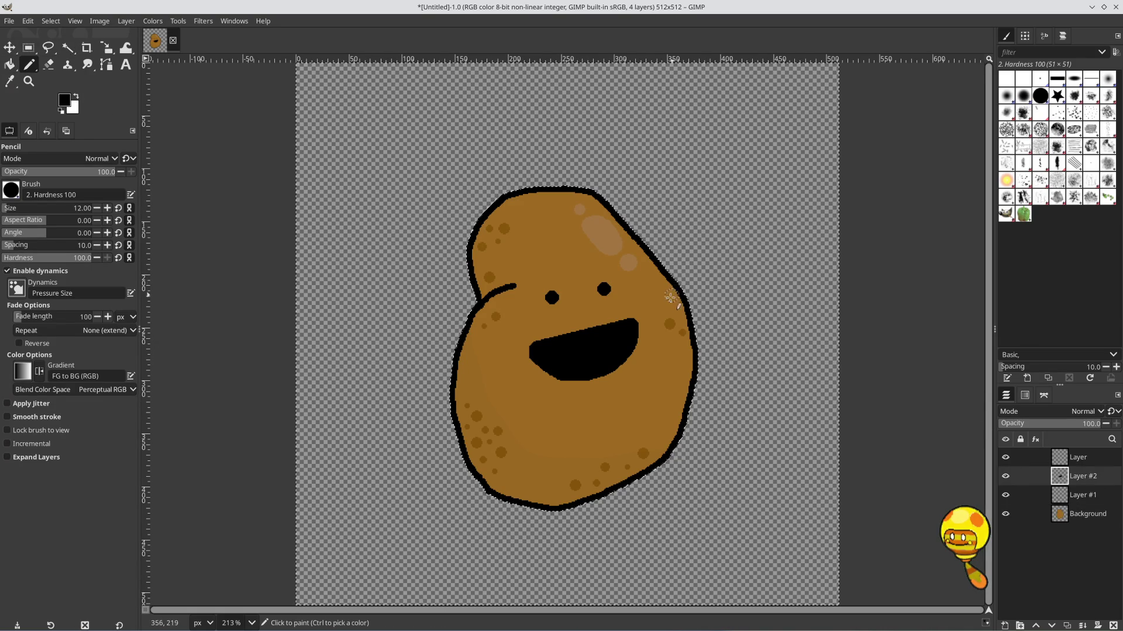
Draw a thick black arm rising from the potato's right edge, redoing the first attempt
{"action": "left_click_drag", "start_coordinate": [672, 298], "coordinate": [720, 184]}
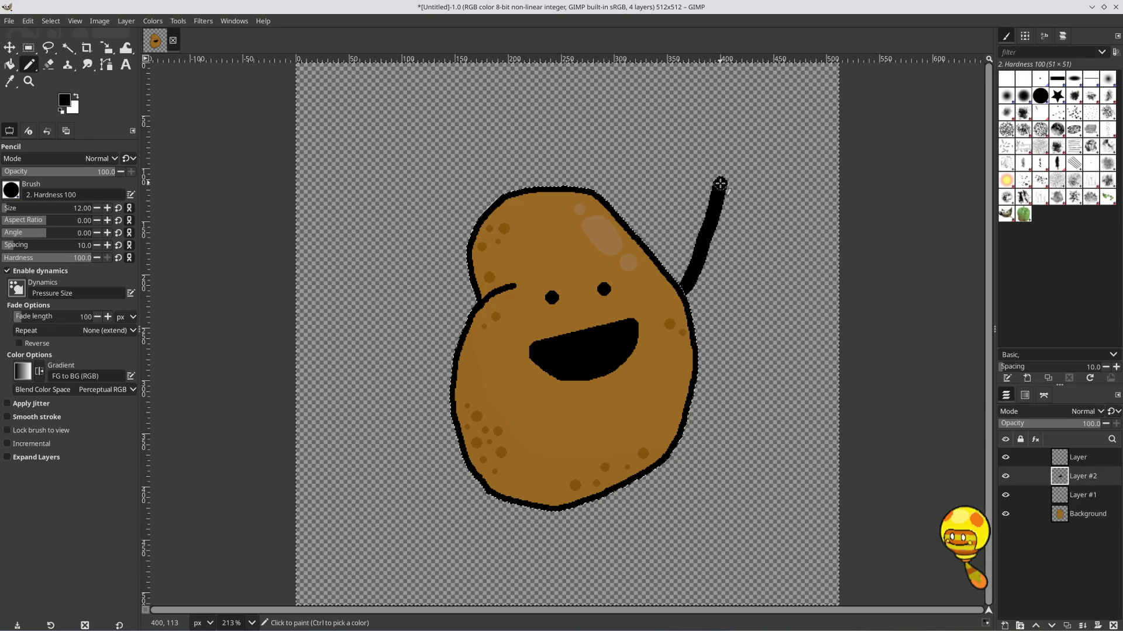
{"action": "key", "text": "ctrl+z"}
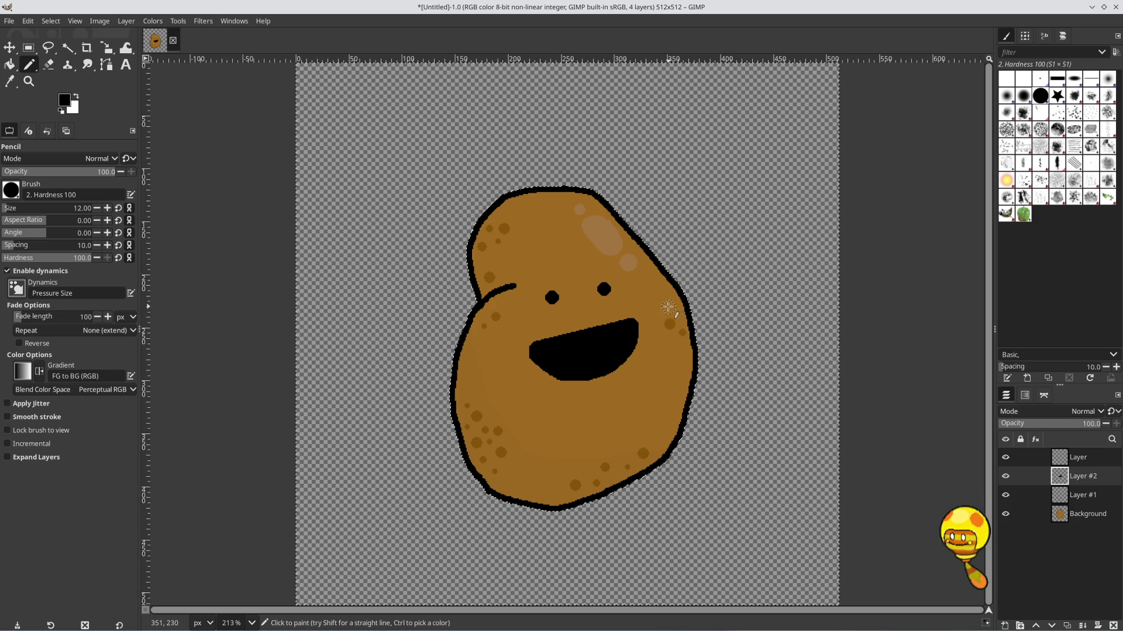
{"action": "mouse_move", "coordinate": [690, 299]}
{"action": "left_mouse_down"}
{"action": "mouse_move", "coordinate": [747, 215]}
{"action": "mouse_move", "coordinate": [730, 189]}
{"action": "mouse_move", "coordinate": [748, 202]}
{"action": "mouse_move", "coordinate": [754, 168]}
{"action": "mouse_move", "coordinate": [774, 191]}
{"action": "left_mouse_up"}
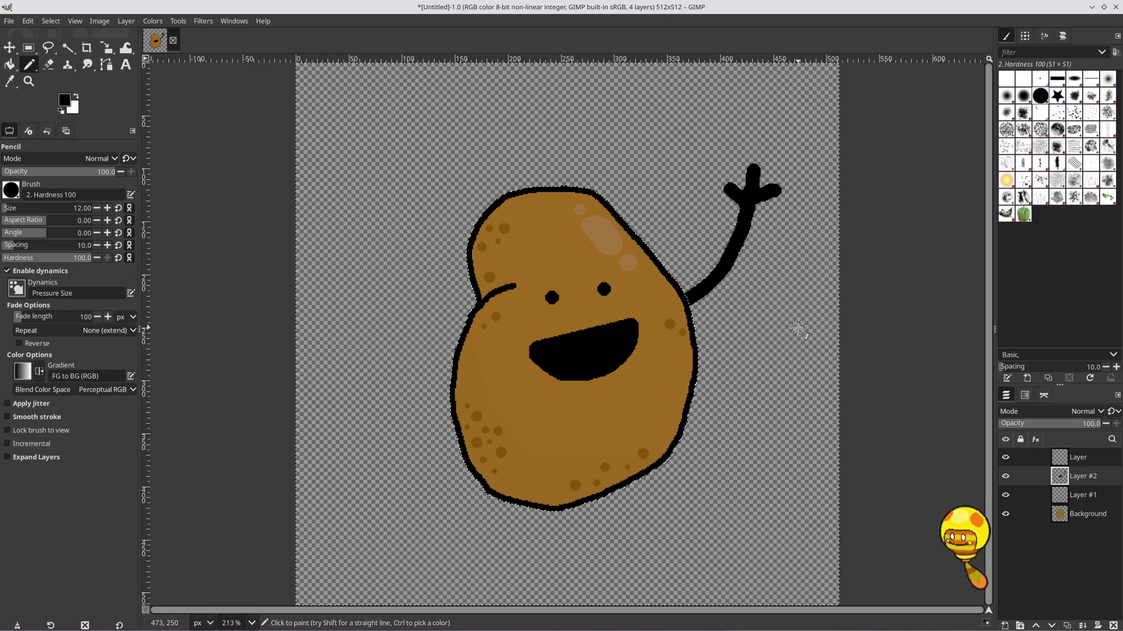
Switch to VSCodium and look over the YAML config, toggling the terminal panel
{"action": "mouse_move", "coordinate": [107, 619]}
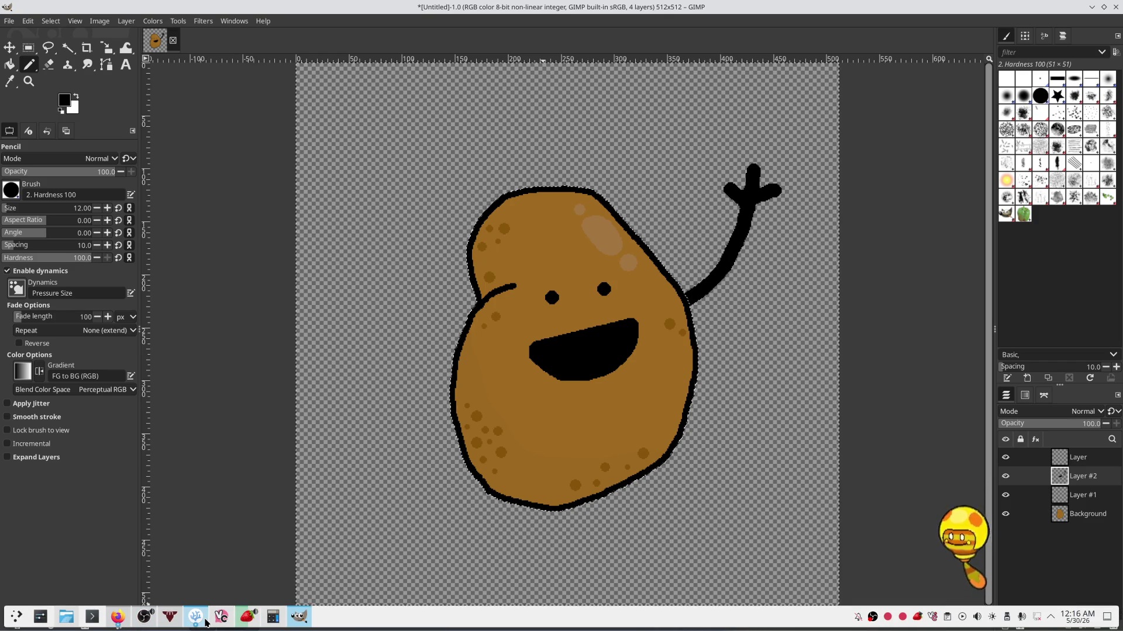
{"action": "left_click", "coordinate": [195, 617]}
{"action": "left_click", "coordinate": [504, 470]}
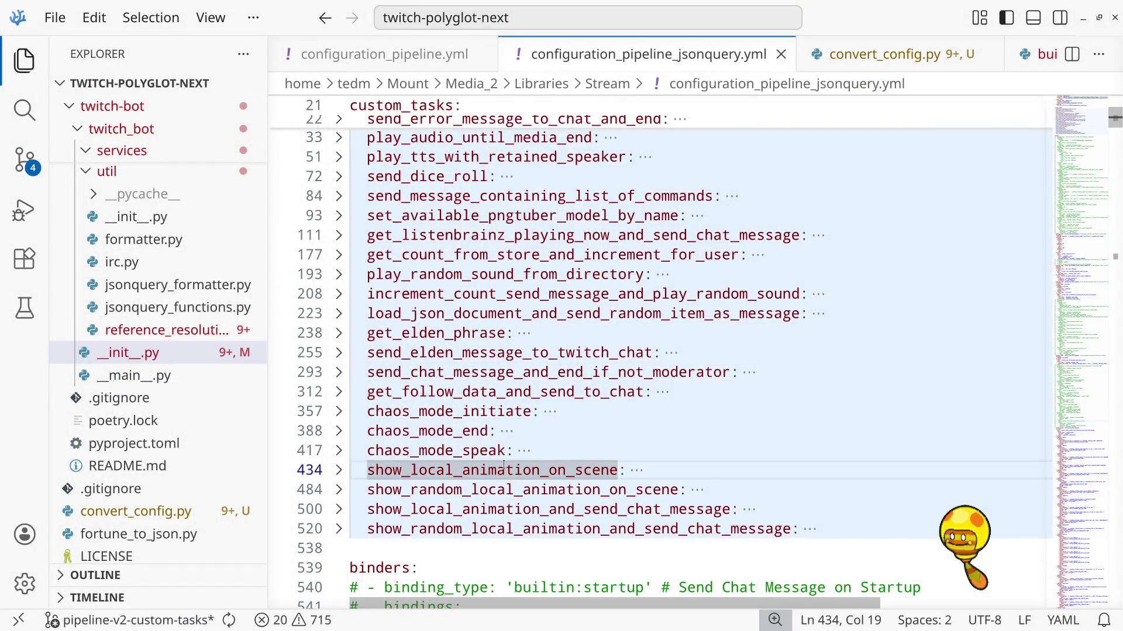
{"action": "key", "text": "ctrl+grave"}
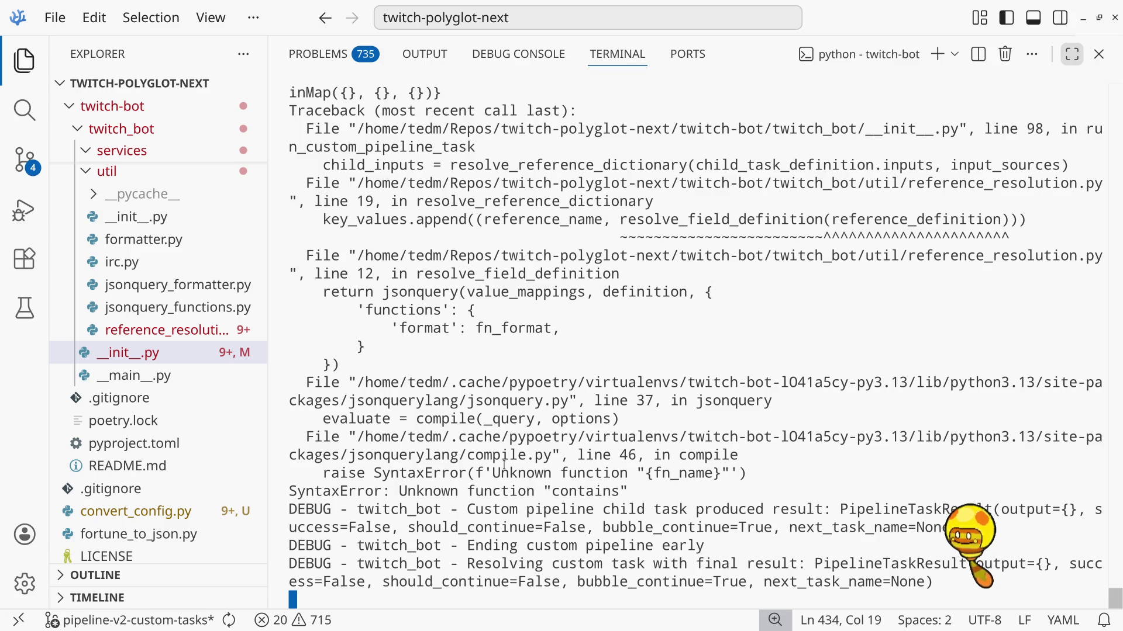
{"action": "key", "text": "ctrl+j"}
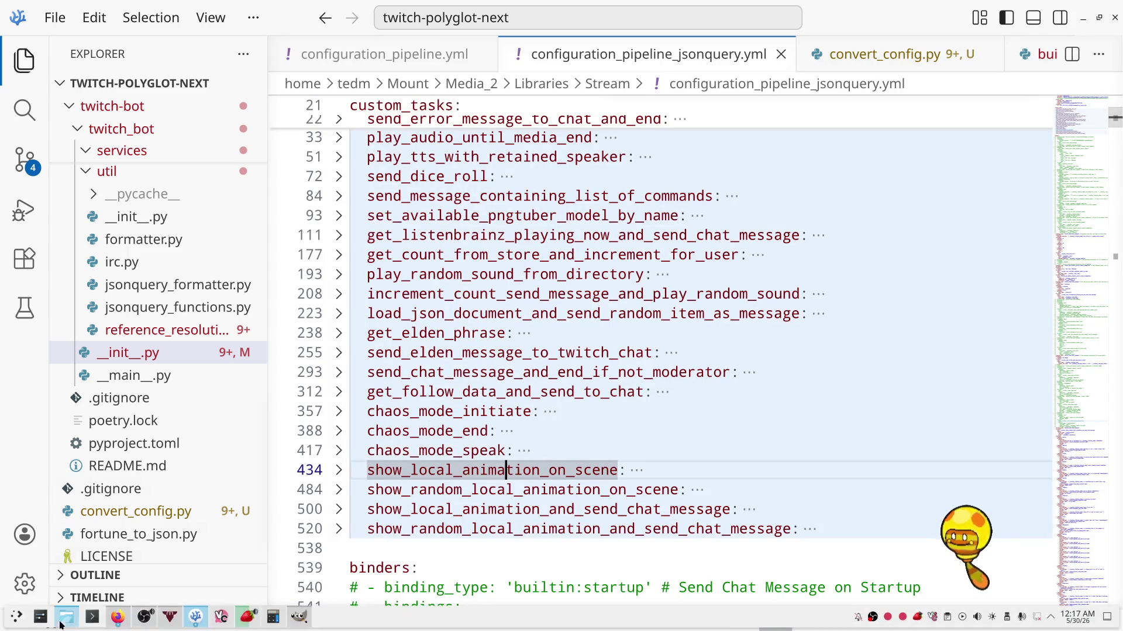
{"action": "mouse_move", "coordinate": [197, 618]}
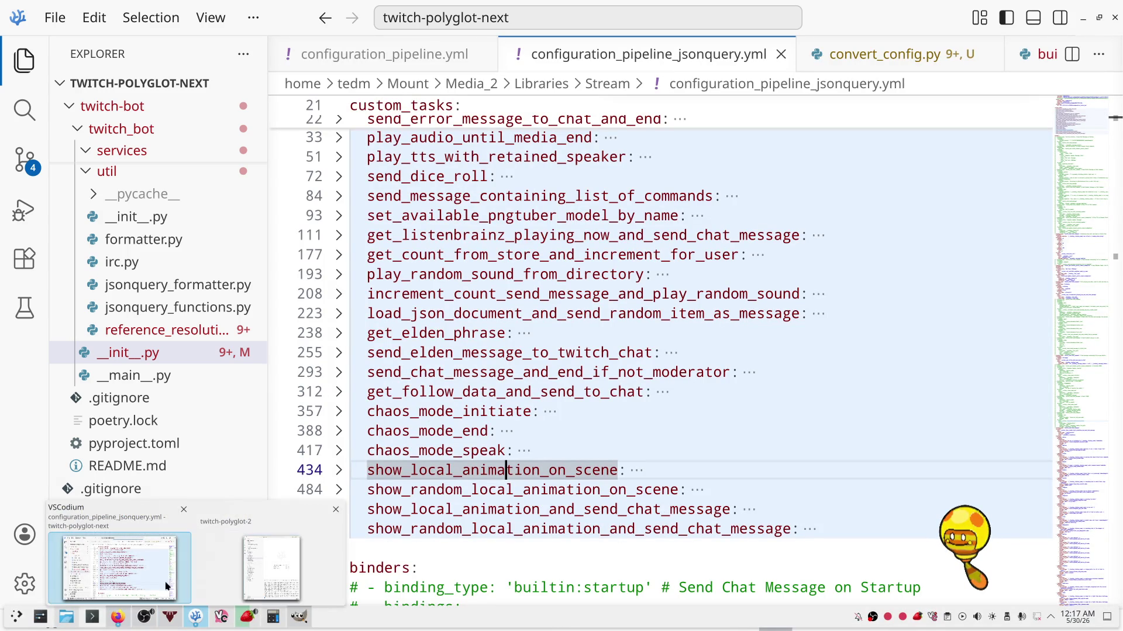
{"action": "left_click", "coordinate": [595, 418]}
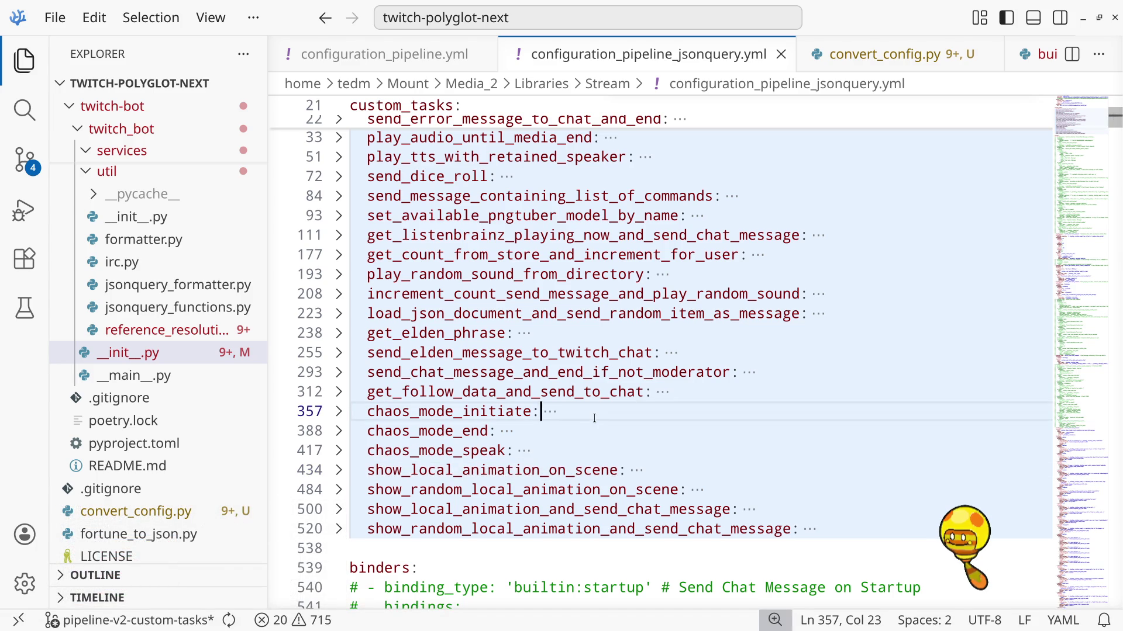
Show the terminal and scroll through the Python traceback output
{"action": "key", "text": "ctrl+grave"}
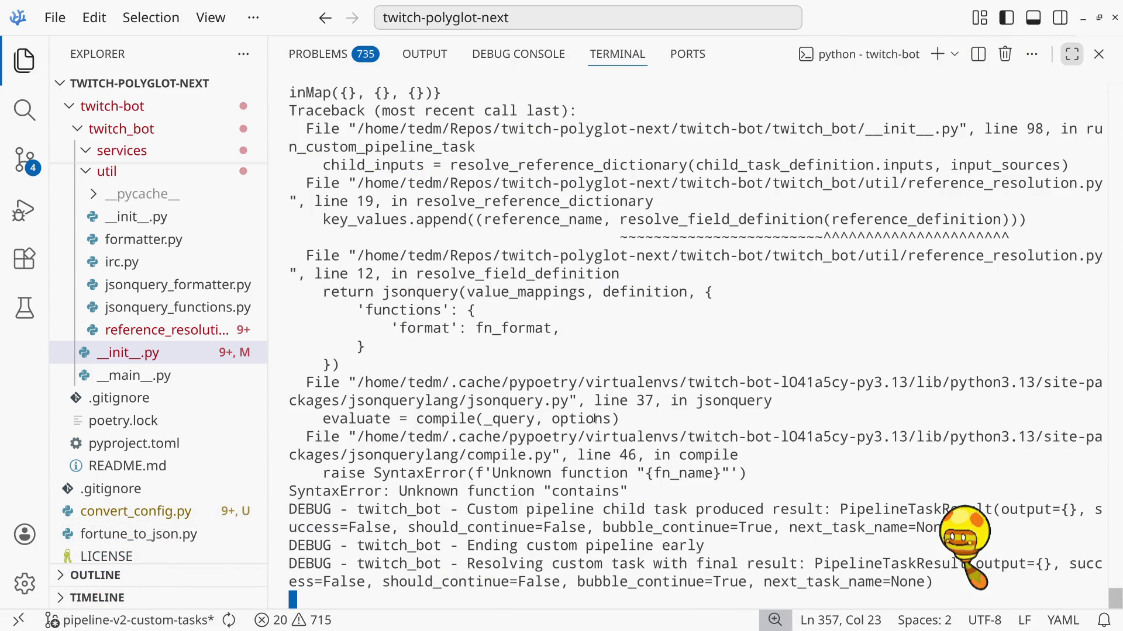
{"action": "scroll", "coordinate": [588, 471], "scroll_direction": "up", "scroll_amount": 1}
{"action": "scroll", "coordinate": [588, 472], "scroll_direction": "up", "scroll_amount": 1}
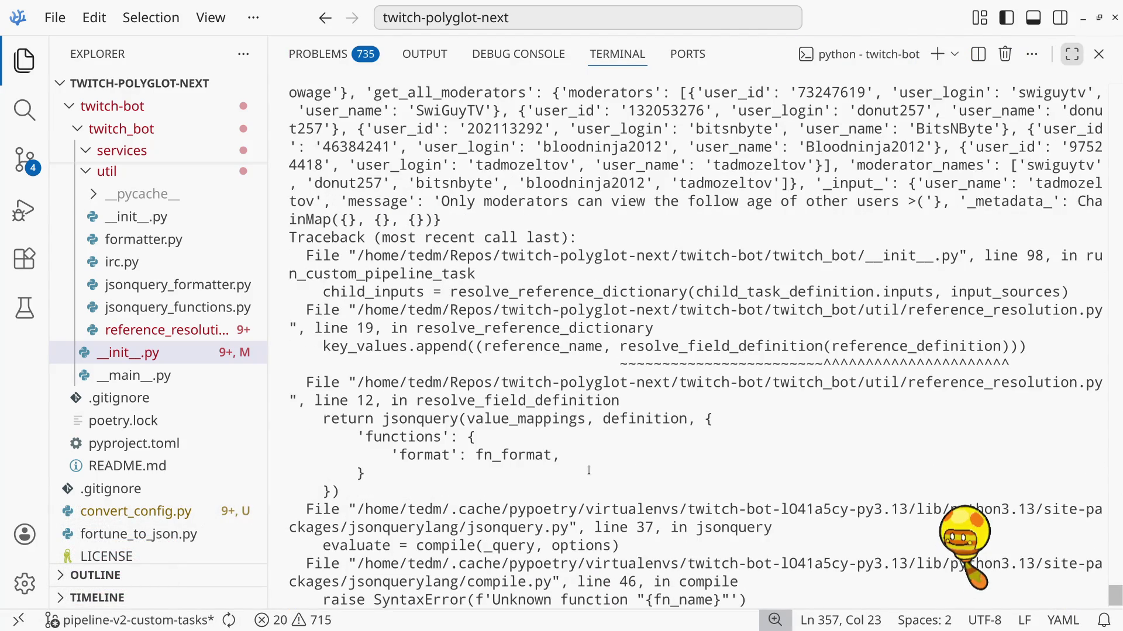
{"action": "scroll", "coordinate": [589, 472], "scroll_direction": "up", "scroll_amount": 6}
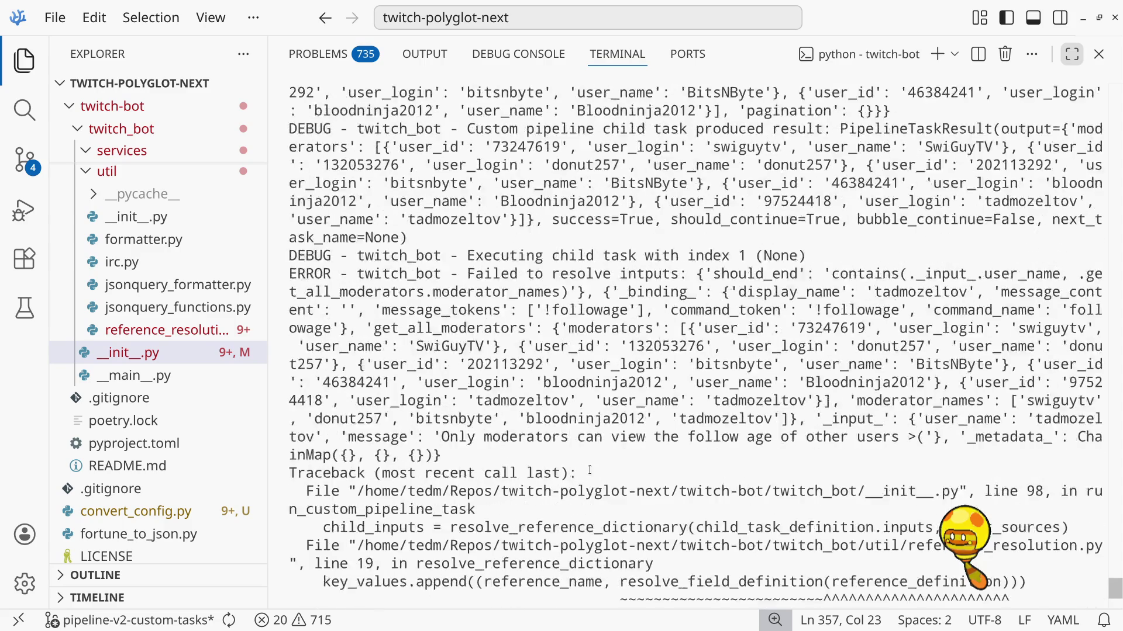
{"action": "scroll", "coordinate": [589, 471], "scroll_direction": "down", "scroll_amount": 2}
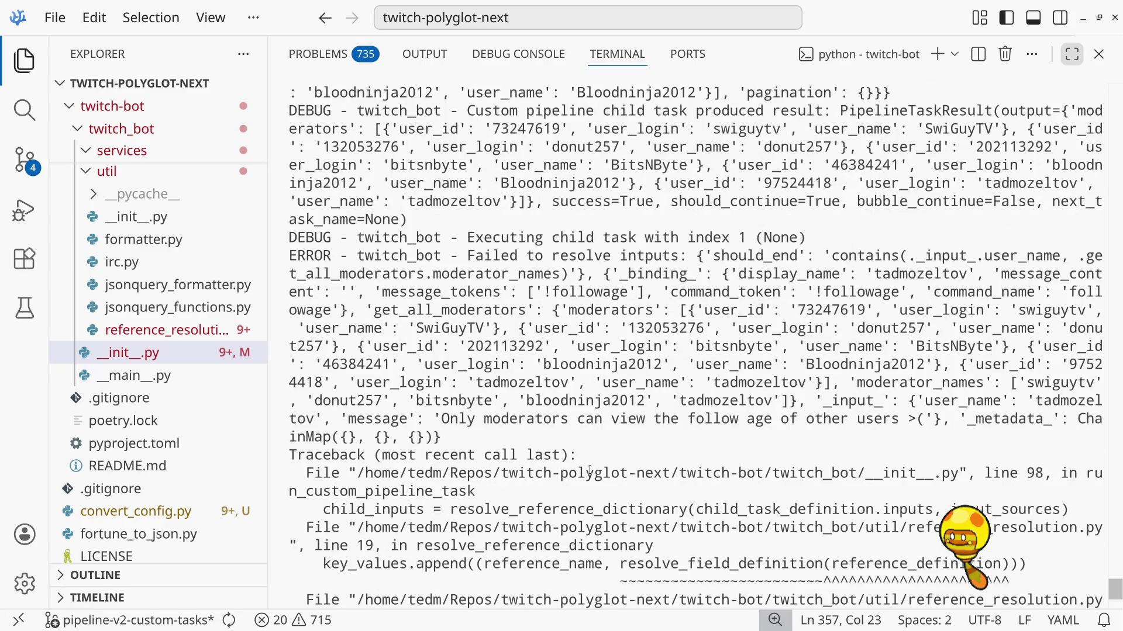
{"action": "scroll", "coordinate": [590, 471], "scroll_direction": "down", "scroll_amount": 6}
{"action": "scroll", "coordinate": [590, 472], "scroll_direction": "up", "scroll_amount": 6}
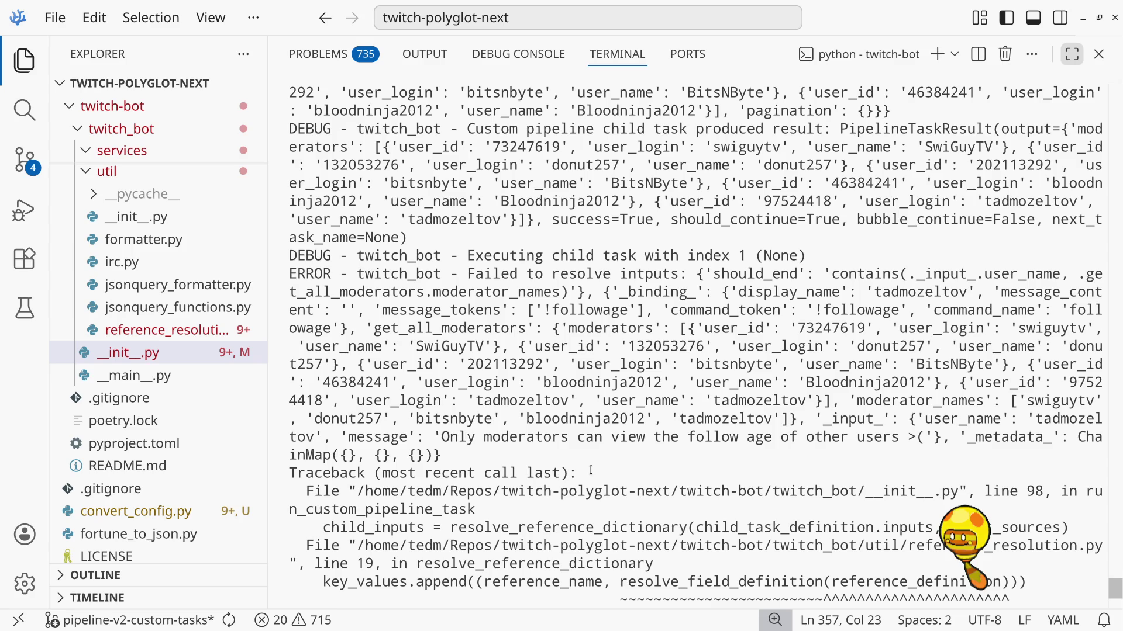
{"action": "scroll", "coordinate": [870, 268], "scroll_direction": "down", "scroll_amount": 3}
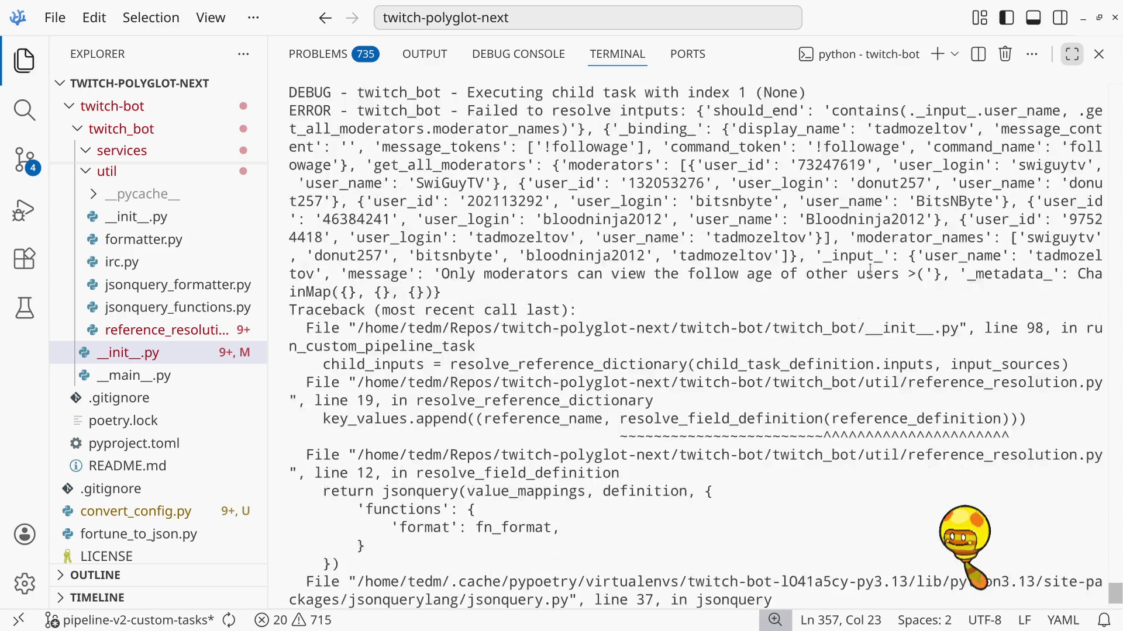
{"action": "scroll", "coordinate": [870, 269], "scroll_direction": "down", "scroll_amount": 4}
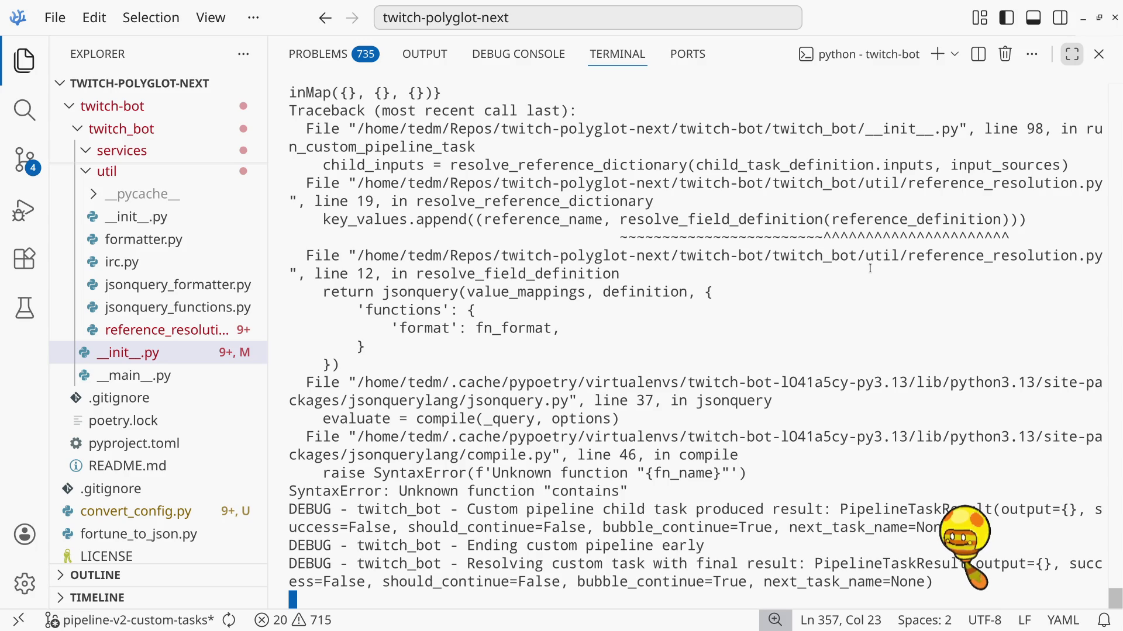
Stop the twitch bot and rerun the previous 'poetry run twitch-bot' command
{"action": "key", "text": "ctrl+c"}
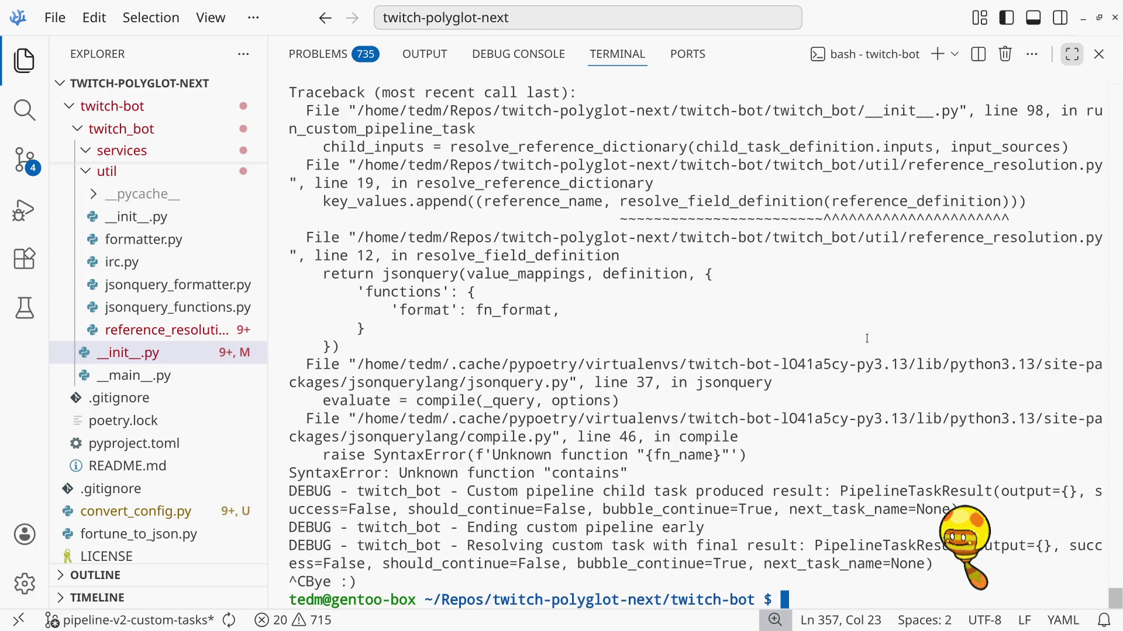
{"action": "key", "text": "Up"}
{"action": "key", "text": "Return"}
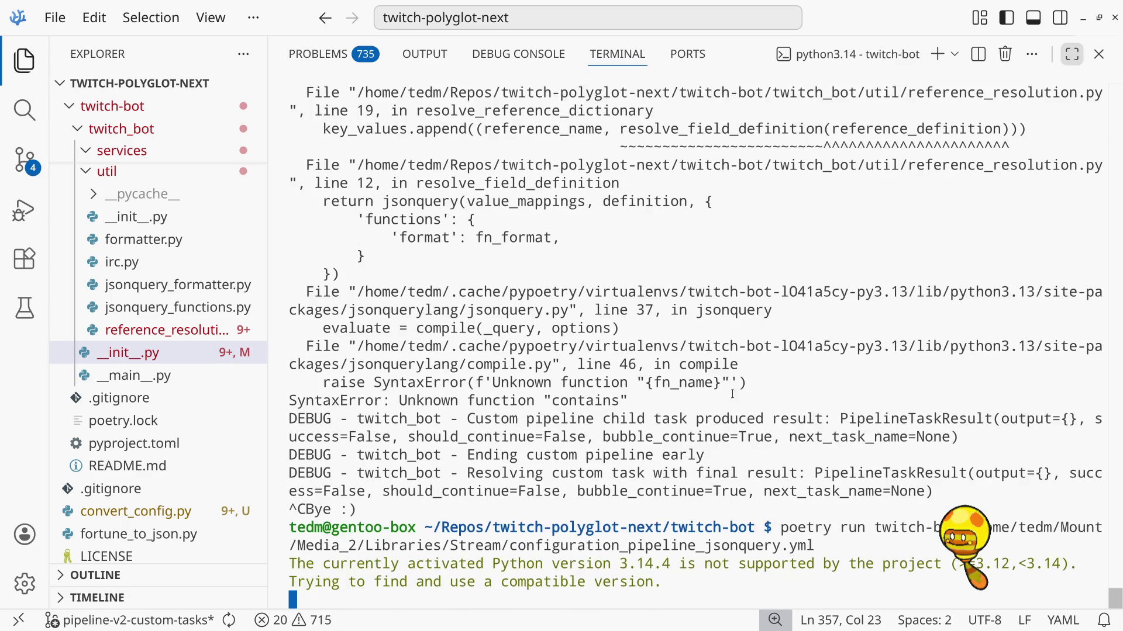
Bring up the Latest Events dashboard in Firefox and reload it
{"action": "mouse_move", "coordinate": [84, 606]}
{"action": "mouse_move", "coordinate": [115, 620]}
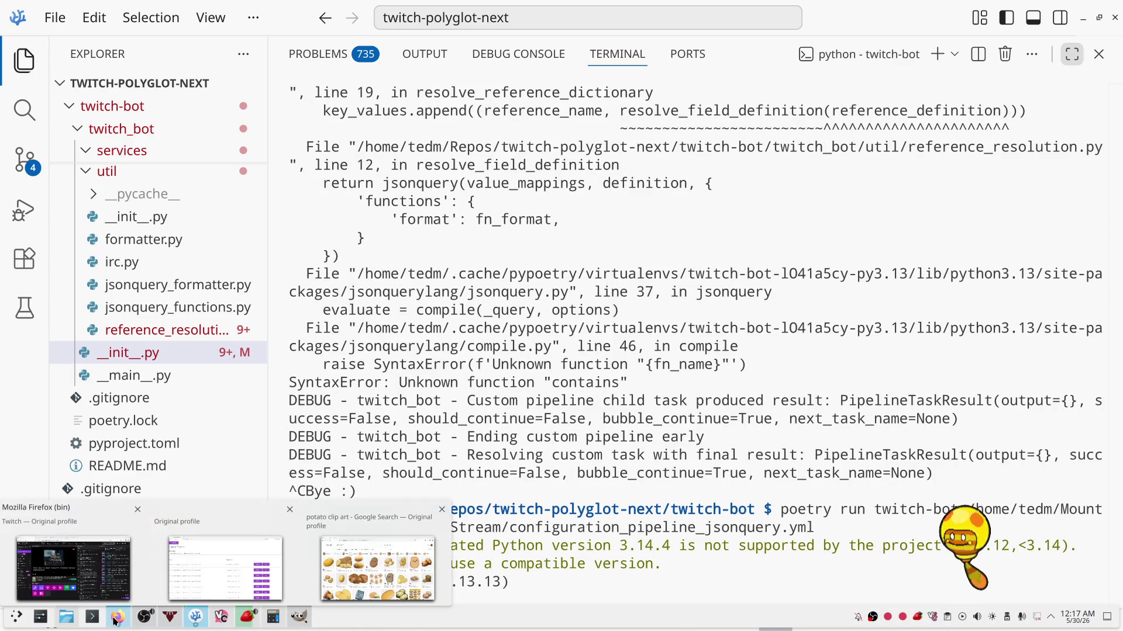
{"action": "left_click", "coordinate": [205, 565]}
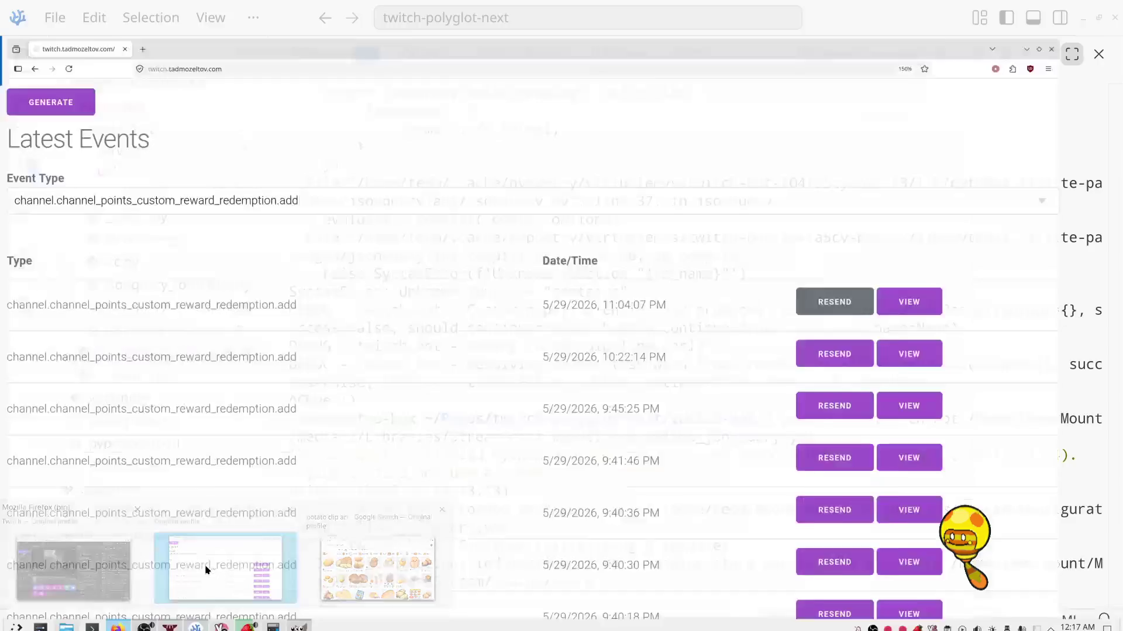
{"action": "left_click", "coordinate": [66, 32]}
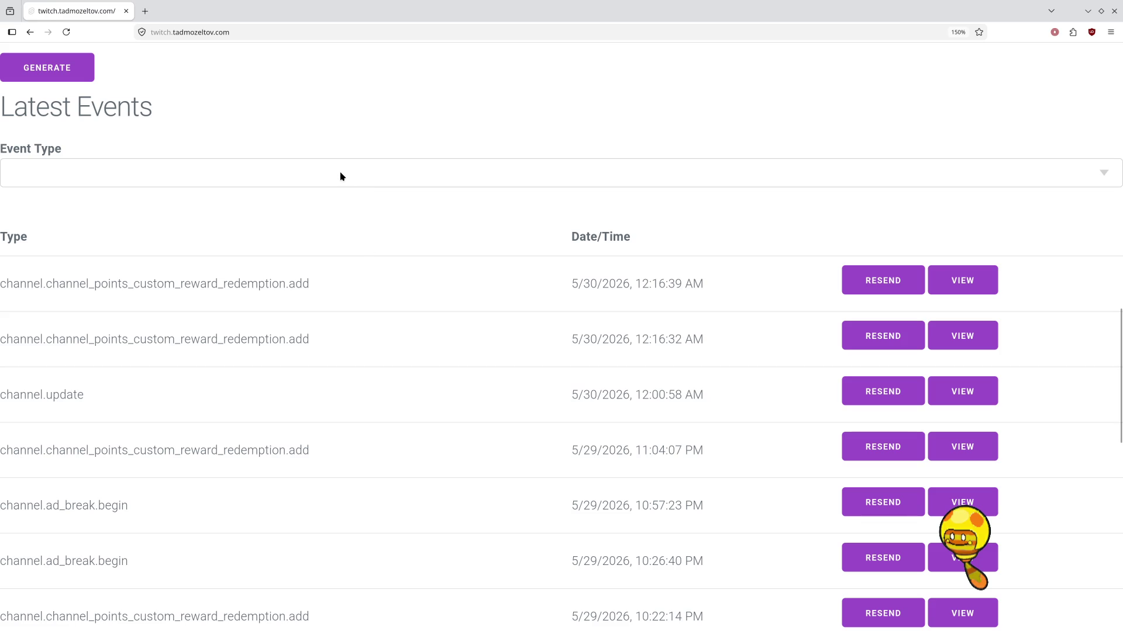
Resend the two newest channel-point redemptions, then minimize Firefox
{"action": "left_click", "coordinate": [867, 281]}
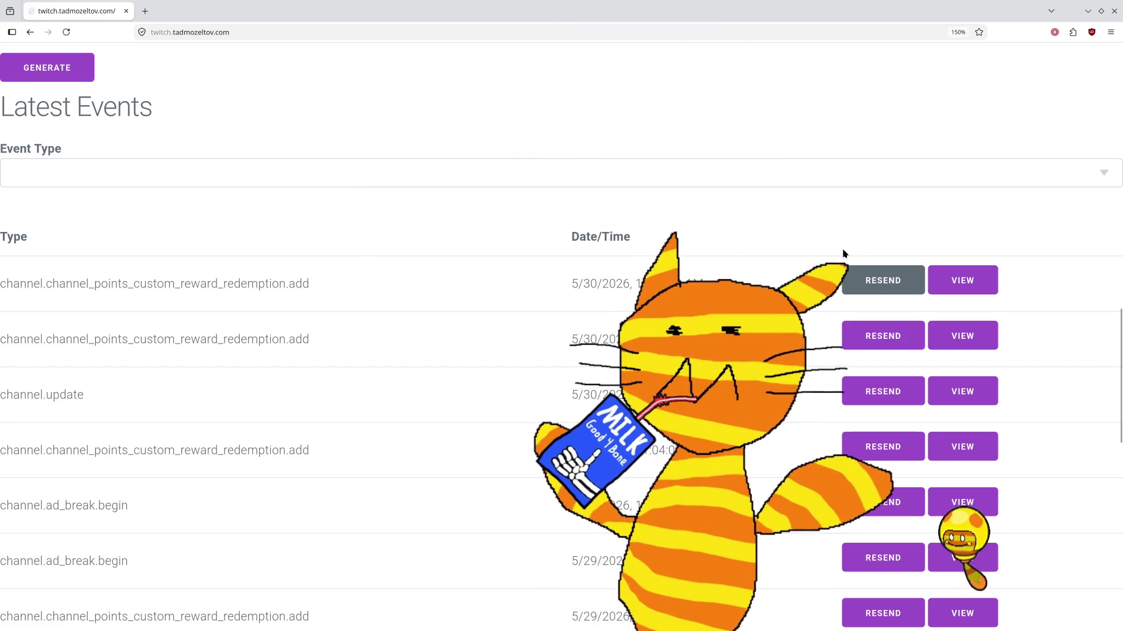
{"action": "mouse_move", "coordinate": [162, 619]}
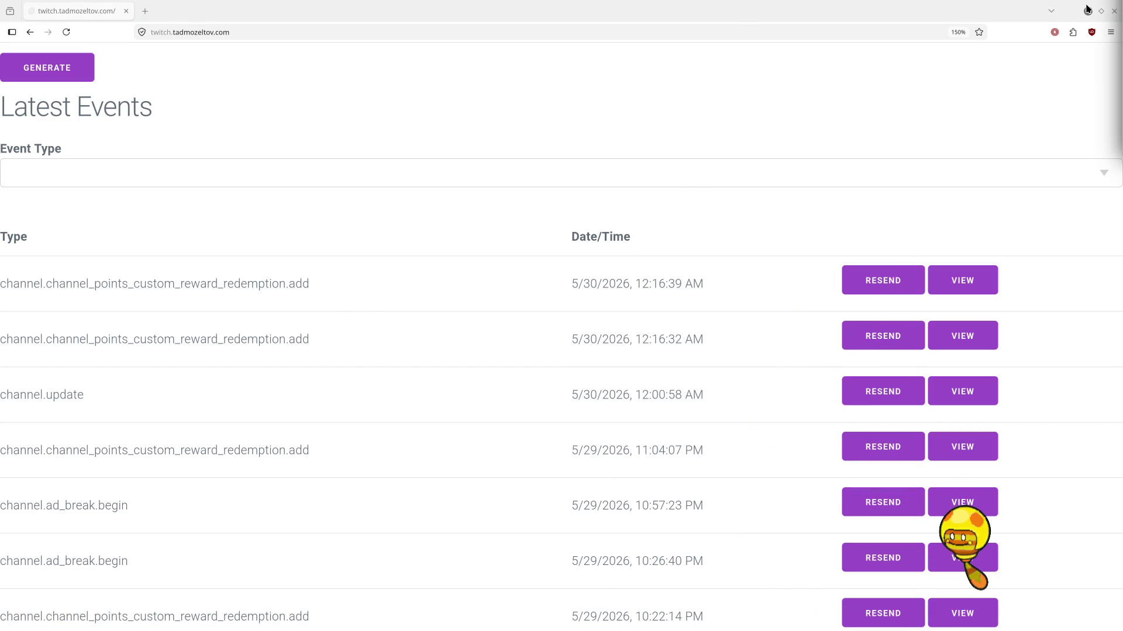
{"action": "left_click", "coordinate": [882, 347]}
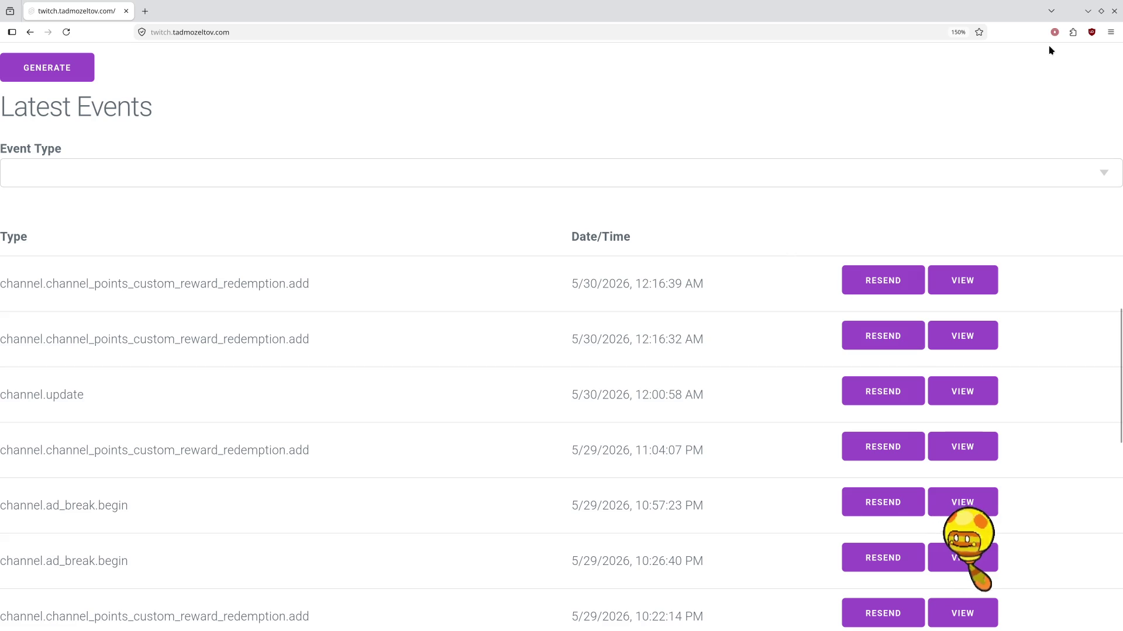
{"action": "left_click", "coordinate": [1088, 11]}
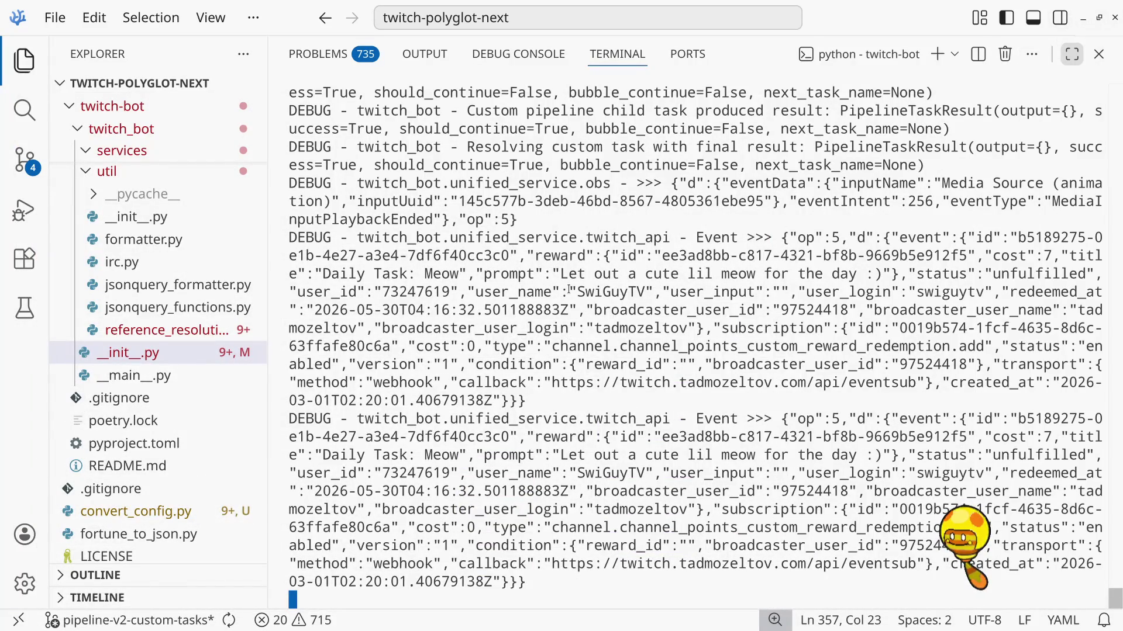
Hide the terminal and place the caret in the config file's binders section
{"action": "key", "text": "ctrl+j"}
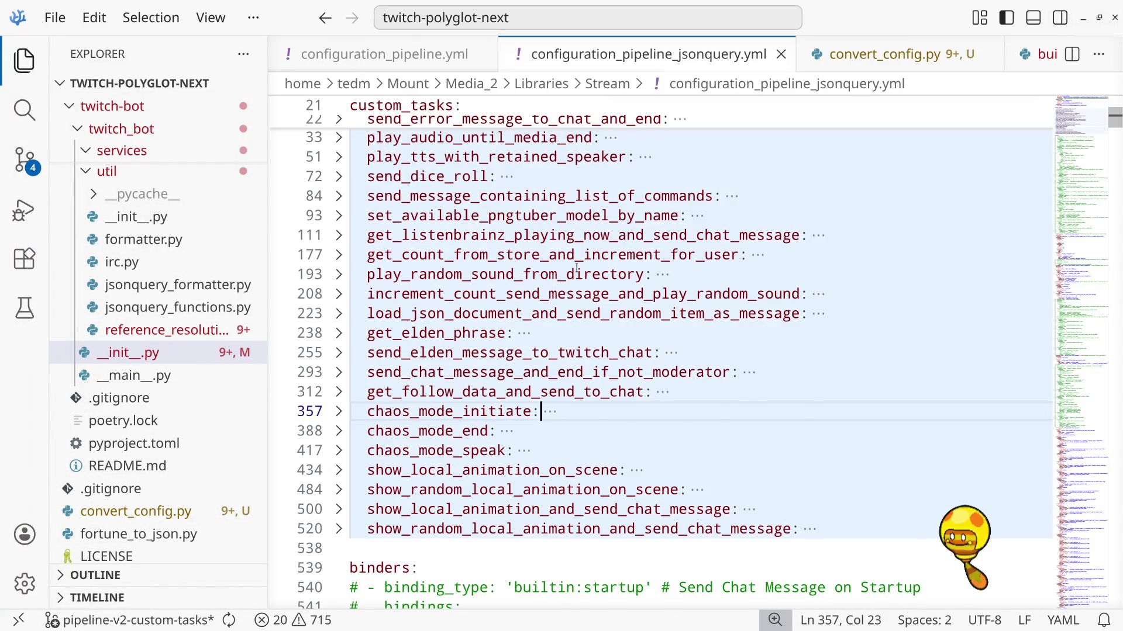
{"action": "scroll", "coordinate": [576, 268], "scroll_direction": "up", "scroll_amount": 3}
{"action": "scroll", "coordinate": [576, 269], "scroll_direction": "down", "scroll_amount": 10}
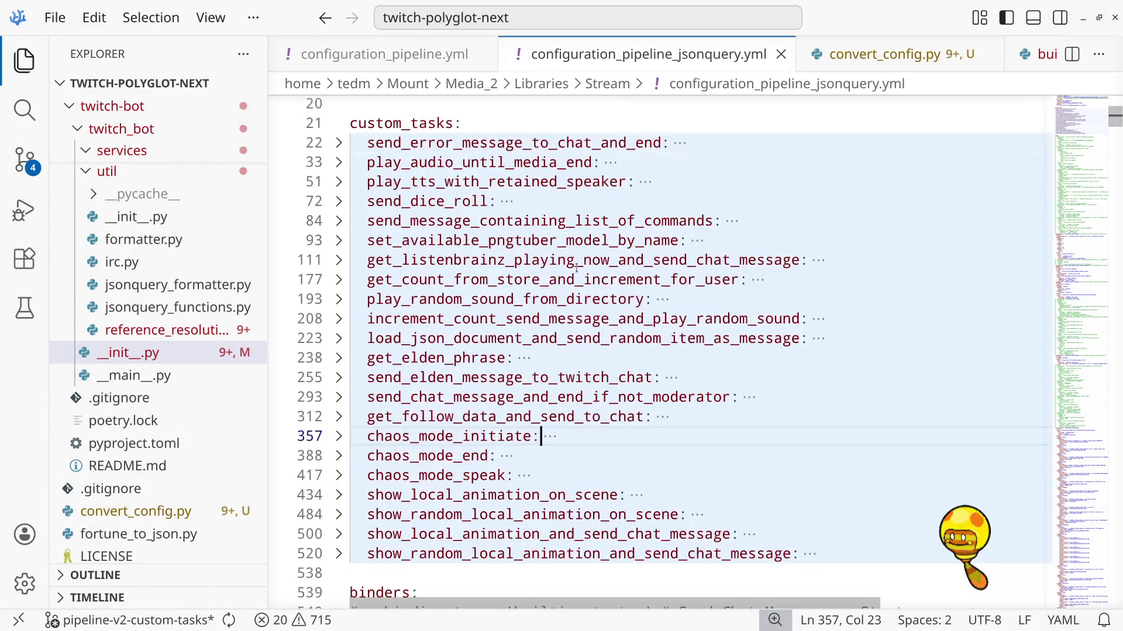
{"action": "scroll", "coordinate": [578, 271], "scroll_direction": "down", "scroll_amount": 3}
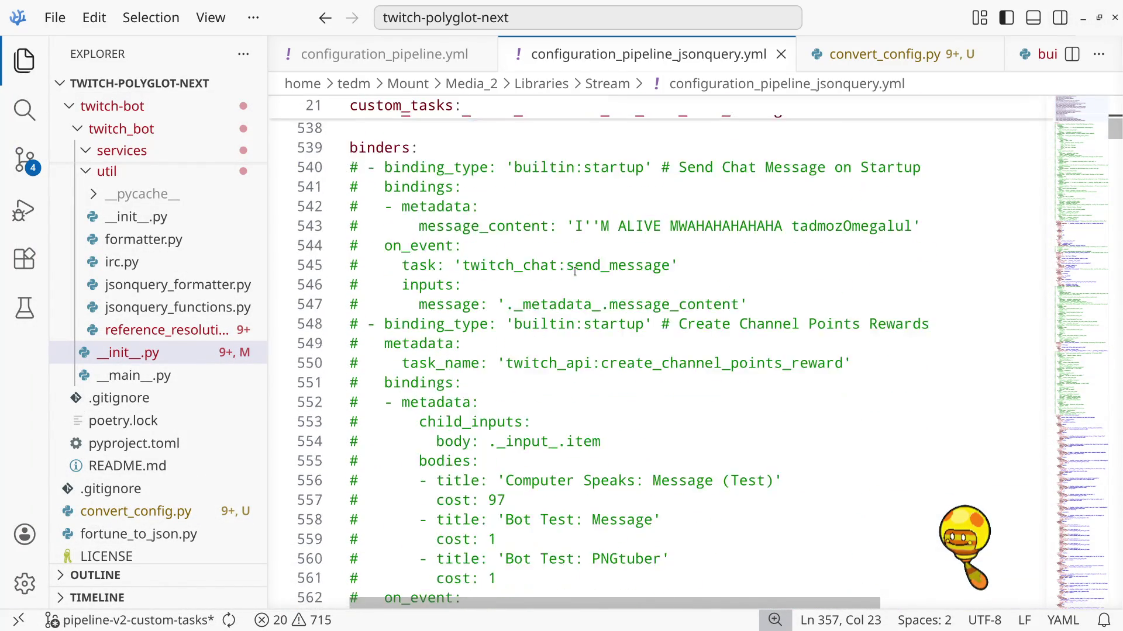
{"action": "left_click", "coordinate": [573, 267]}
Search the file for 'Meow' and step forward to the last match on line 1318
{"action": "key", "text": "ctrl+f"}
{"action": "type", "text": "Meow"}
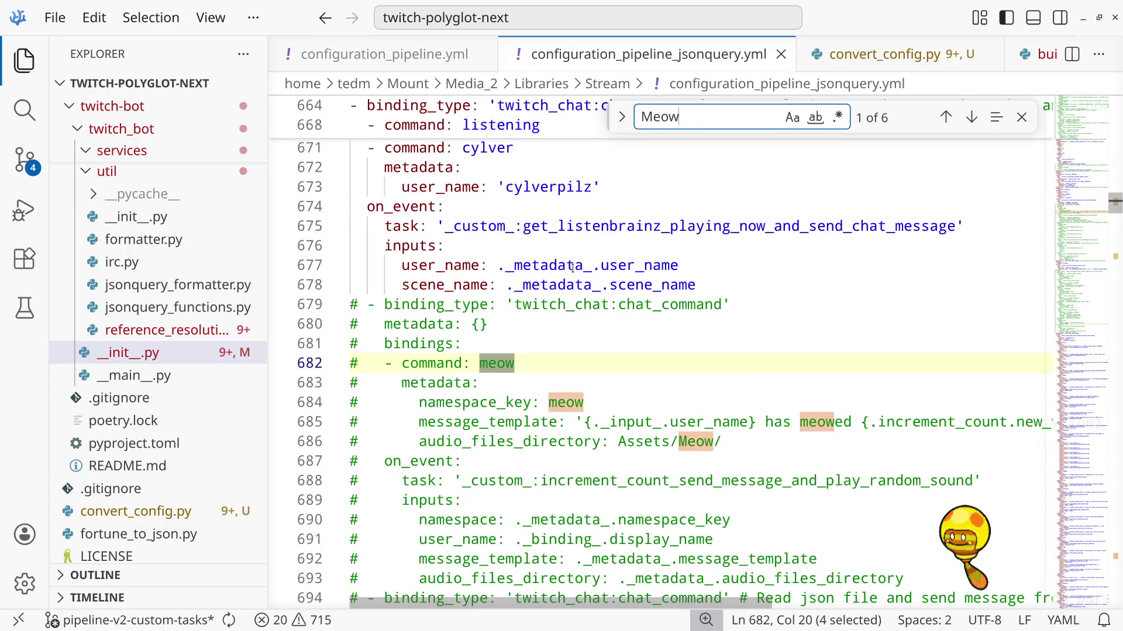
{"action": "scroll", "coordinate": [637, 410], "scroll_direction": "down", "scroll_amount": 3}
{"action": "scroll", "coordinate": [636, 407], "scroll_direction": "up", "scroll_amount": 1}
{"action": "scroll", "coordinate": [634, 404], "scroll_direction": "down", "scroll_amount": 1}
{"action": "scroll", "coordinate": [633, 403], "scroll_direction": "down", "scroll_amount": 10}
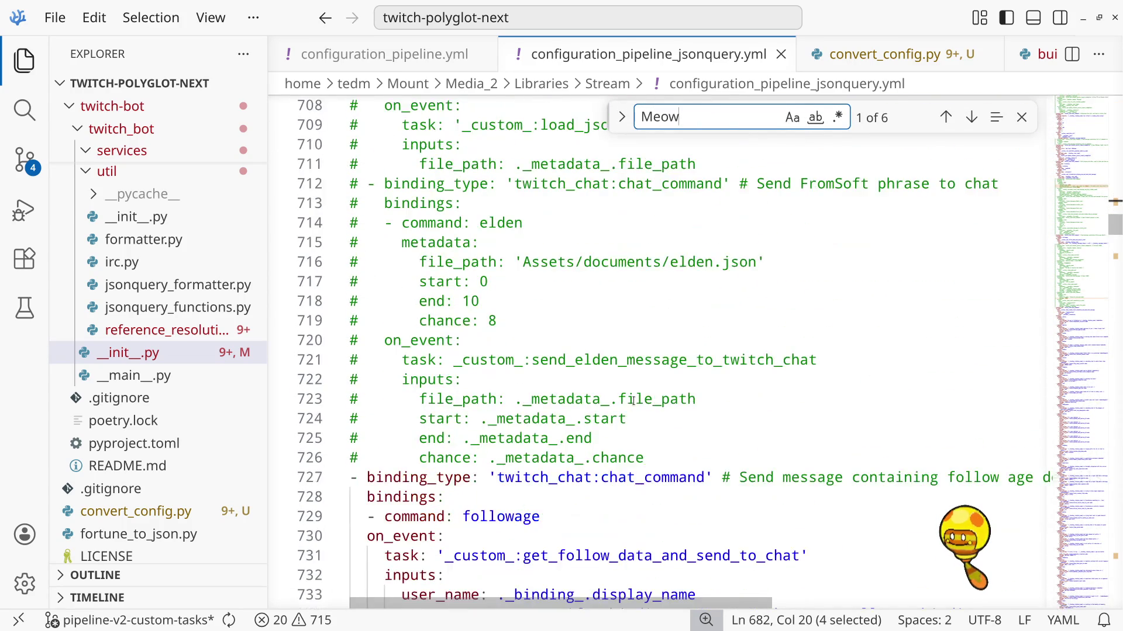
{"action": "scroll", "coordinate": [633, 401], "scroll_direction": "up", "scroll_amount": 9}
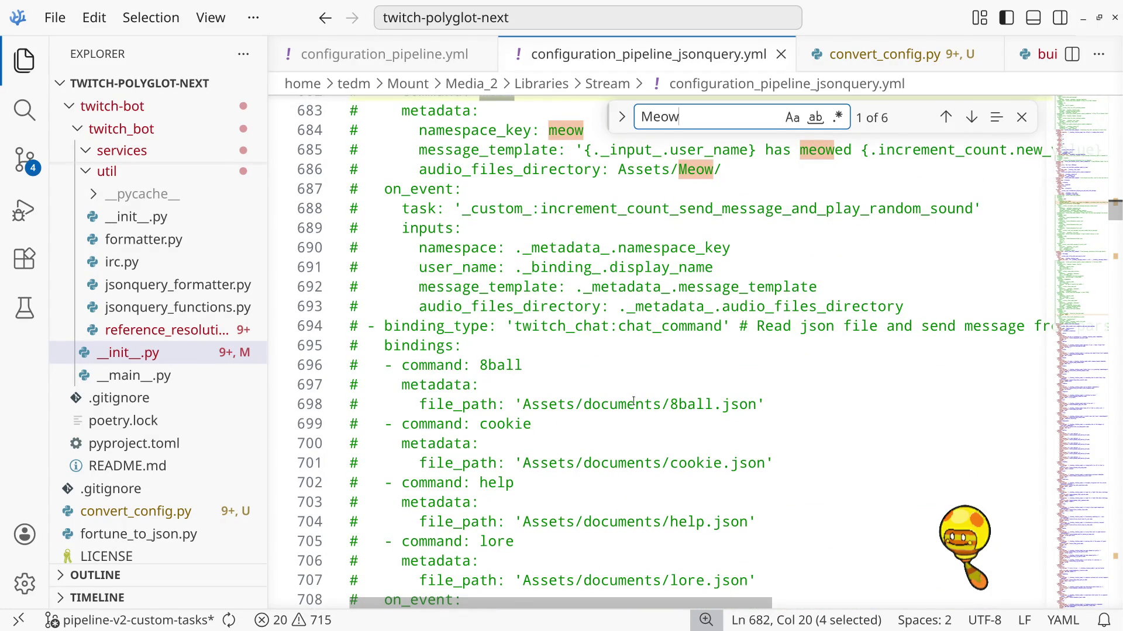
{"action": "key", "text": "Return"}
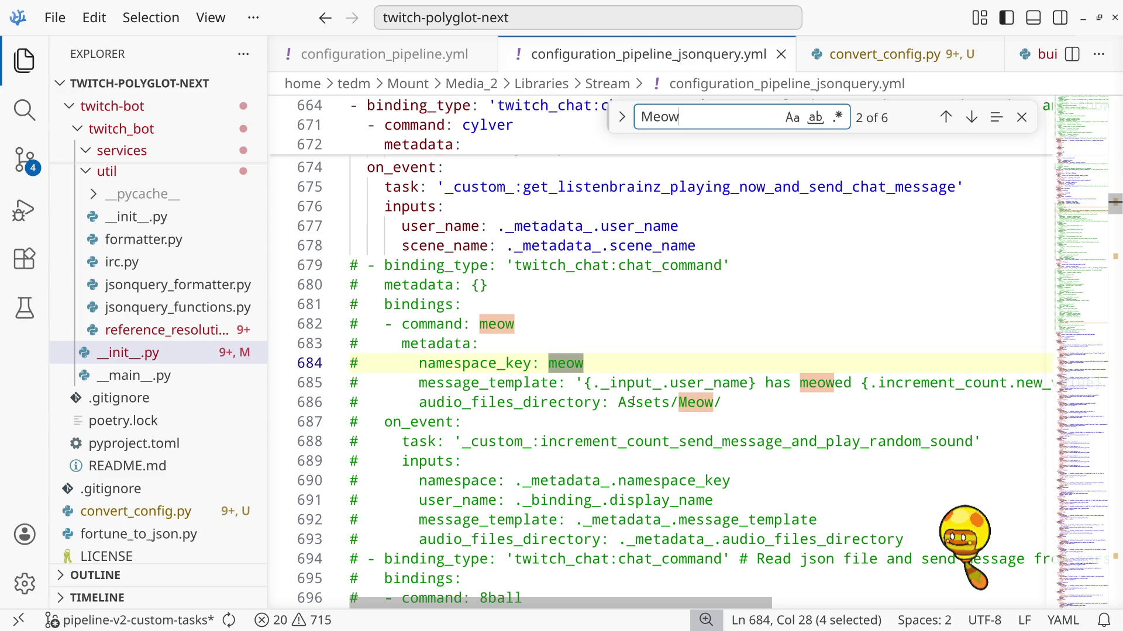
{"action": "key", "text": "Return"}
{"action": "key", "text": "Return"}
{"action": "key", "text": "Return"}
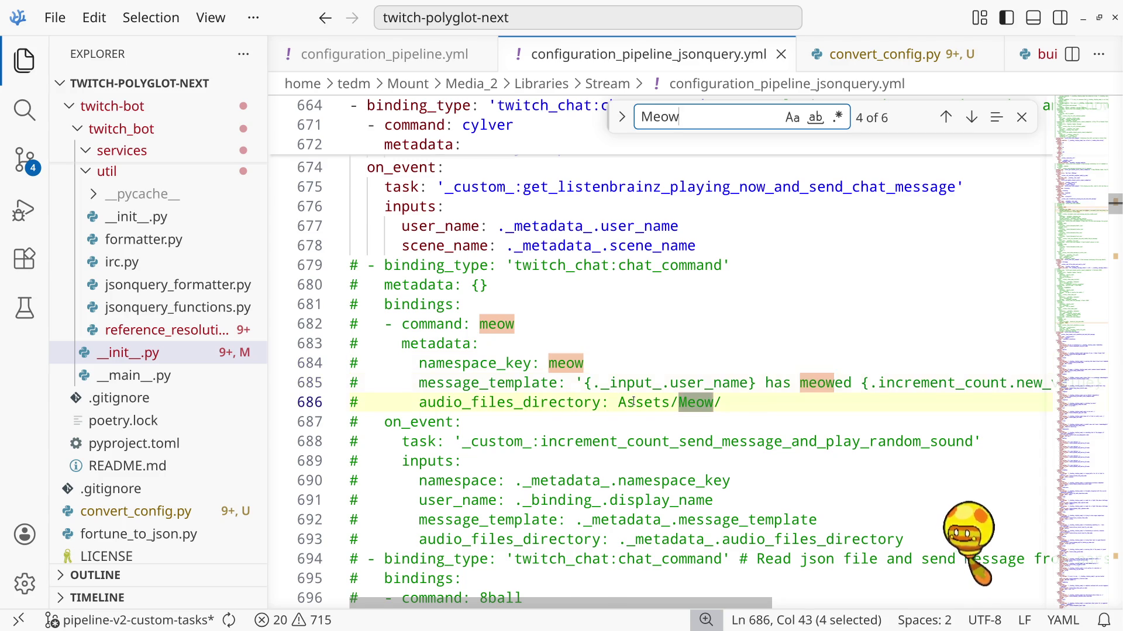
{"action": "key", "text": "Return"}
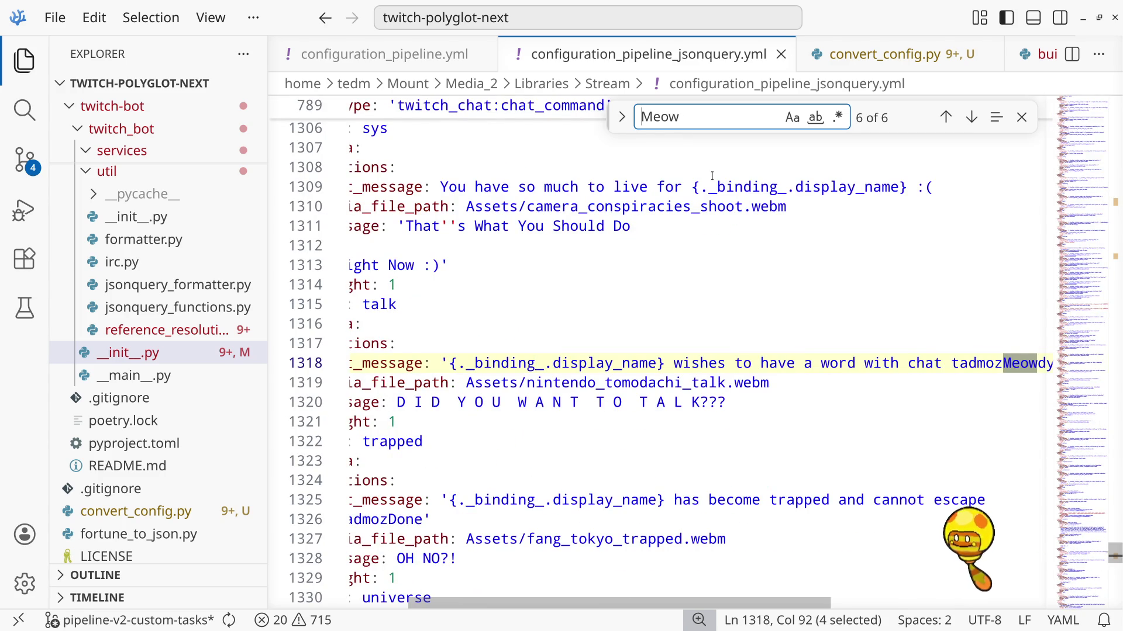
Go back to the MEOW match on line 781 and put the caret on line 730
{"action": "left_click", "coordinate": [944, 117]}
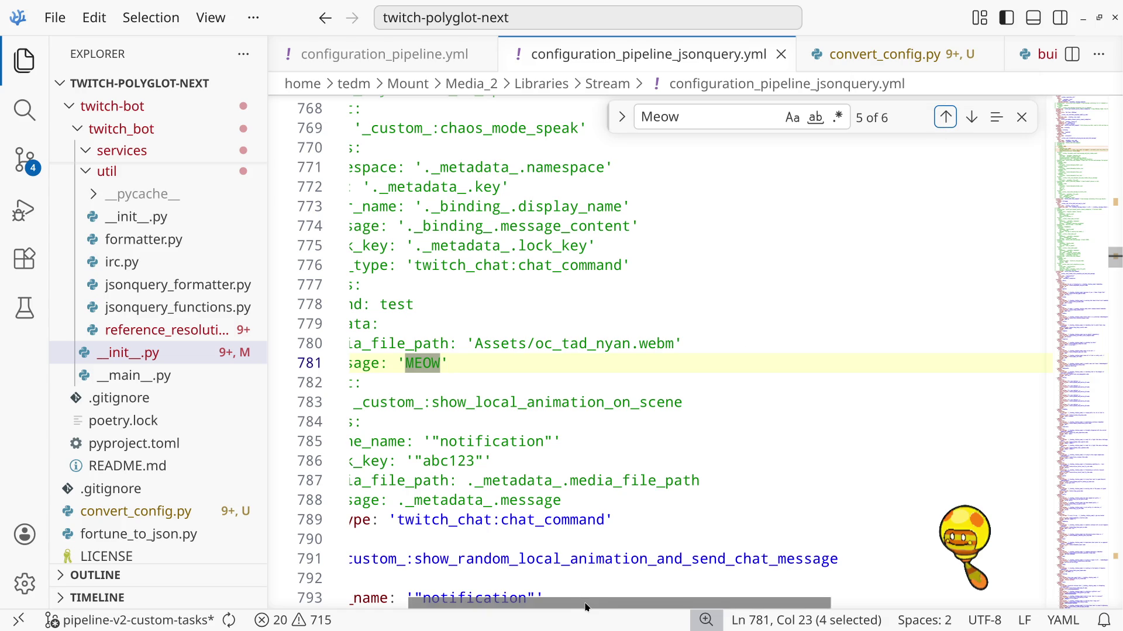
{"action": "left_click_drag", "start_coordinate": [584, 599], "coordinate": [519, 605]}
{"action": "scroll", "coordinate": [544, 462], "scroll_direction": "up", "scroll_amount": 10}
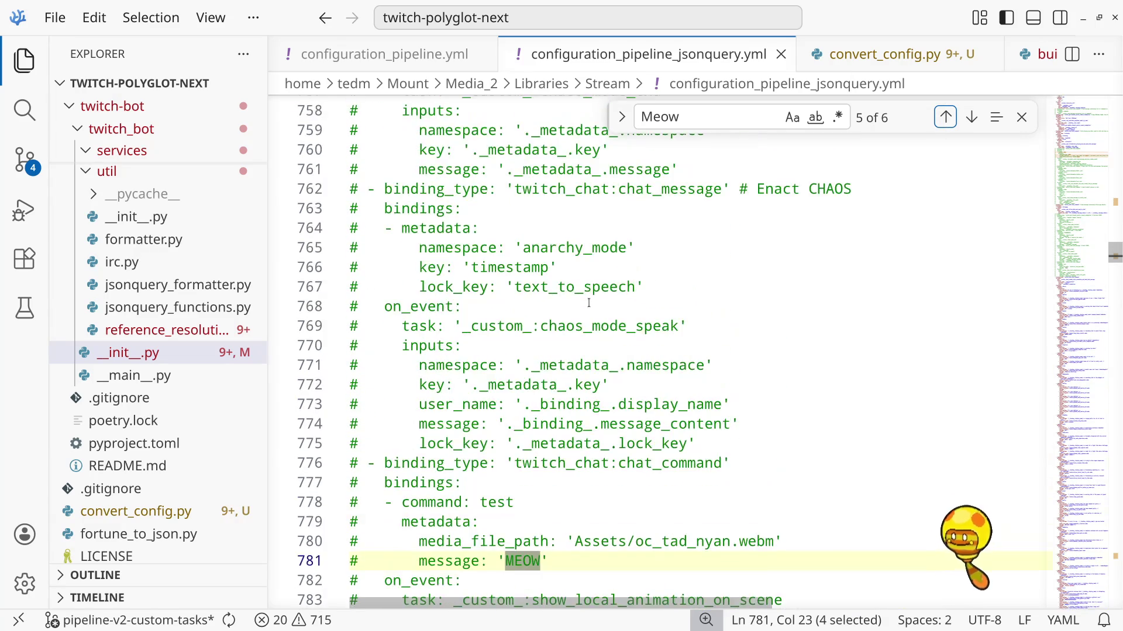
{"action": "scroll", "coordinate": [588, 304], "scroll_direction": "up", "scroll_amount": 6}
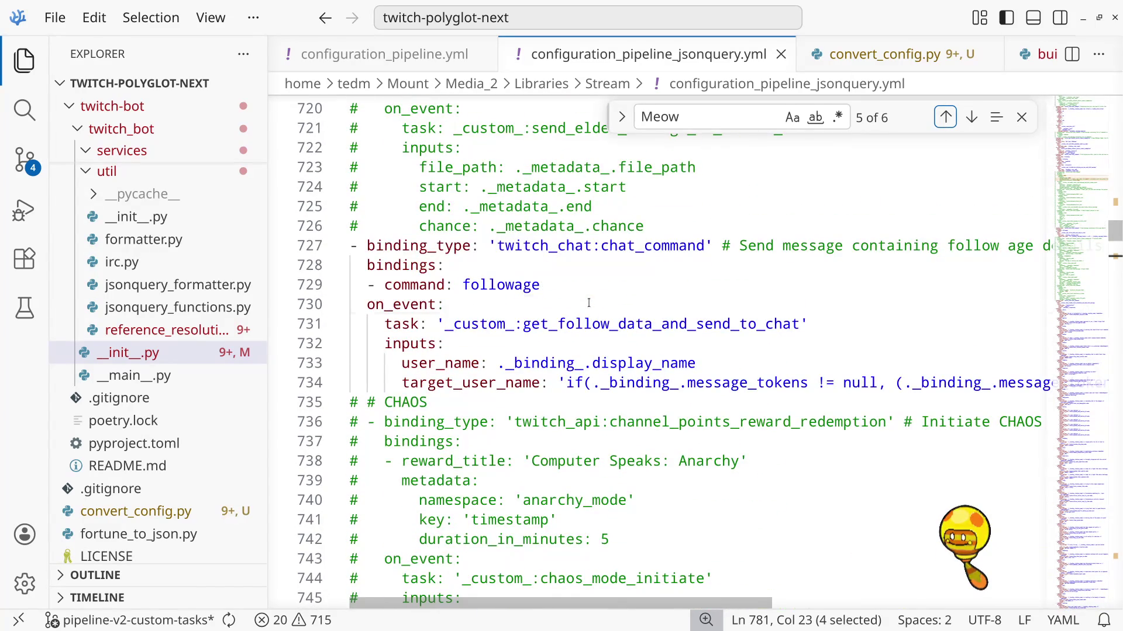
{"action": "left_click", "coordinate": [589, 304]}
{"action": "left_click", "coordinate": [713, 114]}
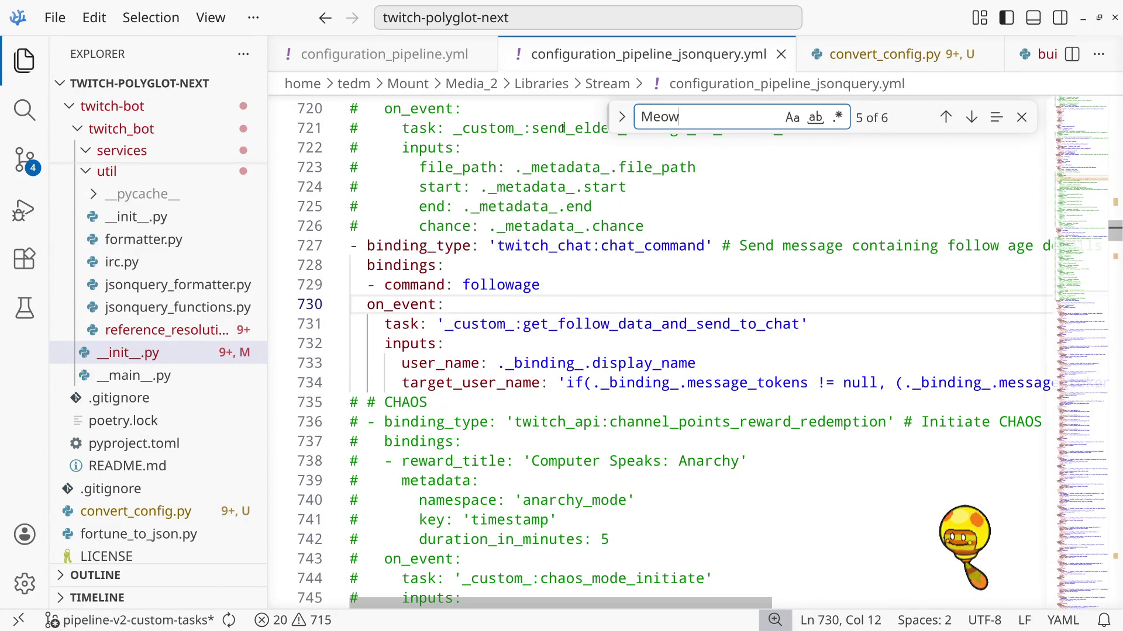
Search the config for 'Daily', cycle between its two matches (one on line 1379), then return to GIMP
{"action": "double_click", "coordinate": [659, 127]}
{"action": "type", "text": "Daily"}
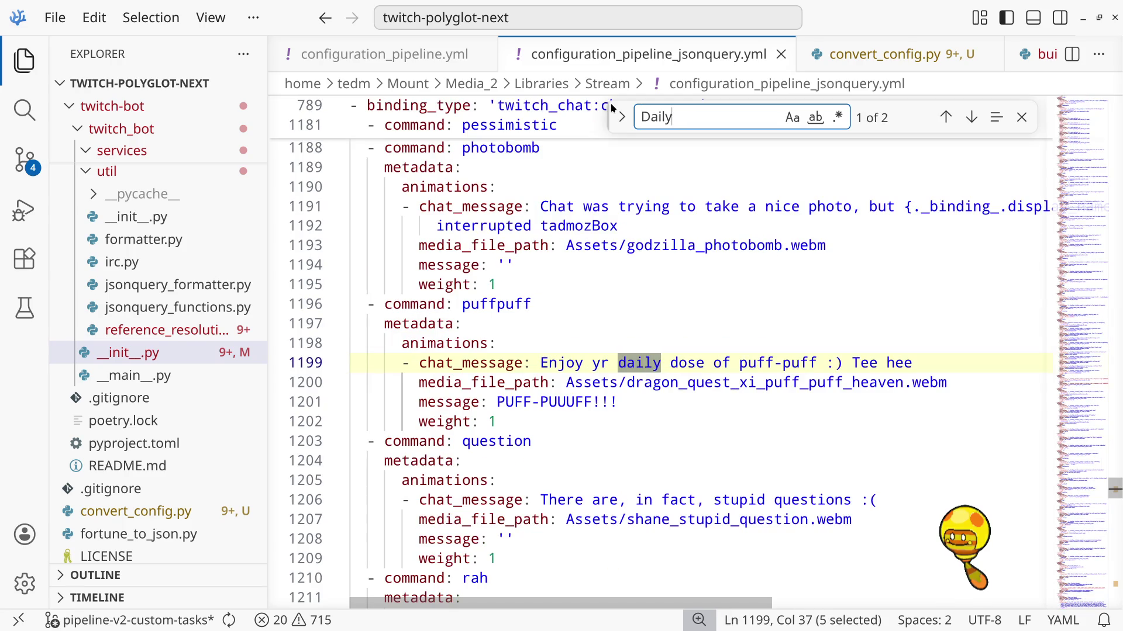
{"action": "key", "text": "Return"}
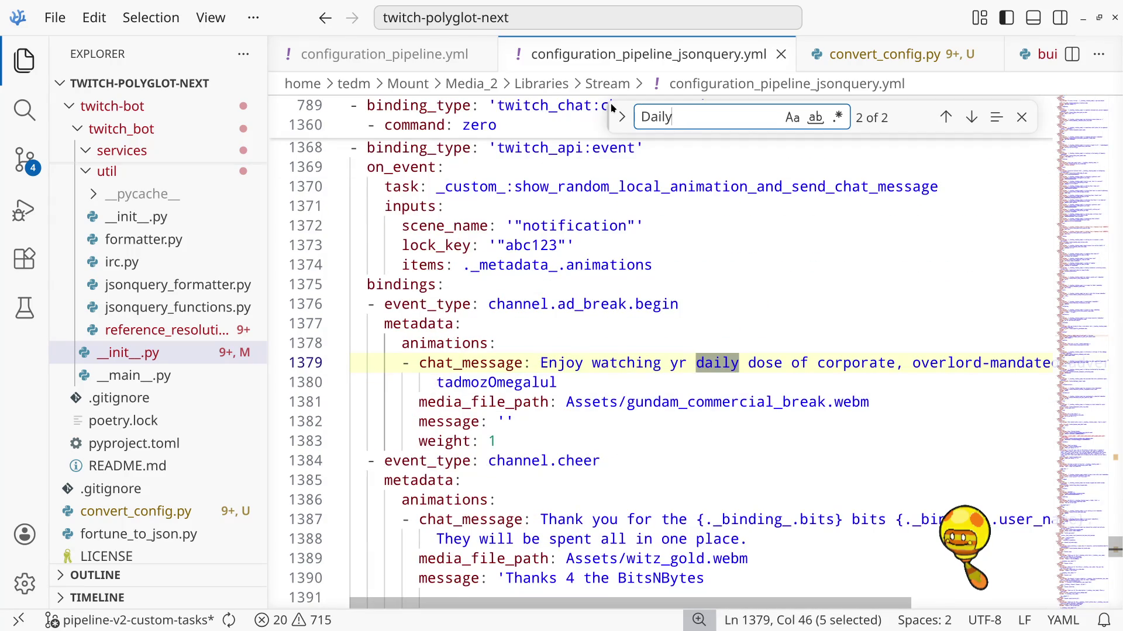
{"action": "key", "text": "Return"}
{"action": "key", "text": "Return"}
{"action": "key", "text": "Return"}
{"action": "key", "text": "Return"}
{"action": "key", "text": "Return"}
{"action": "key", "text": "Return"}
{"action": "key", "text": "Return"}
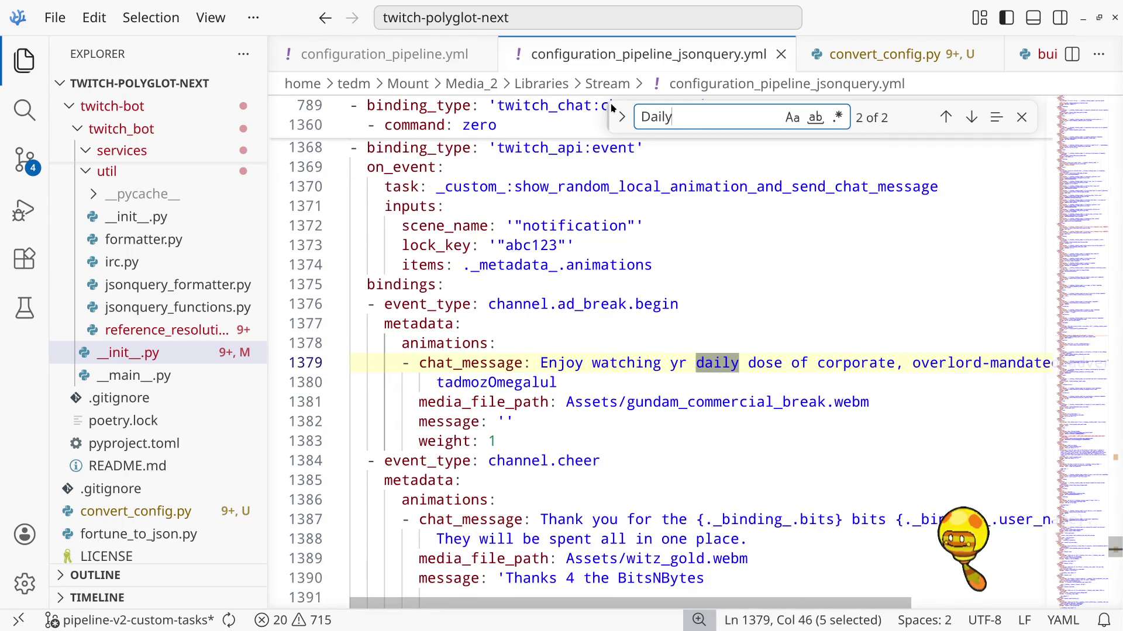
{"action": "key", "text": "Return"}
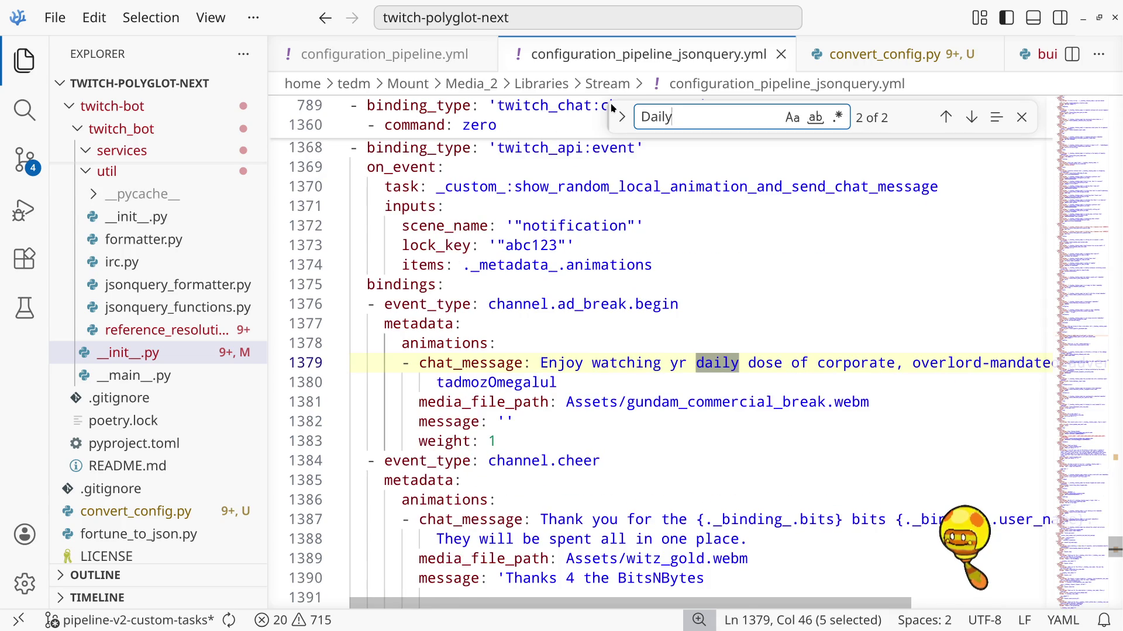
{"action": "key", "text": "Return"}
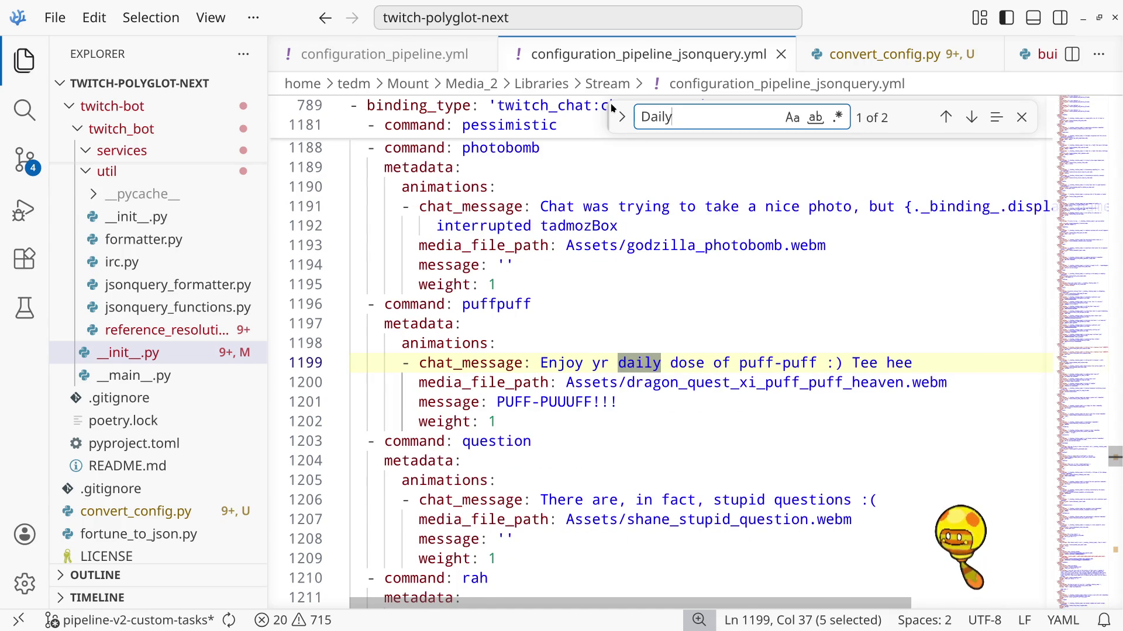
{"action": "key", "text": "Return"}
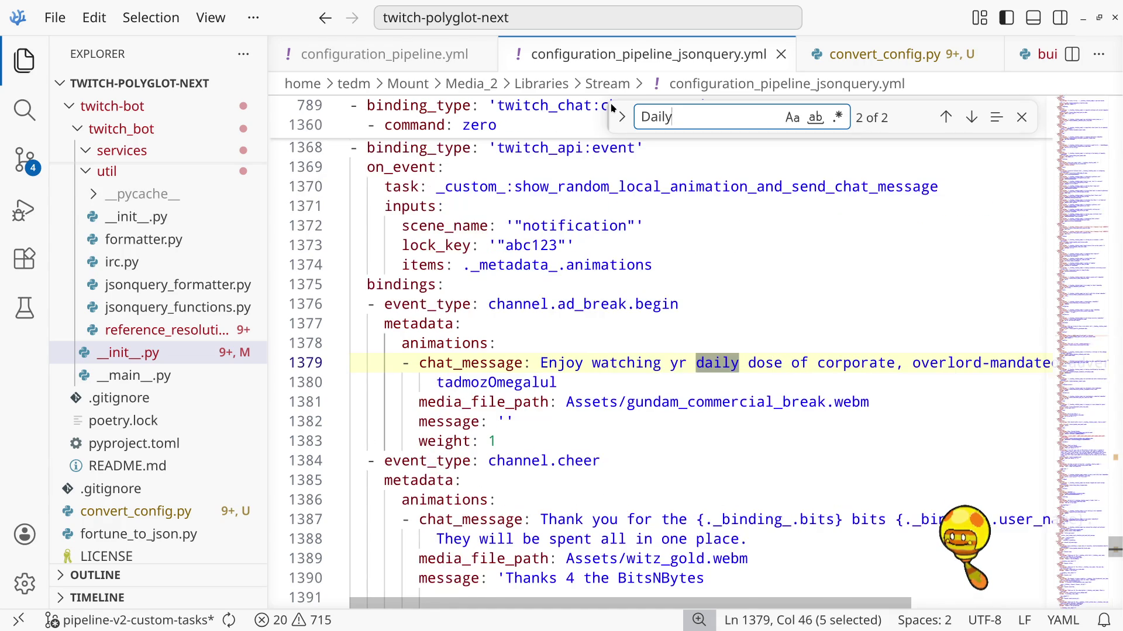
{"action": "key", "text": "Return"}
{"action": "key", "text": "Return"}
{"action": "key", "text": "Return"}
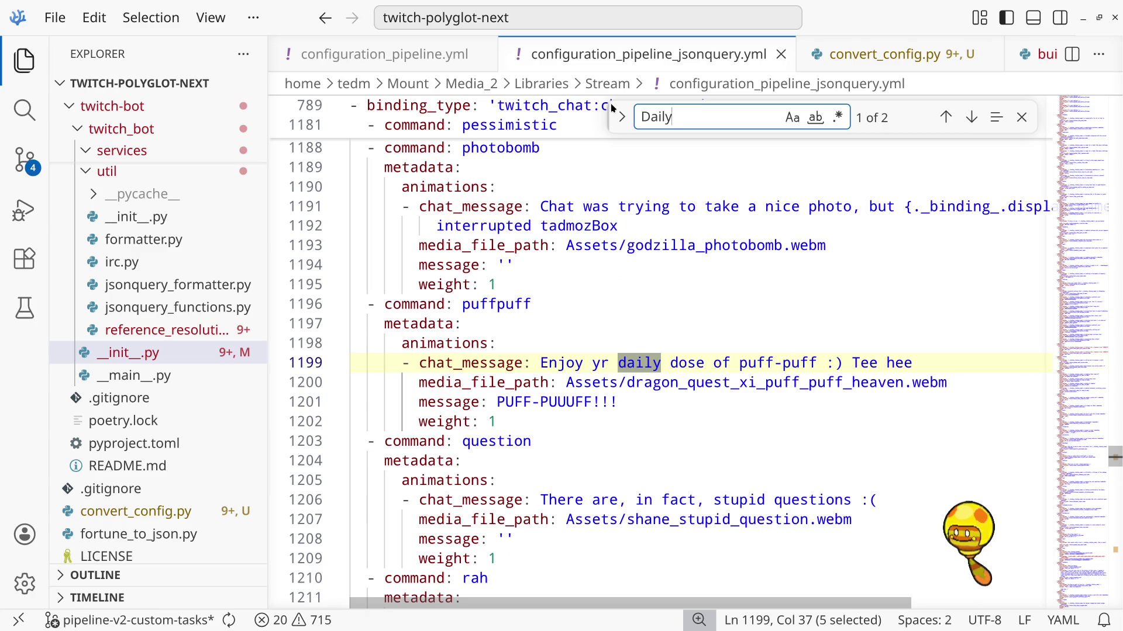
{"action": "key", "text": "alt+Tab"}
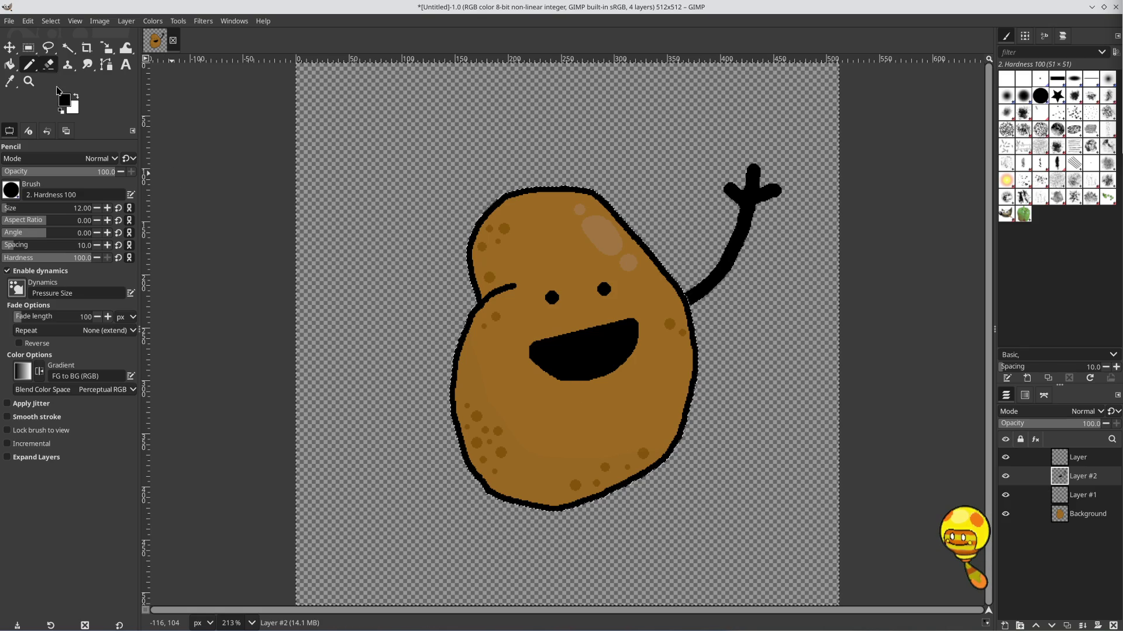
{"action": "left_click", "coordinate": [128, 68]}
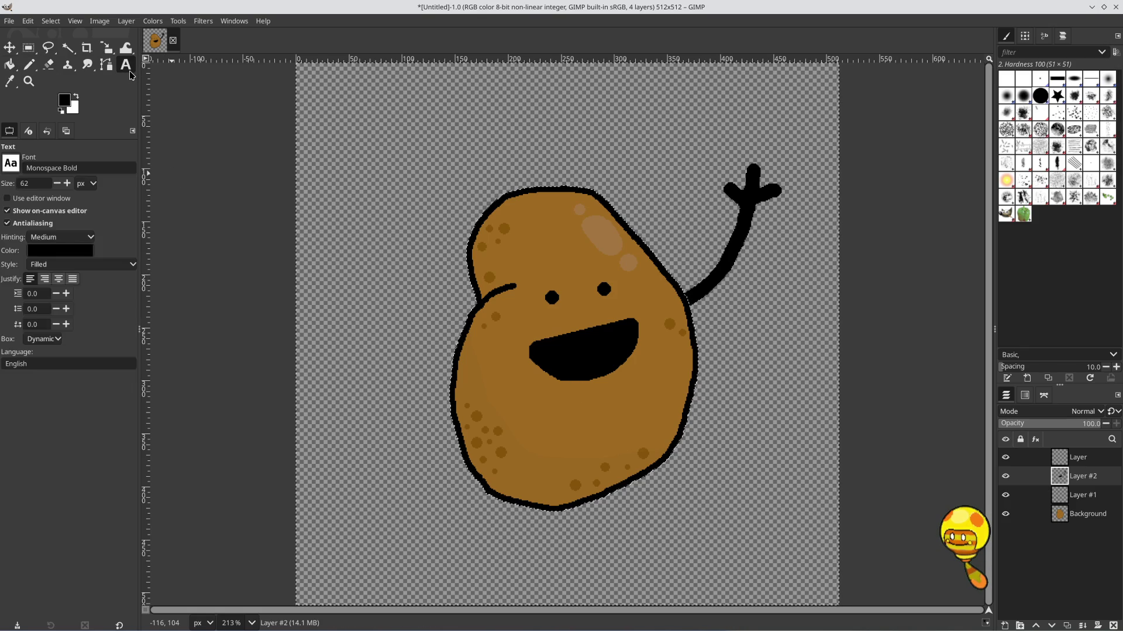
{"action": "left_click", "coordinate": [10, 164]}
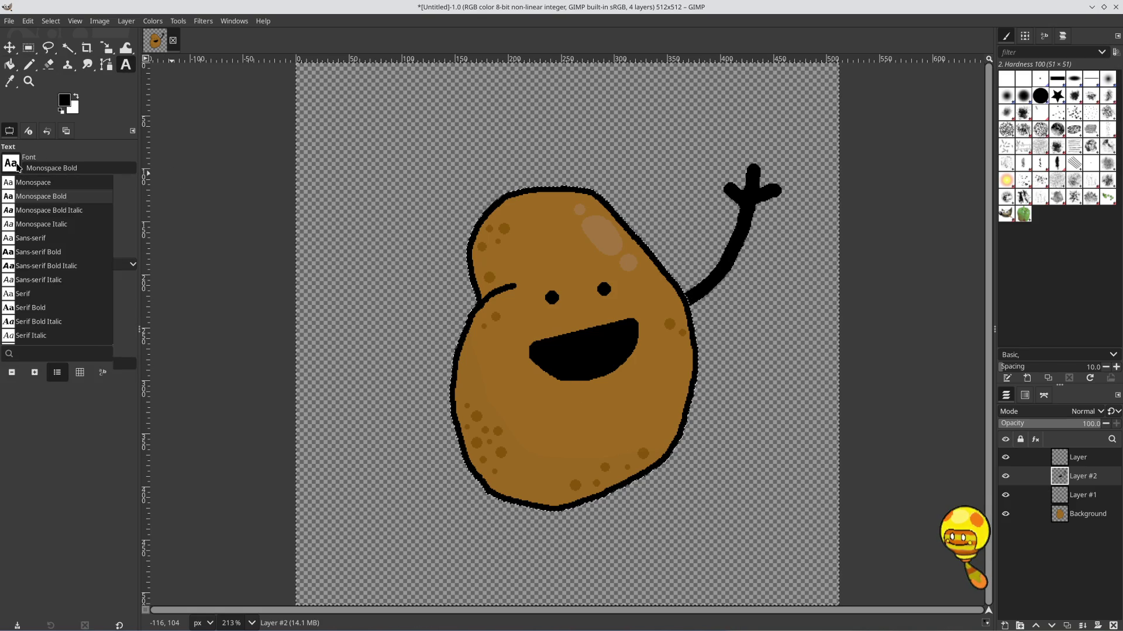
{"action": "scroll", "coordinate": [56, 240], "scroll_direction": "up", "scroll_amount": 10}
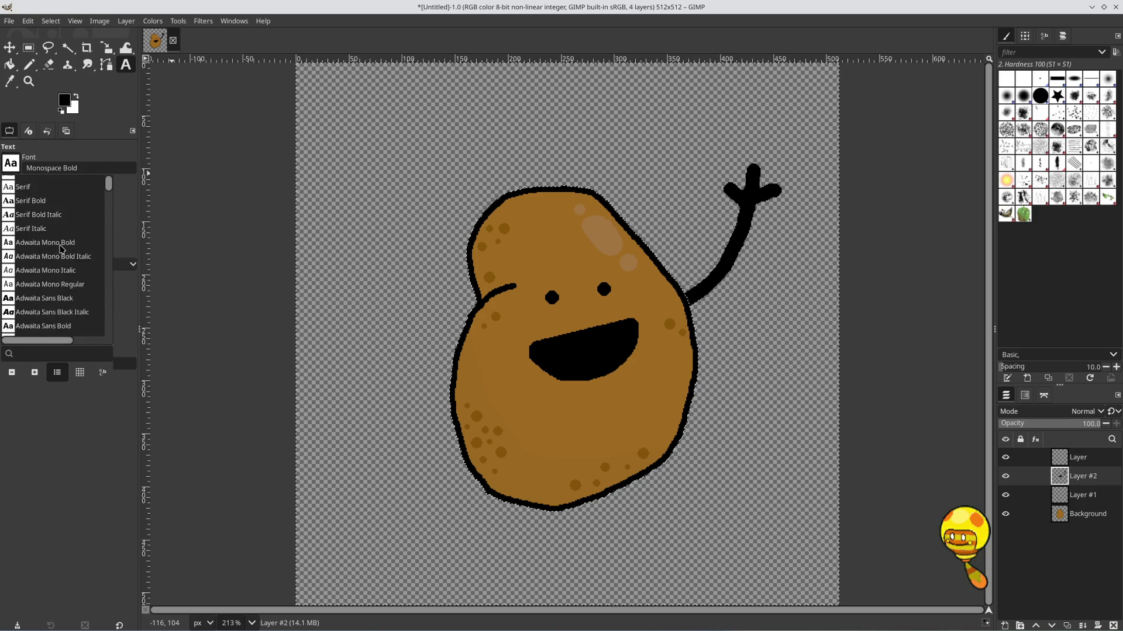
{"action": "scroll", "coordinate": [61, 249], "scroll_direction": "down", "scroll_amount": 5}
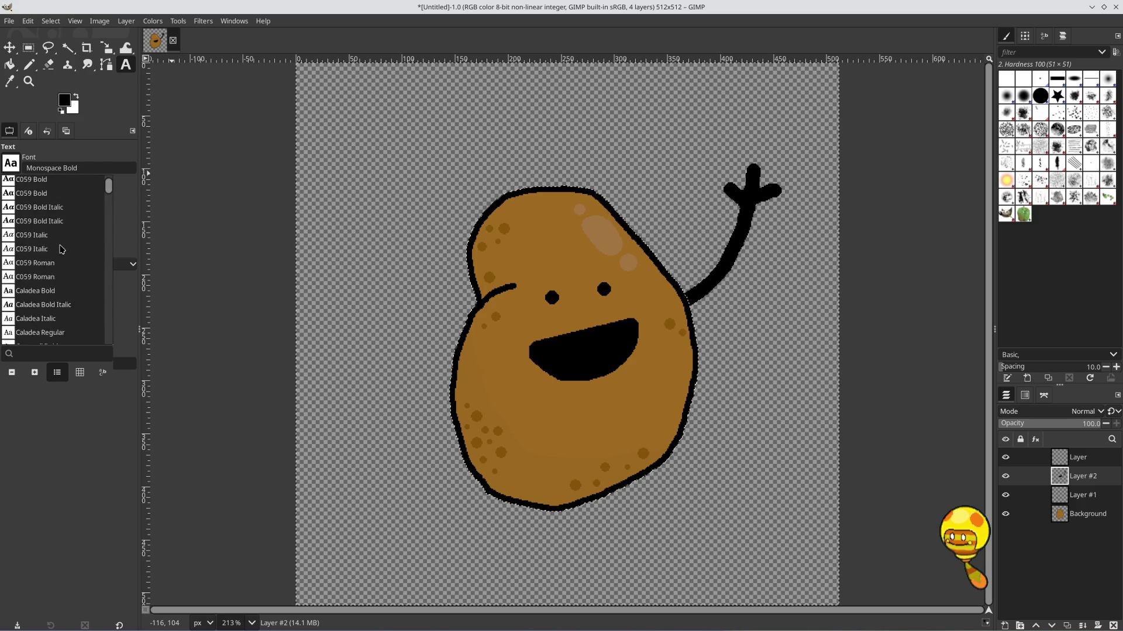
{"action": "scroll", "coordinate": [61, 250], "scroll_direction": "down", "scroll_amount": 3}
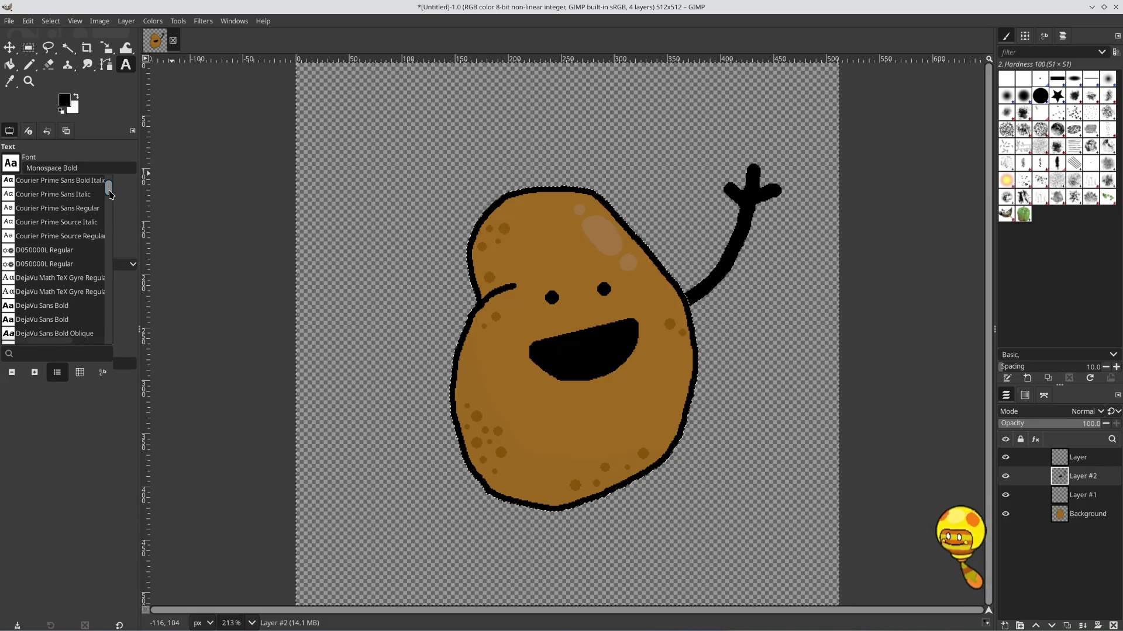
{"action": "mouse_move", "coordinate": [109, 194]}
{"action": "left_mouse_down"}
{"action": "mouse_move", "coordinate": [103, 345]}
{"action": "mouse_move", "coordinate": [106, 181]}
{"action": "left_mouse_up"}
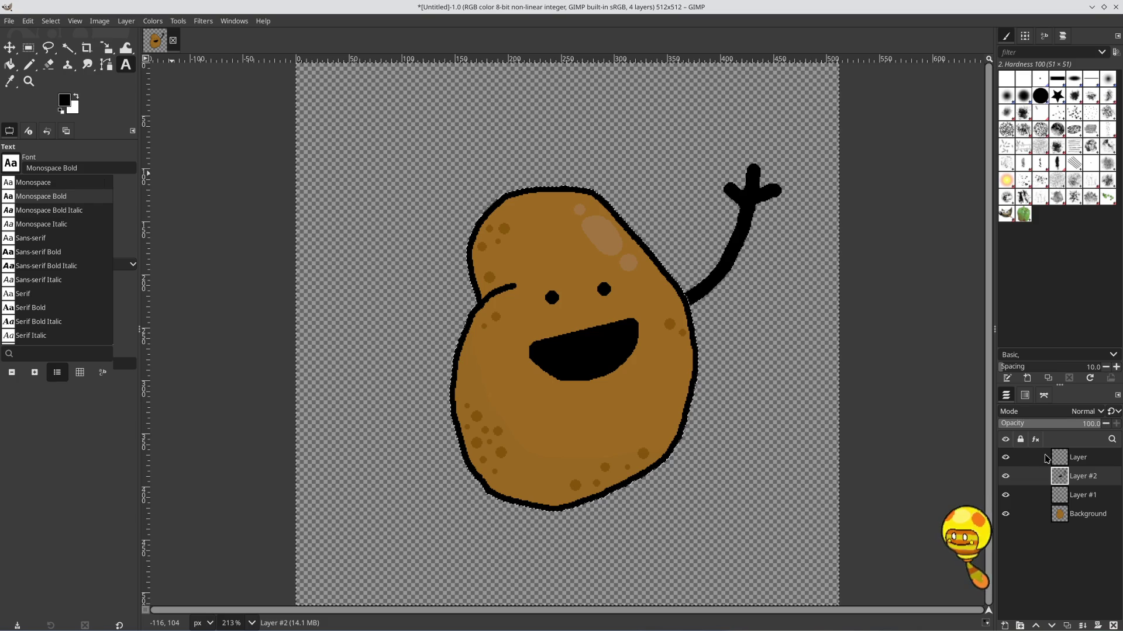
{"action": "left_click", "coordinate": [1051, 459]}
Add a new transparent layer above the top layer named Layer
{"action": "left_click", "coordinate": [1053, 460]}
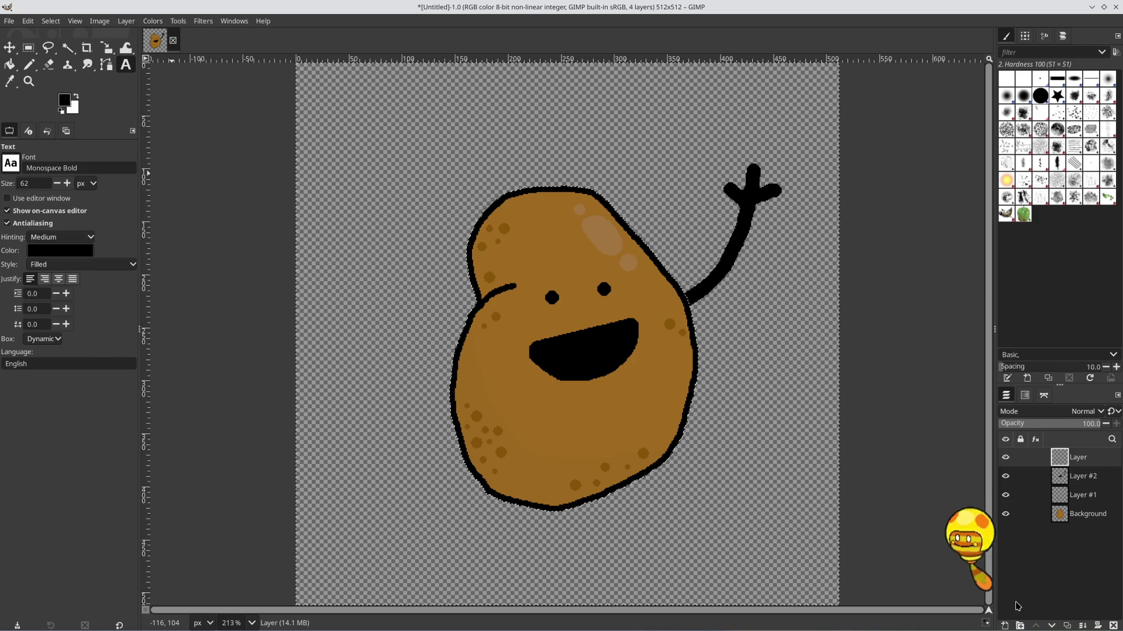
{"action": "left_click", "coordinate": [1004, 625]}
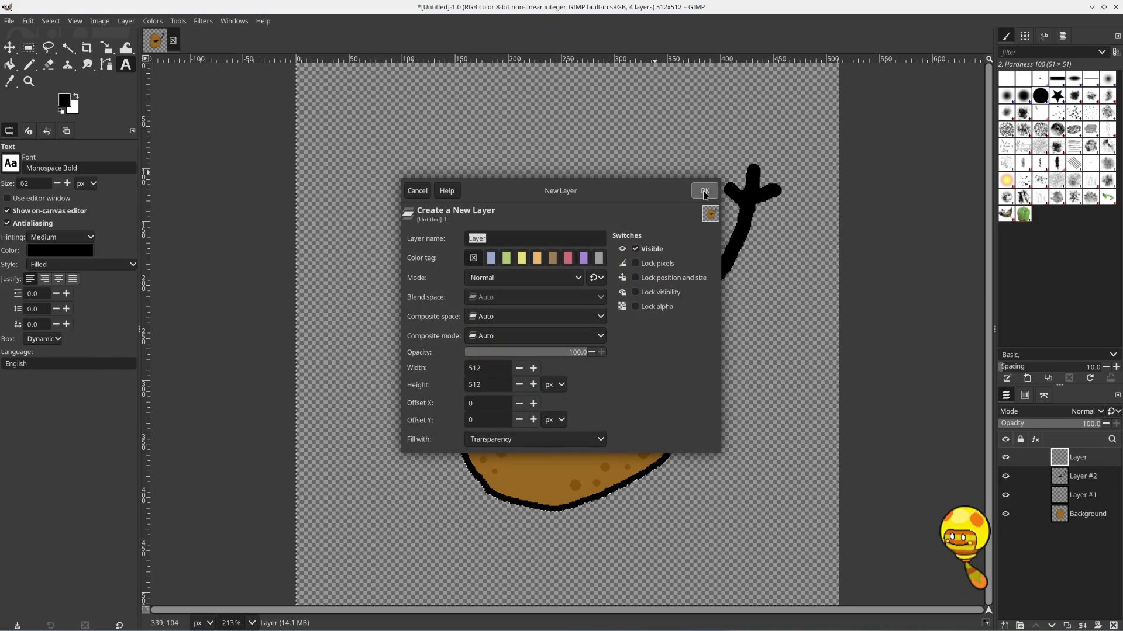
{"action": "left_click", "coordinate": [704, 193]}
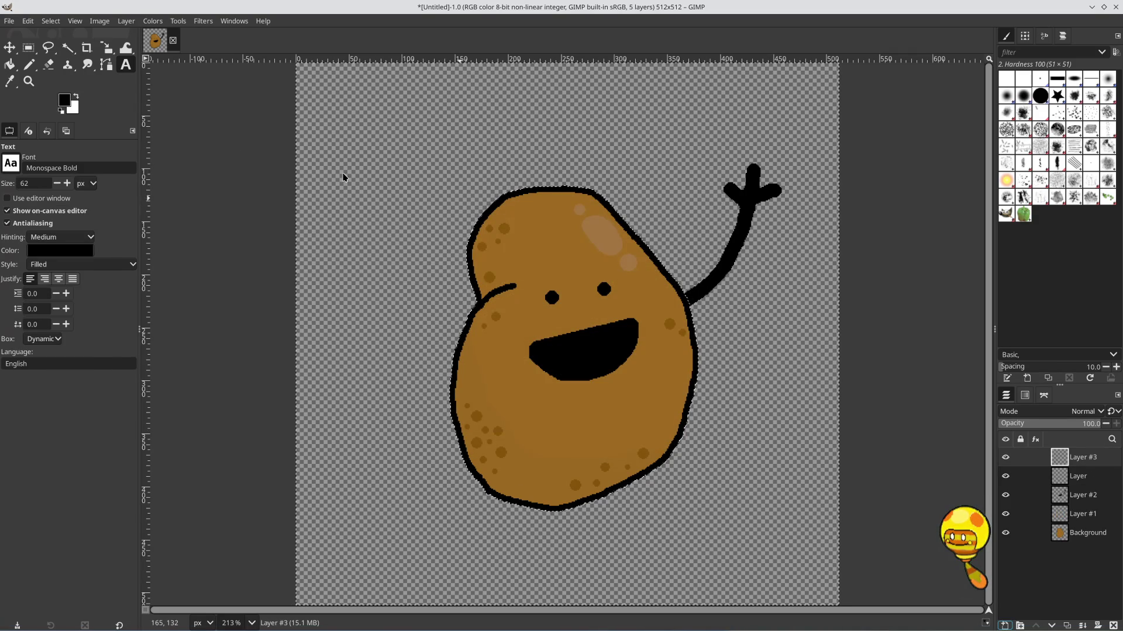
Set the foreground colour to a deep red, be0505
{"action": "left_click", "coordinate": [66, 99]}
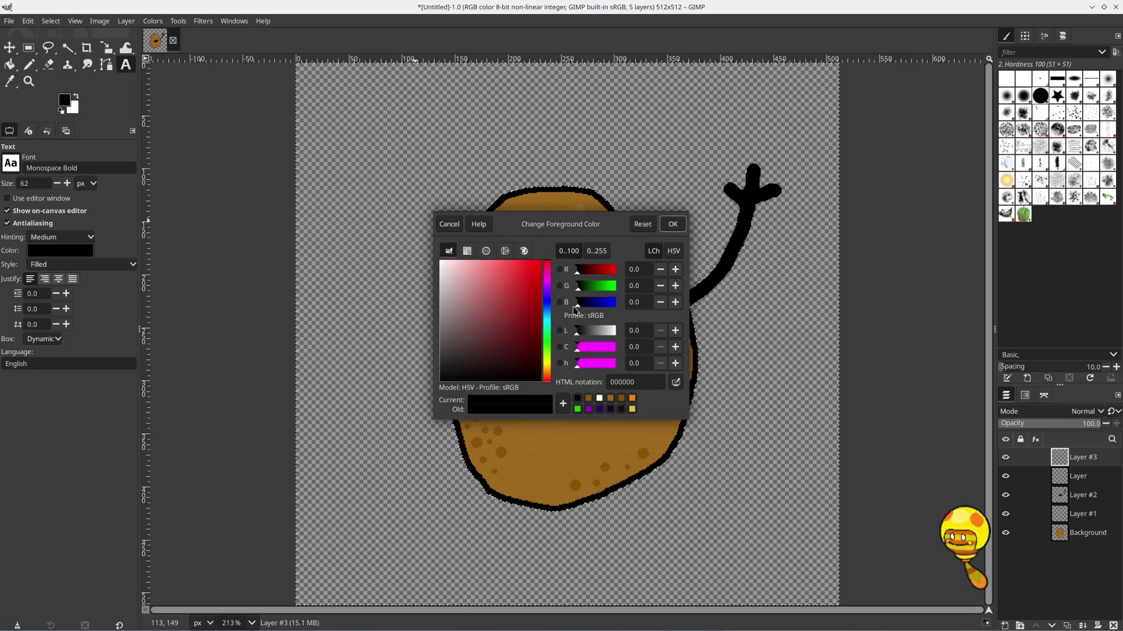
{"action": "left_click", "coordinate": [534, 279]}
{"action": "mouse_move", "coordinate": [534, 279]}
{"action": "left_mouse_down"}
{"action": "mouse_move", "coordinate": [443, 268]}
{"action": "mouse_move", "coordinate": [537, 275]}
{"action": "mouse_move", "coordinate": [538, 295]}
{"action": "left_mouse_up"}
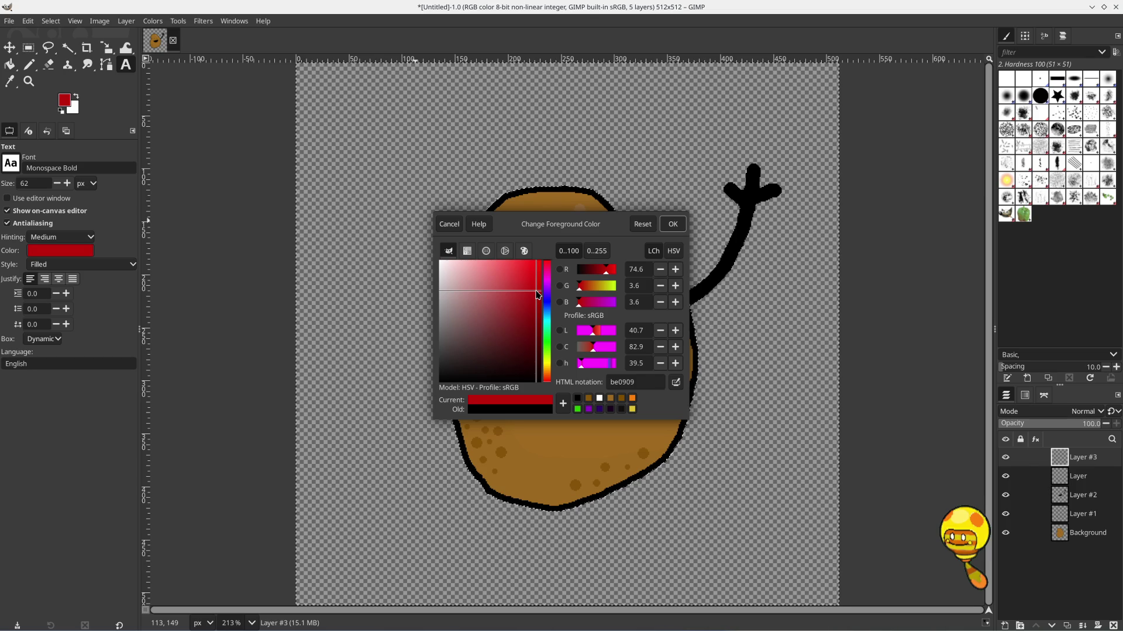
{"action": "left_click_drag", "start_coordinate": [537, 293], "coordinate": [538, 294]}
{"action": "left_click_drag", "start_coordinate": [539, 294], "coordinate": [539, 295]}
{"action": "left_click", "coordinate": [669, 226]}
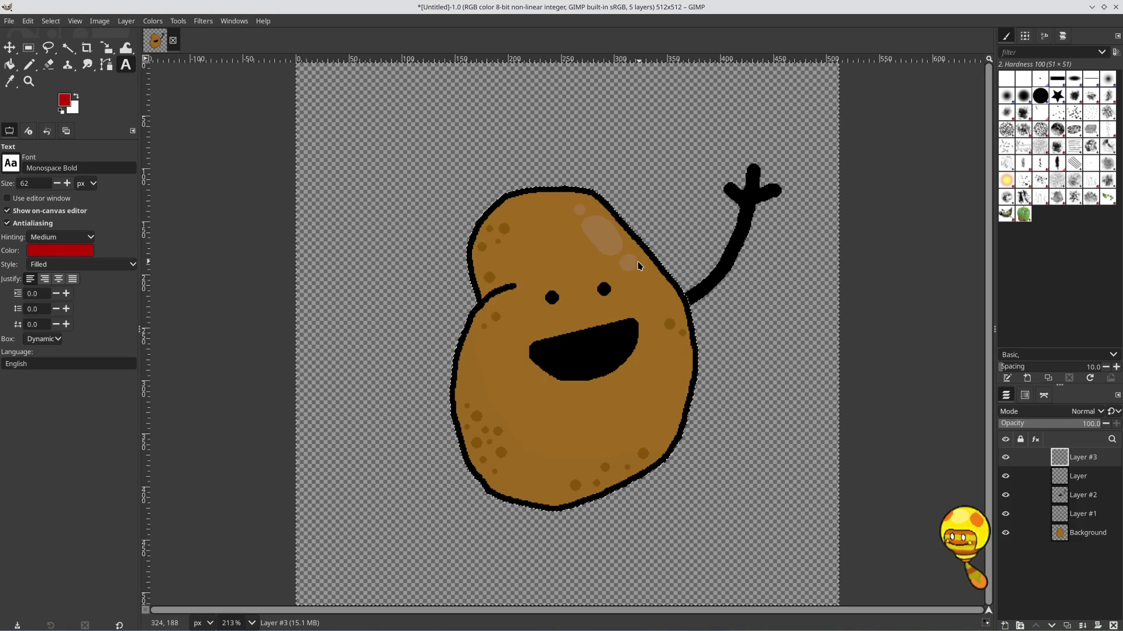
Switch to the Pencil tool and enlarge its brush size
{"action": "left_click", "coordinate": [34, 66]}
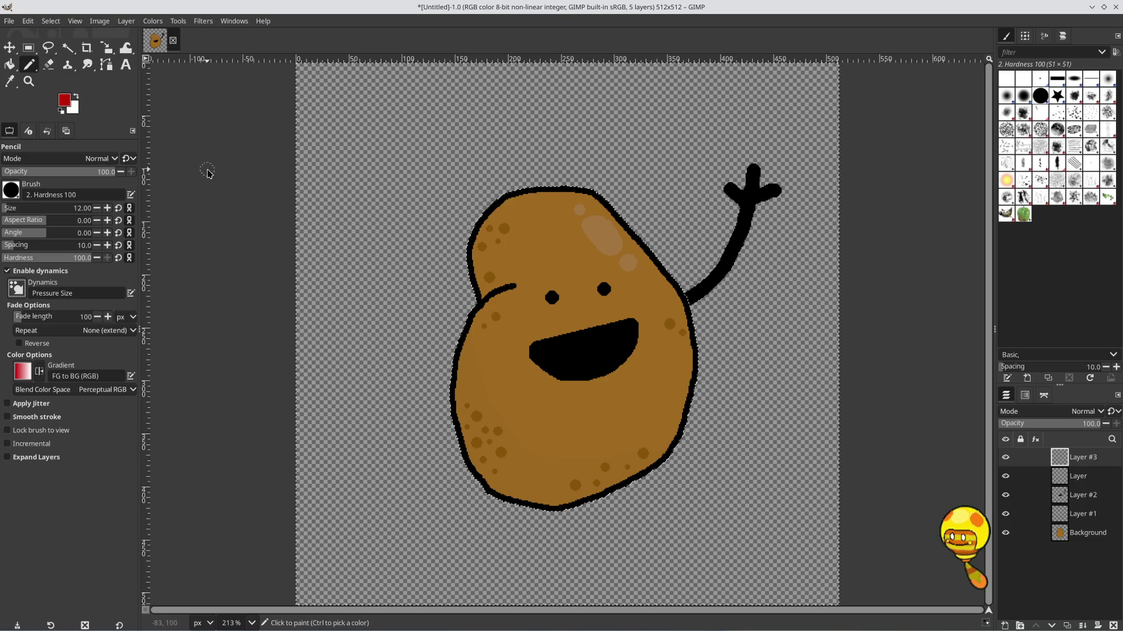
{"action": "left_click", "coordinate": [108, 209]}
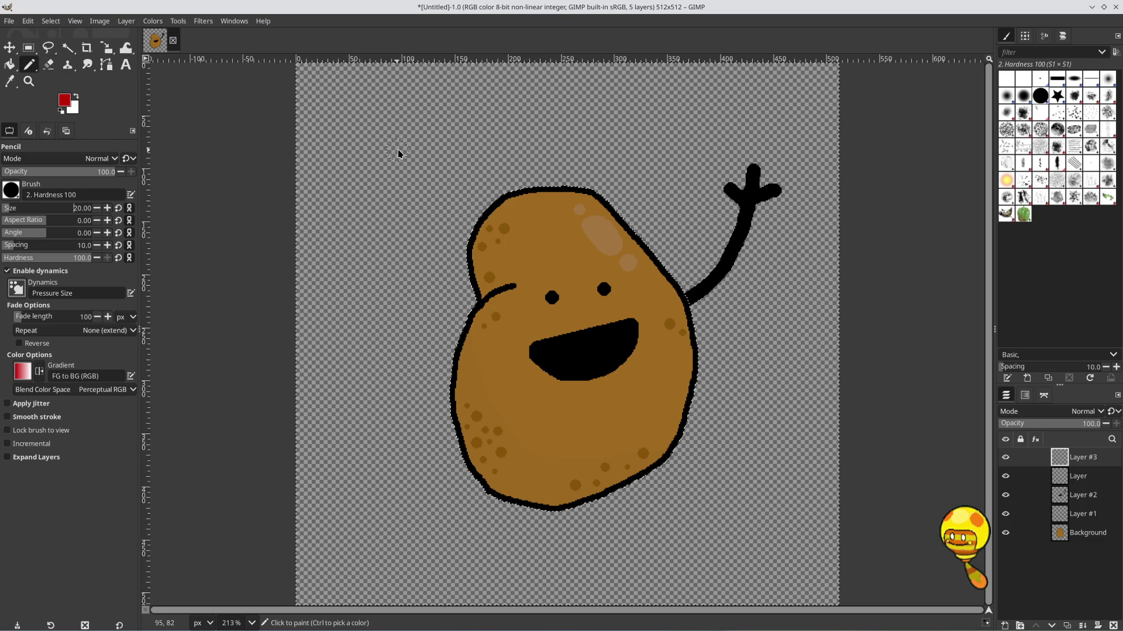
{"action": "left_click", "coordinate": [108, 209]}
{"action": "left_click", "coordinate": [108, 209]}
{"action": "left_click", "coordinate": [108, 209]}
Paint a big red L and an A (inverted V plus crossbar) at the top left
{"action": "mouse_move", "coordinate": [330, 137]}
{"action": "left_mouse_down"}
{"action": "mouse_move", "coordinate": [324, 225]}
{"action": "mouse_move", "coordinate": [389, 225]}
{"action": "mouse_move", "coordinate": [456, 143]}
{"action": "mouse_move", "coordinate": [475, 88]}
{"action": "mouse_move", "coordinate": [509, 204]}
{"action": "left_mouse_up"}
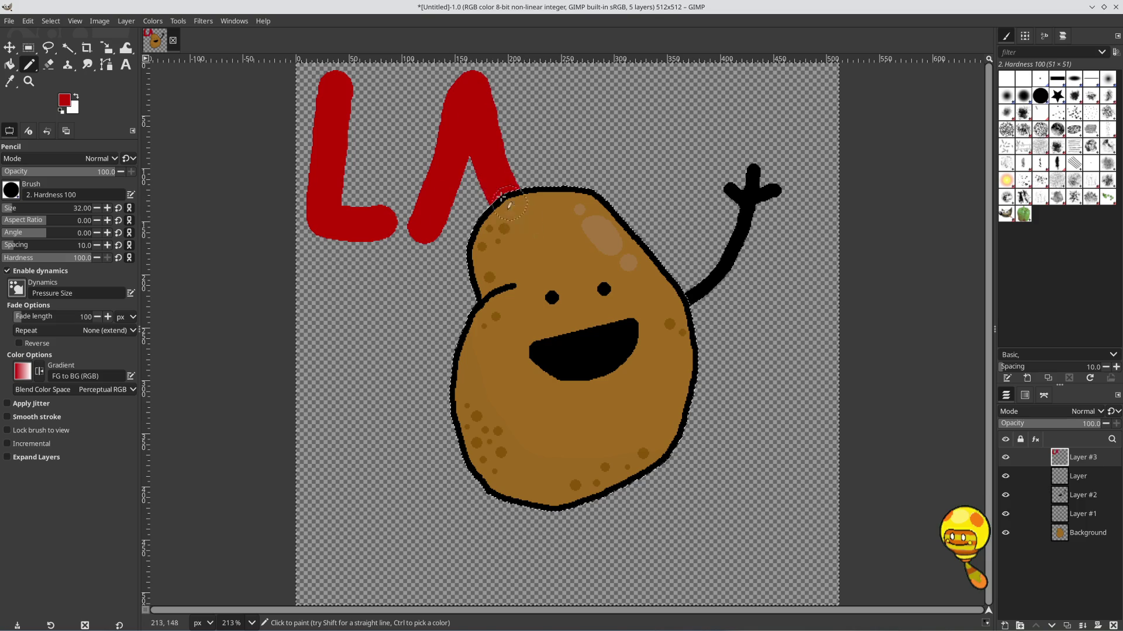
{"action": "left_click", "coordinate": [477, 176]}
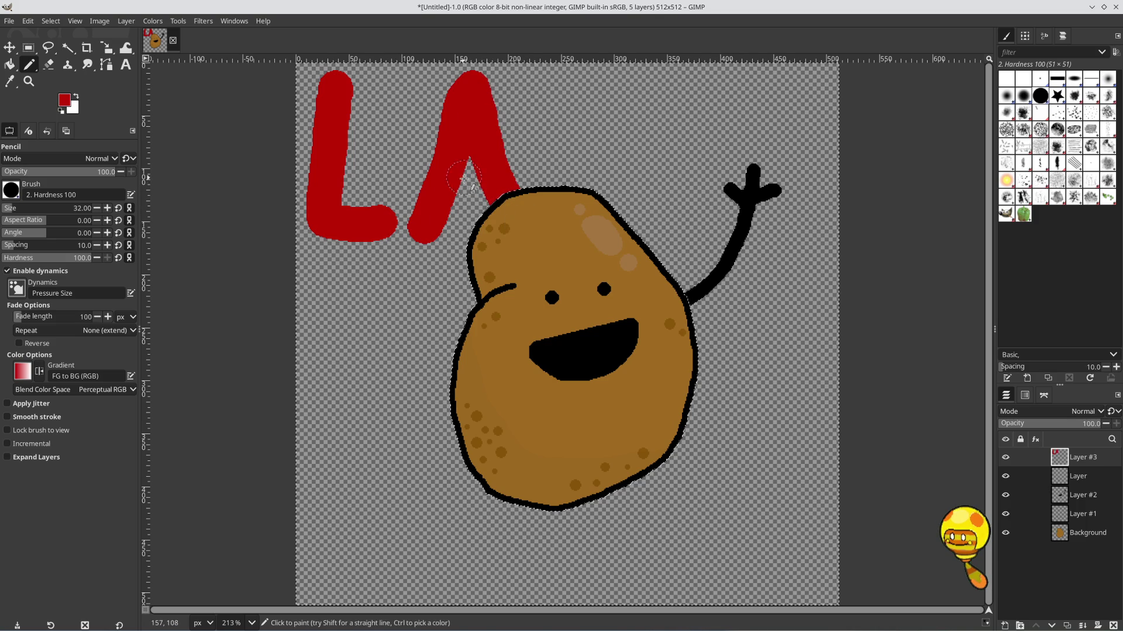
{"action": "key", "text": "ctrl+z"}
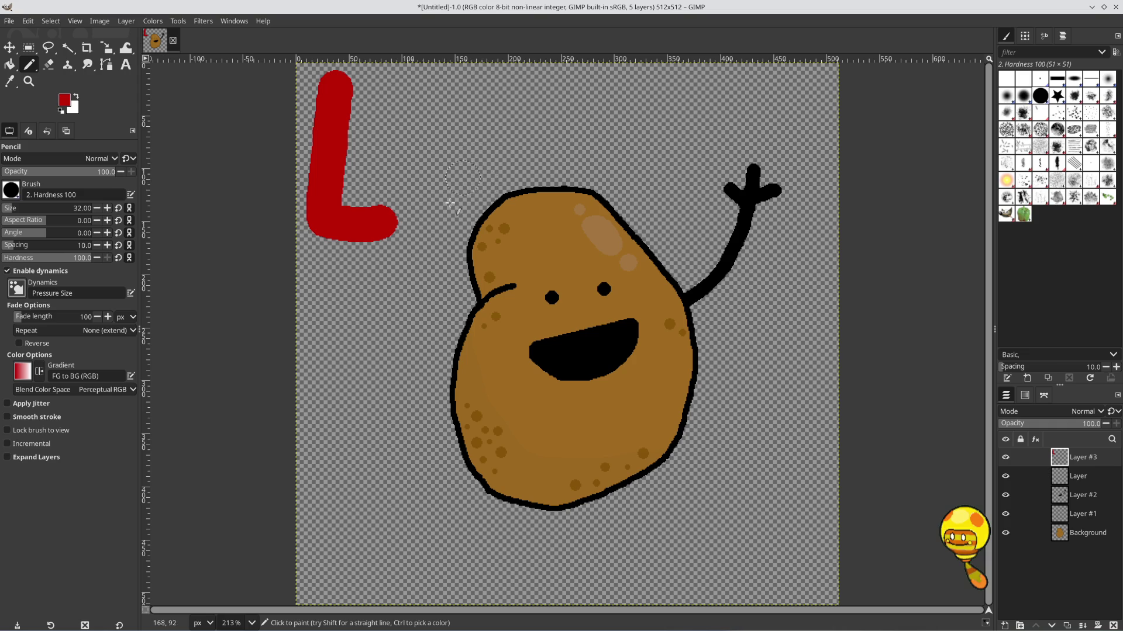
{"action": "mouse_move", "coordinate": [424, 228]}
{"action": "left_mouse_down"}
{"action": "mouse_move", "coordinate": [462, 88]}
{"action": "mouse_move", "coordinate": [519, 220]}
{"action": "left_mouse_up"}
{"action": "left_click_drag", "start_coordinate": [449, 178], "coordinate": [492, 175]}
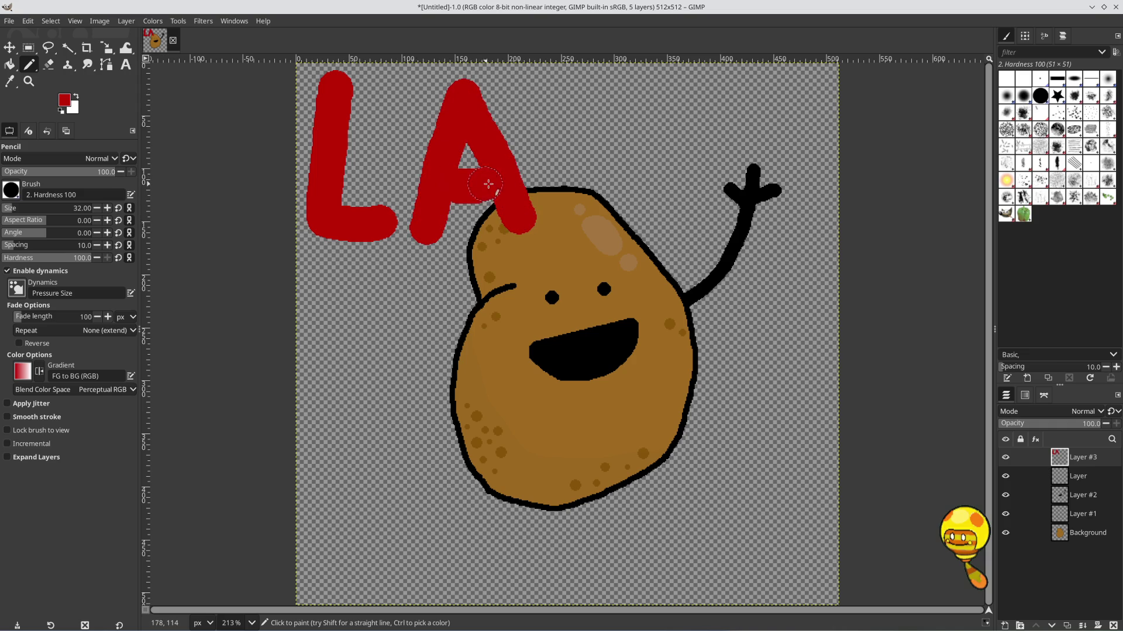
Paint the T, undo the stray E and R strokes, and extend the T's stem over the potato
{"action": "mouse_move", "coordinate": [540, 96]}
{"action": "left_mouse_down"}
{"action": "mouse_move", "coordinate": [635, 96]}
{"action": "mouse_move", "coordinate": [594, 117]}
{"action": "mouse_move", "coordinate": [592, 201]}
{"action": "left_mouse_up"}
{"action": "mouse_move", "coordinate": [696, 93]}
{"action": "left_mouse_down"}
{"action": "mouse_move", "coordinate": [689, 196]}
{"action": "mouse_move", "coordinate": [731, 195]}
{"action": "left_mouse_up"}
{"action": "left_click_drag", "start_coordinate": [698, 144], "coordinate": [731, 140]}
{"action": "left_click_drag", "start_coordinate": [710, 99], "coordinate": [719, 88]}
{"action": "mouse_move", "coordinate": [792, 208]}
{"action": "left_mouse_down"}
{"action": "mouse_move", "coordinate": [807, 82]}
{"action": "mouse_move", "coordinate": [819, 141]}
{"action": "mouse_move", "coordinate": [802, 169]}
{"action": "mouse_move", "coordinate": [834, 221]}
{"action": "left_mouse_up"}
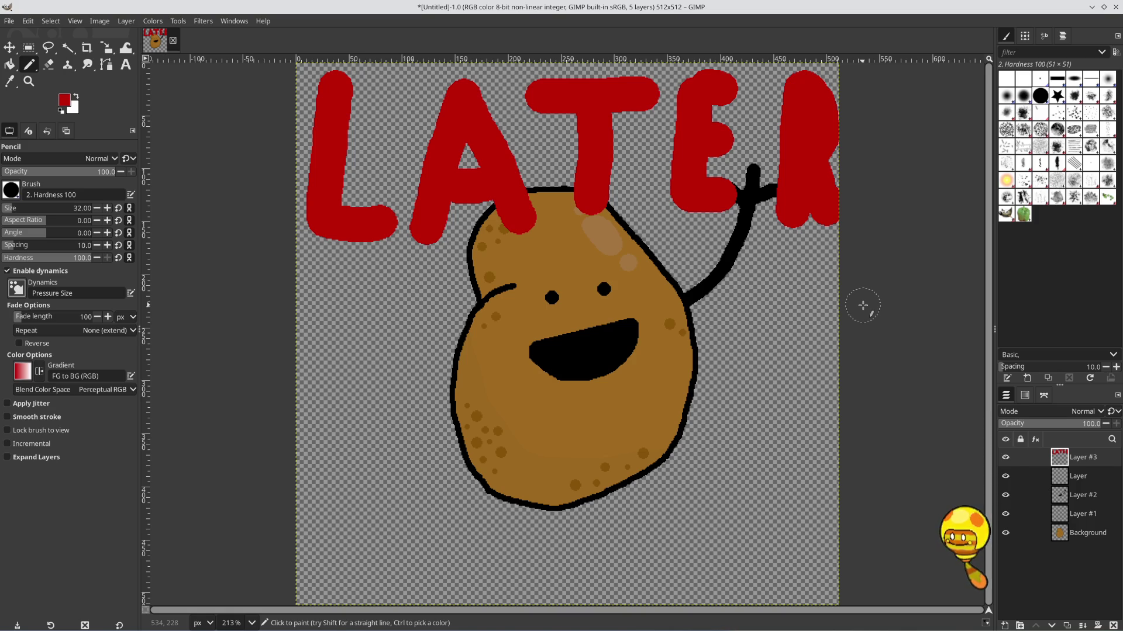
{"action": "key", "text": "ctrl"}
{"action": "key", "text": "ctrl+z"}
{"action": "key", "text": "ctrl+z"}
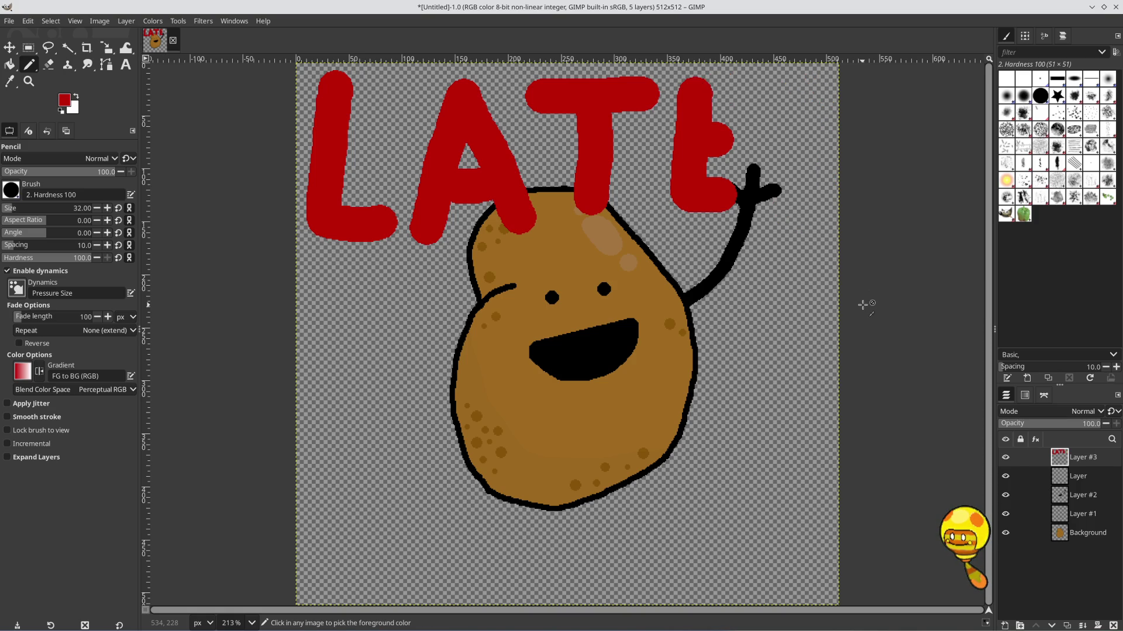
{"action": "key", "text": "ctrl+z"}
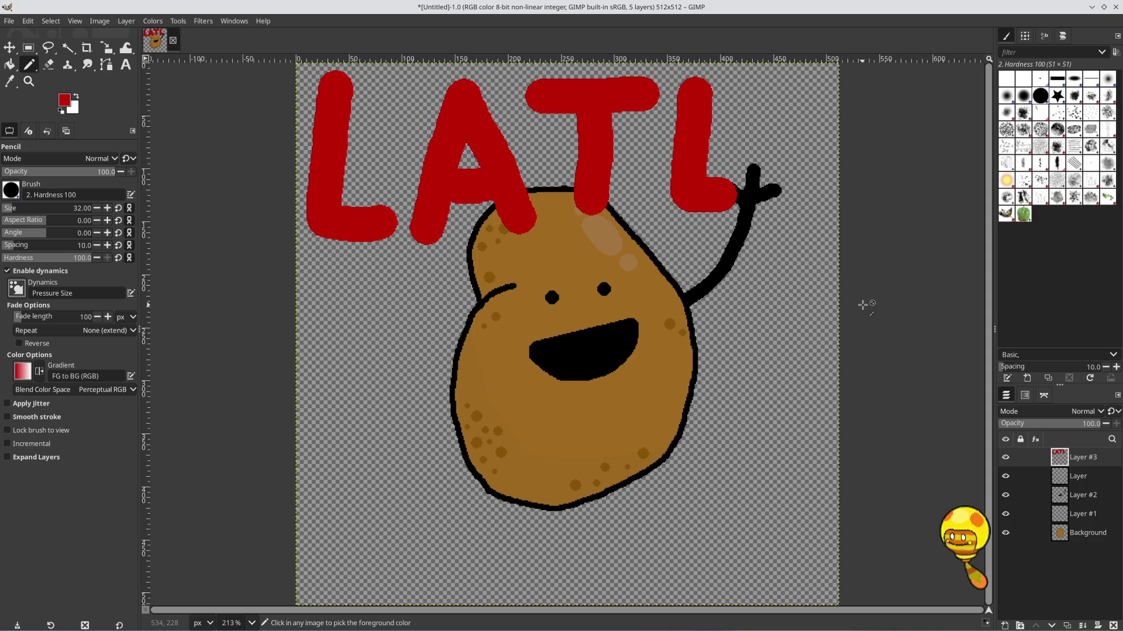
{"action": "key", "text": "ctrl+z"}
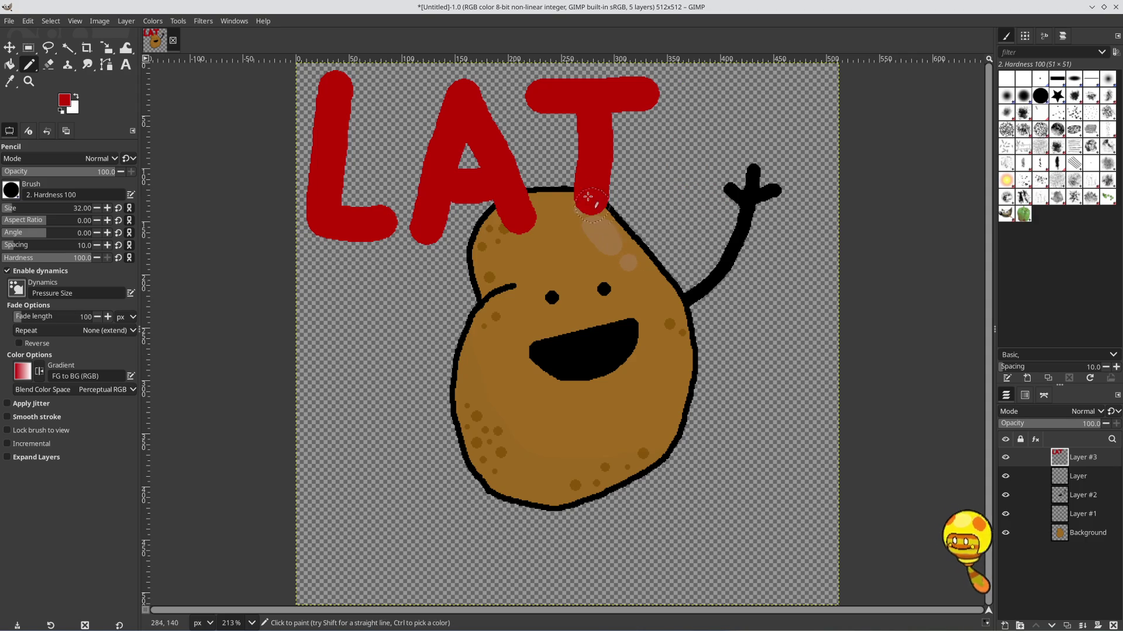
{"action": "left_click_drag", "start_coordinate": [591, 197], "coordinate": [586, 220]}
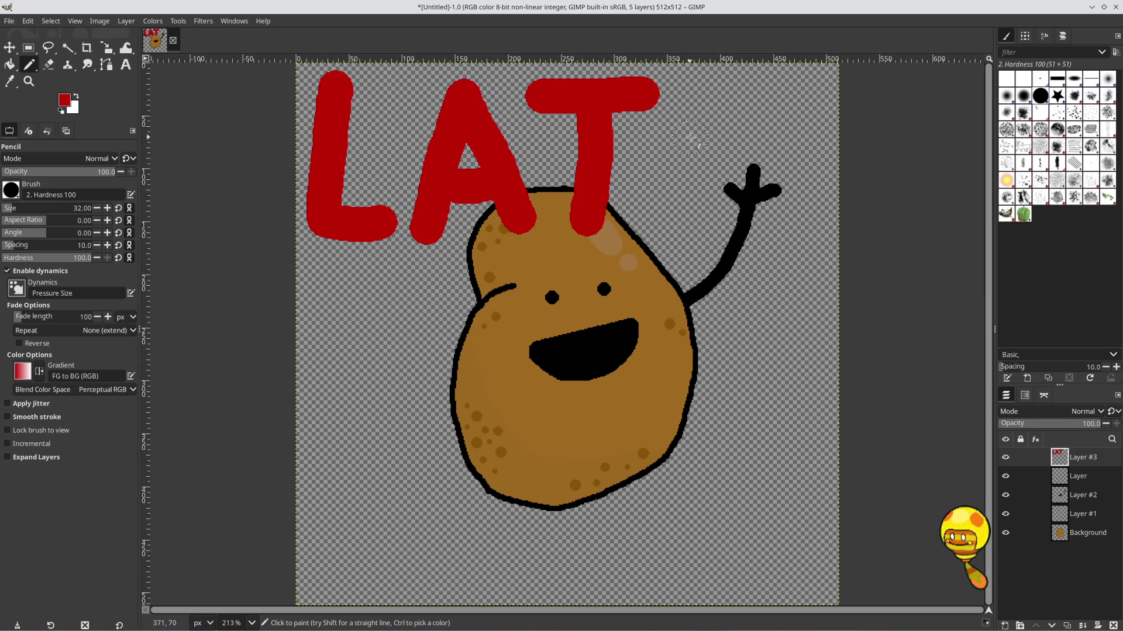
Cut the A out to its own layer with a freehand selection, then merge it back down
{"action": "key", "text": "m"}
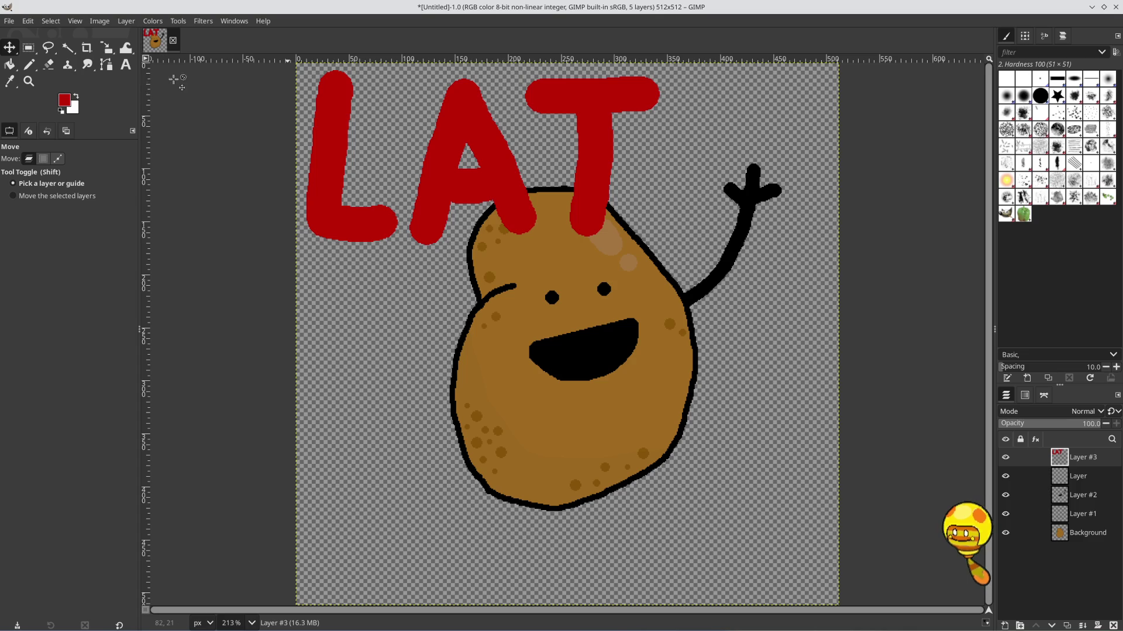
{"action": "key", "text": "f"}
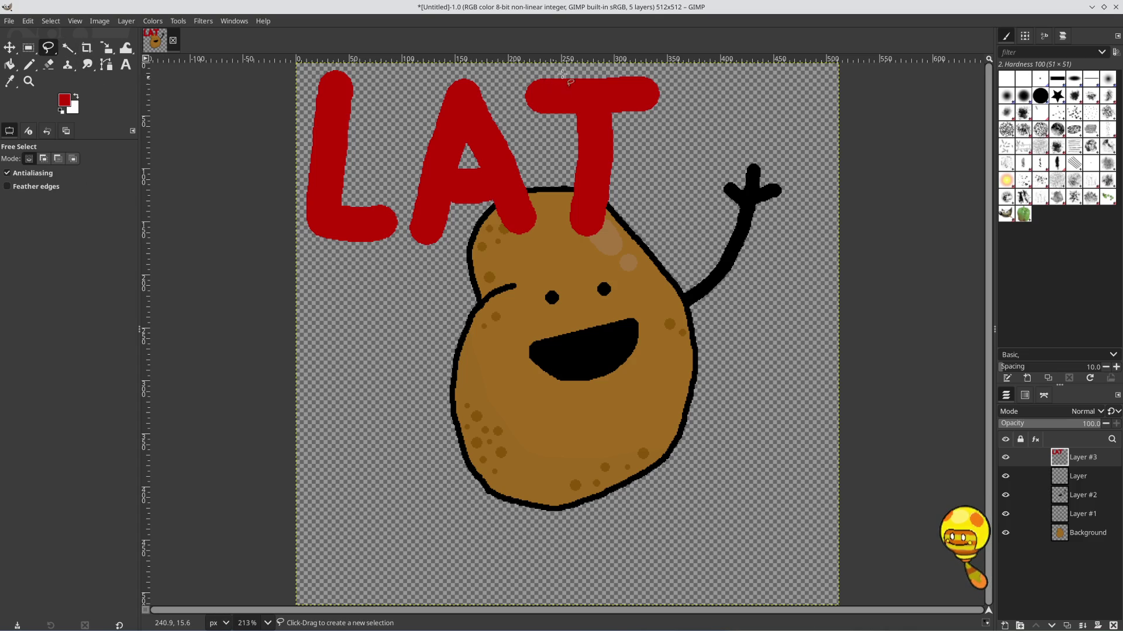
{"action": "left_click", "coordinate": [471, 67]}
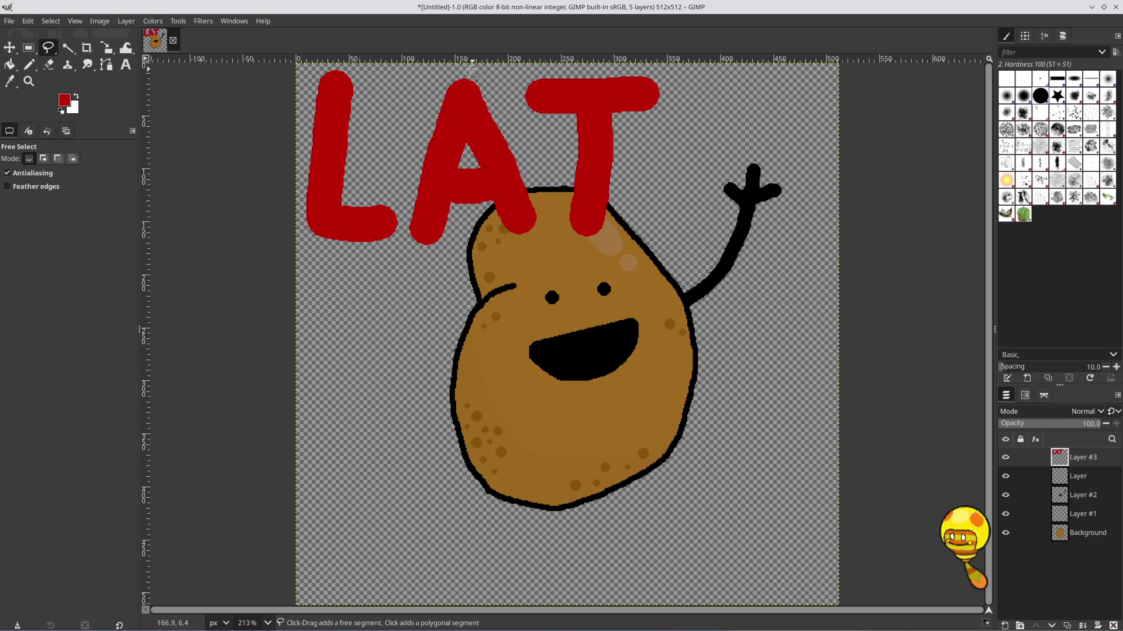
{"action": "left_click_drag", "start_coordinate": [416, 103], "coordinate": [409, 231]}
{"action": "key", "text": "Return"}
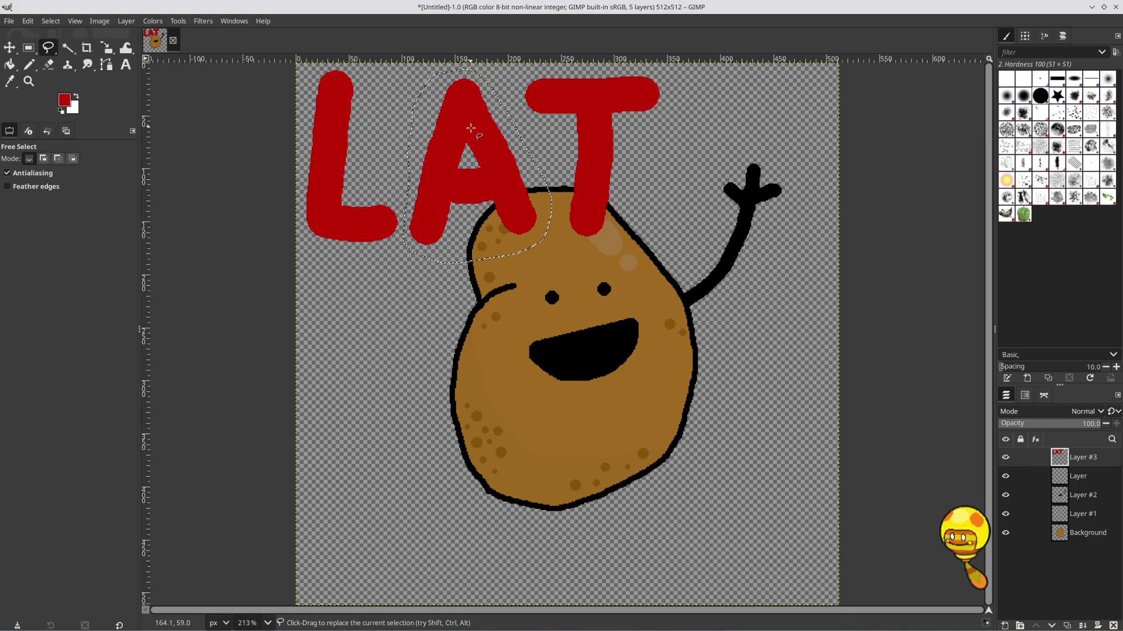
{"action": "key", "text": "ctrl+x"}
{"action": "key", "text": "ctrl+v"}
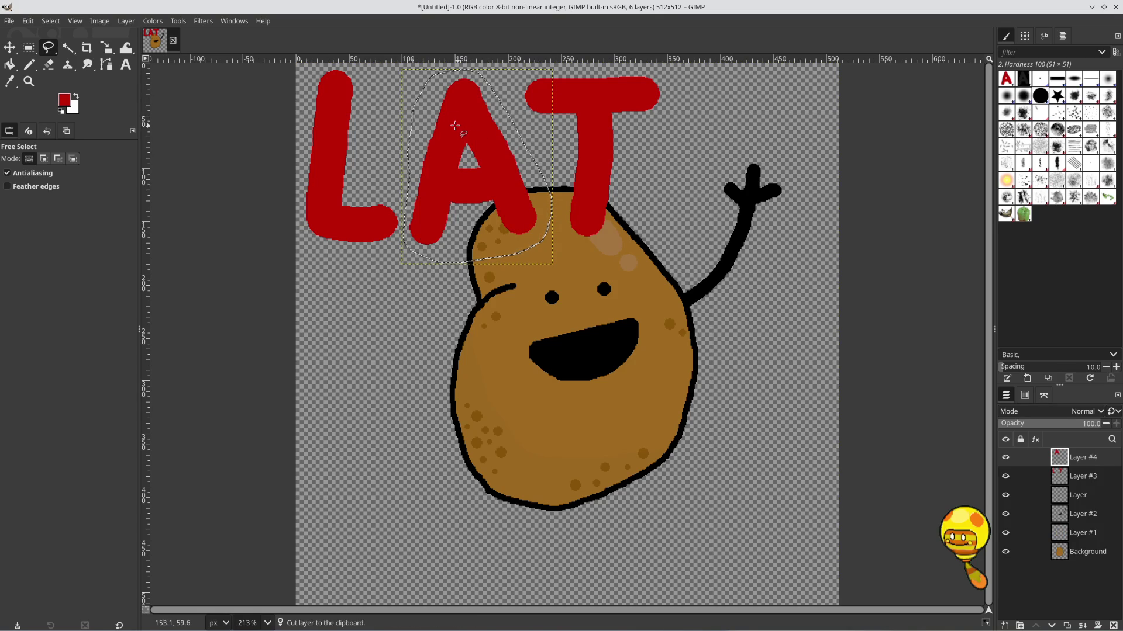
{"action": "key", "text": "m"}
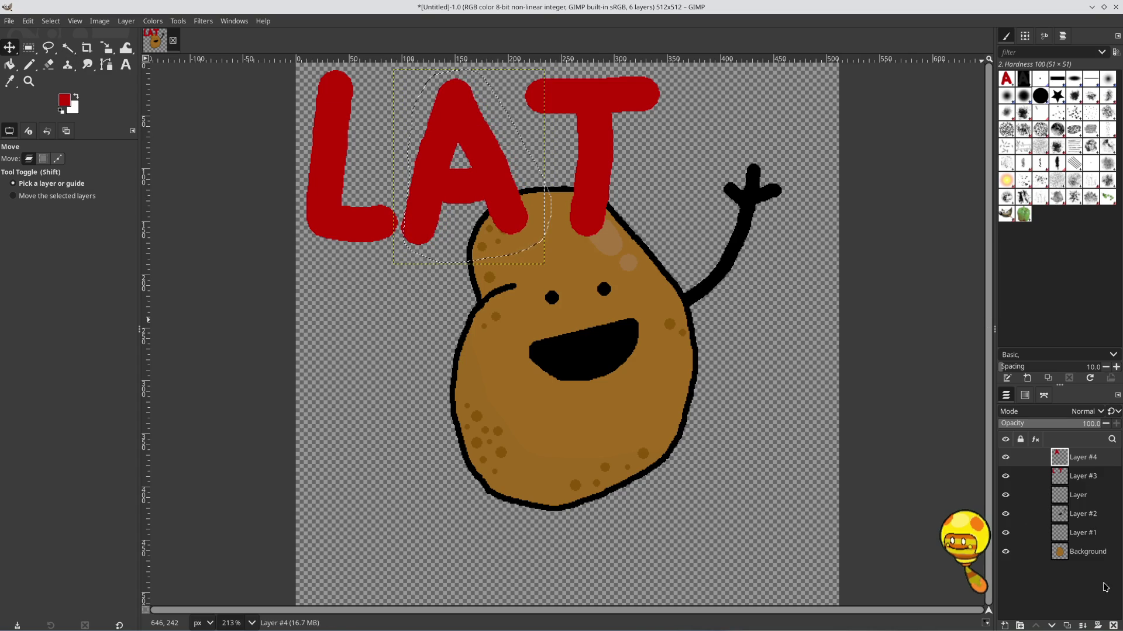
{"action": "left_click", "coordinate": [1085, 625]}
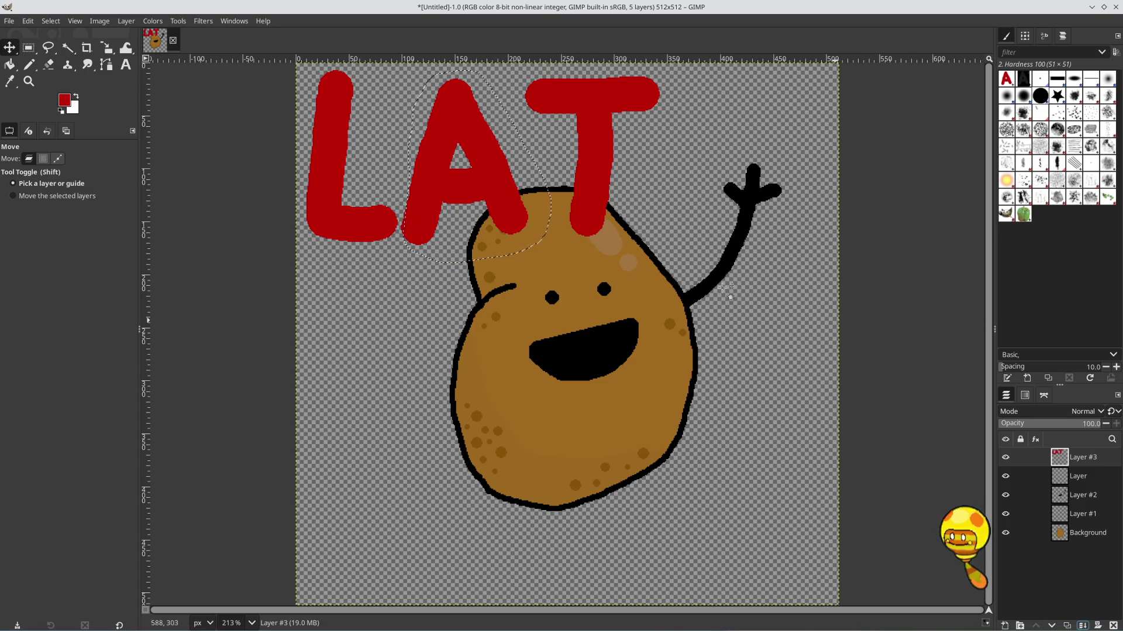
Cut the T to its own layer, shift it slightly left, and merge it into the lettering
{"action": "left_click", "coordinate": [48, 47]}
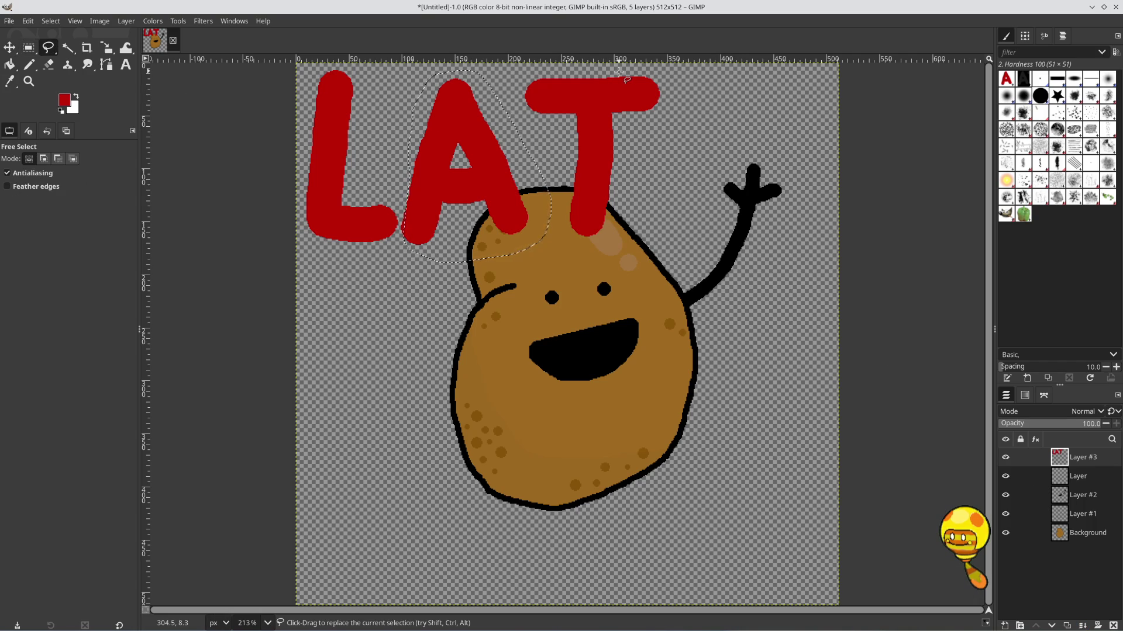
{"action": "mouse_move", "coordinate": [611, 70]}
{"action": "left_mouse_down"}
{"action": "mouse_move", "coordinate": [530, 78]}
{"action": "mouse_move", "coordinate": [522, 117]}
{"action": "mouse_move", "coordinate": [555, 189]}
{"action": "left_mouse_up"}
{"action": "mouse_move", "coordinate": [599, 249]}
{"action": "left_mouse_down"}
{"action": "mouse_move", "coordinate": [631, 231]}
{"action": "mouse_move", "coordinate": [672, 120]}
{"action": "mouse_move", "coordinate": [667, 86]}
{"action": "mouse_move", "coordinate": [609, 69]}
{"action": "left_mouse_up"}
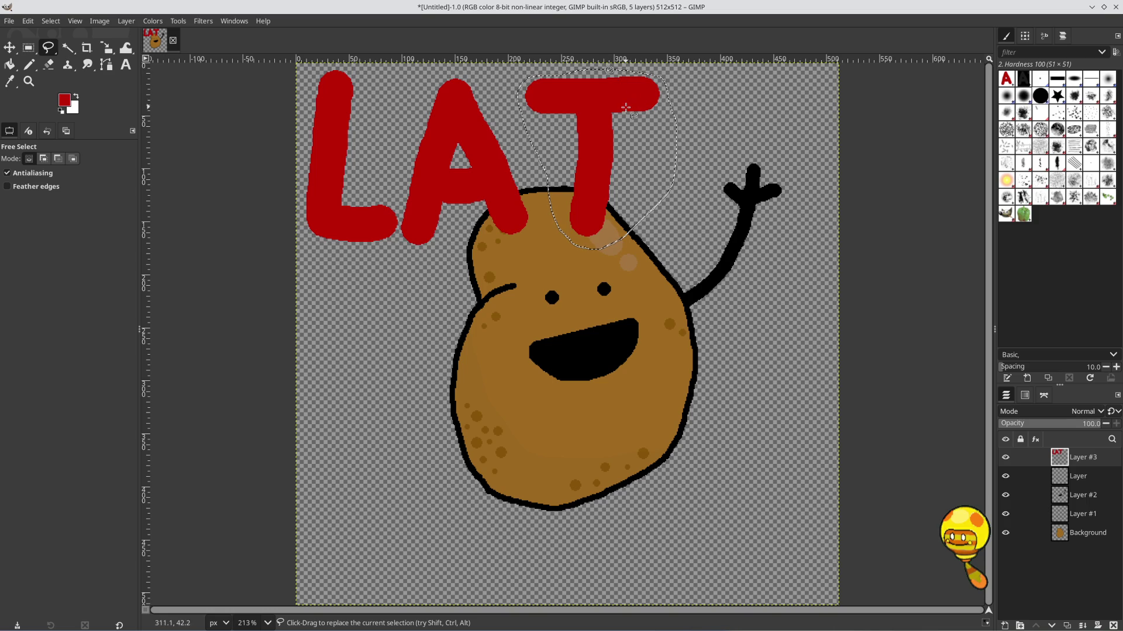
{"action": "key", "text": "ctrl+x"}
{"action": "key", "text": "ctrl+v"}
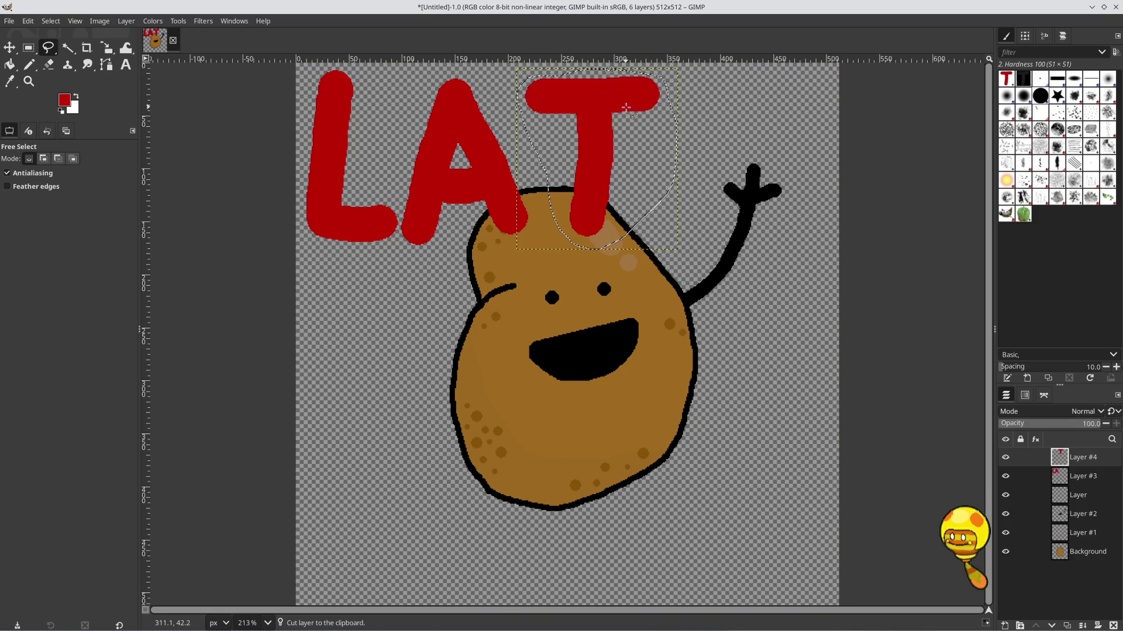
{"action": "key", "text": "m"}
{"action": "left_click_drag", "start_coordinate": [609, 103], "coordinate": [578, 100]}
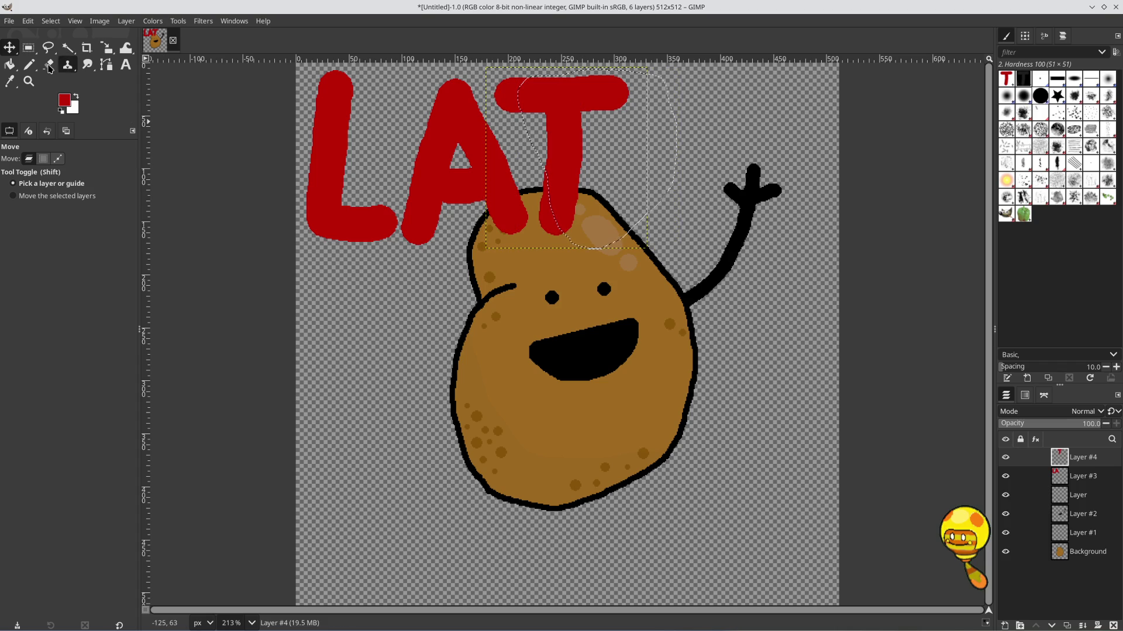
{"action": "left_click", "coordinate": [29, 65]}
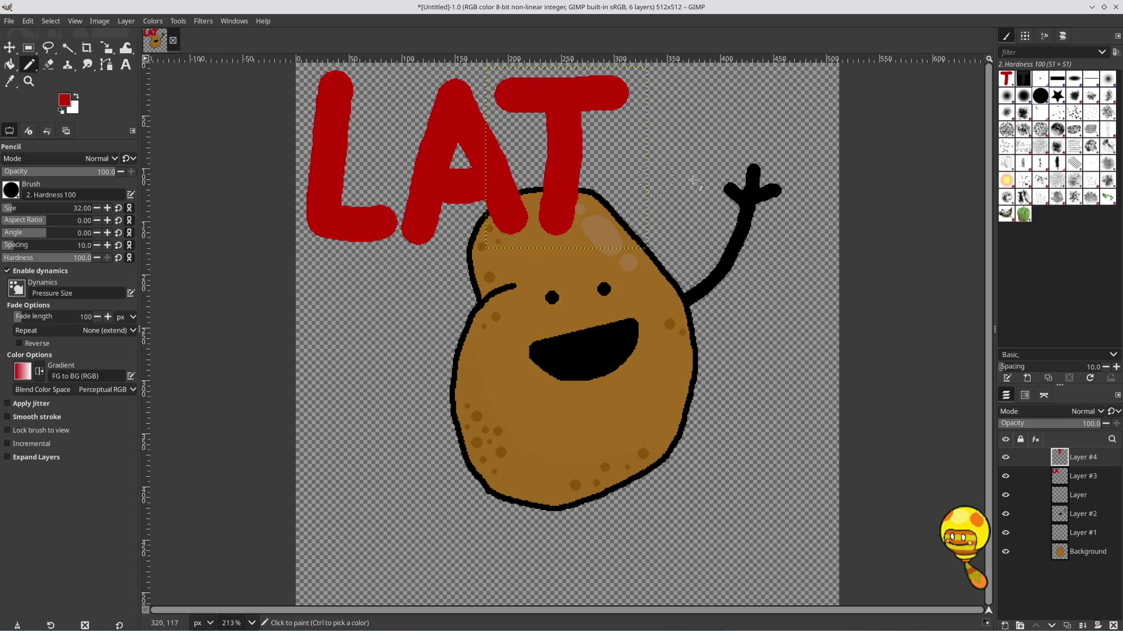
{"action": "left_click", "coordinate": [1082, 625]}
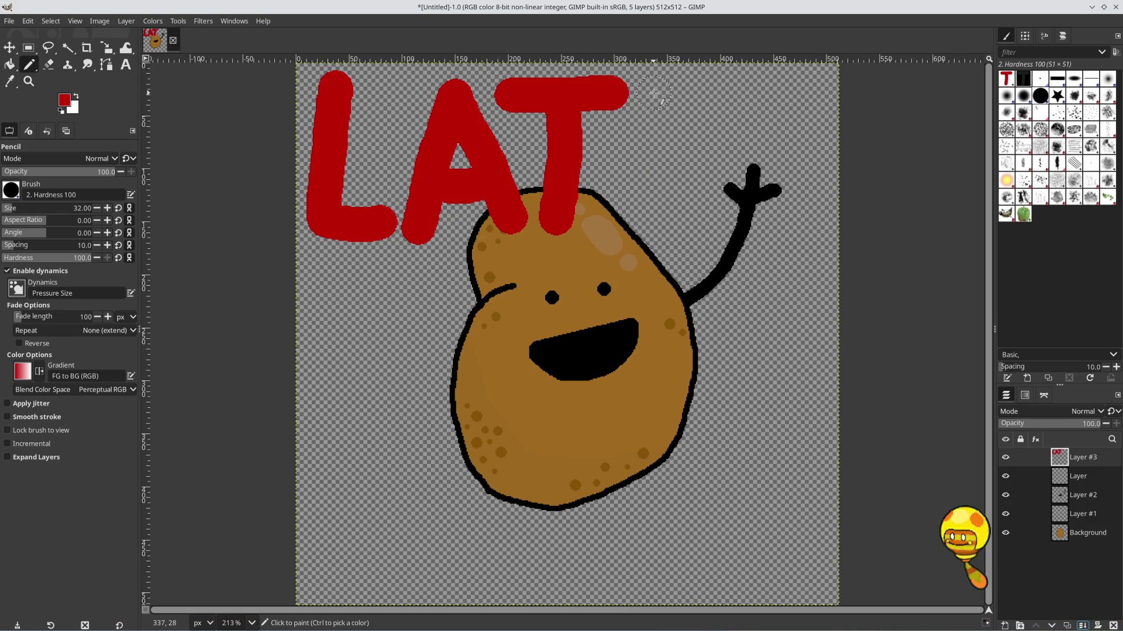
Paint the E (redoing its top bar) and R after LAT, then start the bottom T's top bar
{"action": "mouse_move", "coordinate": [654, 91]}
{"action": "left_mouse_down"}
{"action": "mouse_move", "coordinate": [644, 218]}
{"action": "mouse_move", "coordinate": [694, 227]}
{"action": "left_mouse_up"}
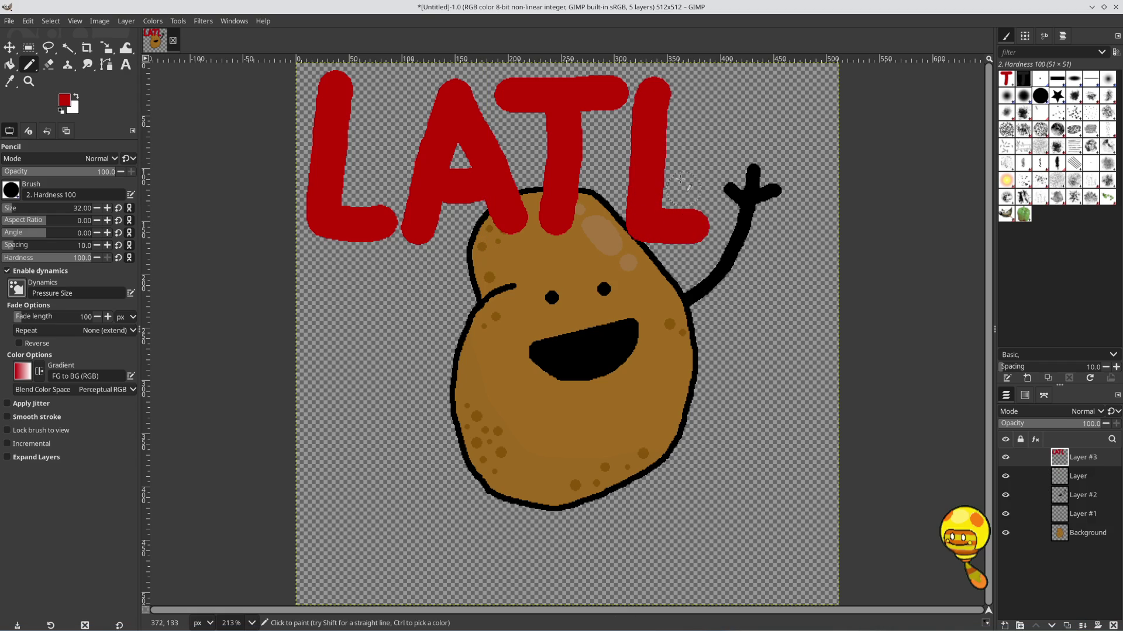
{"action": "left_click_drag", "start_coordinate": [663, 150], "coordinate": [695, 151]}
{"action": "left_click_drag", "start_coordinate": [671, 87], "coordinate": [716, 90]}
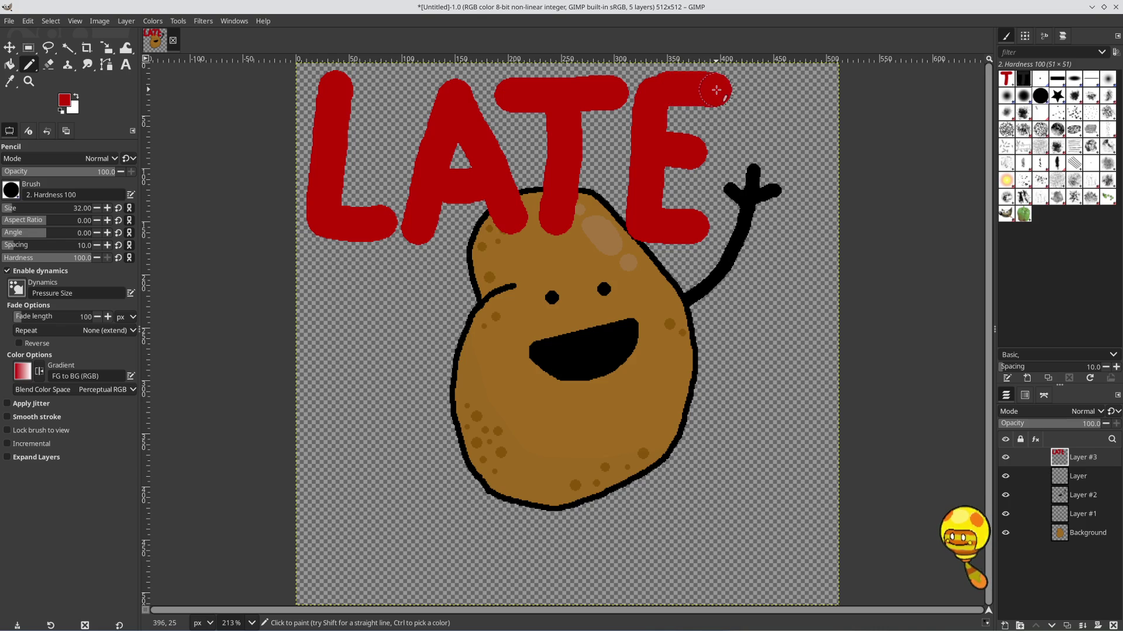
{"action": "key", "text": "ctrl+z"}
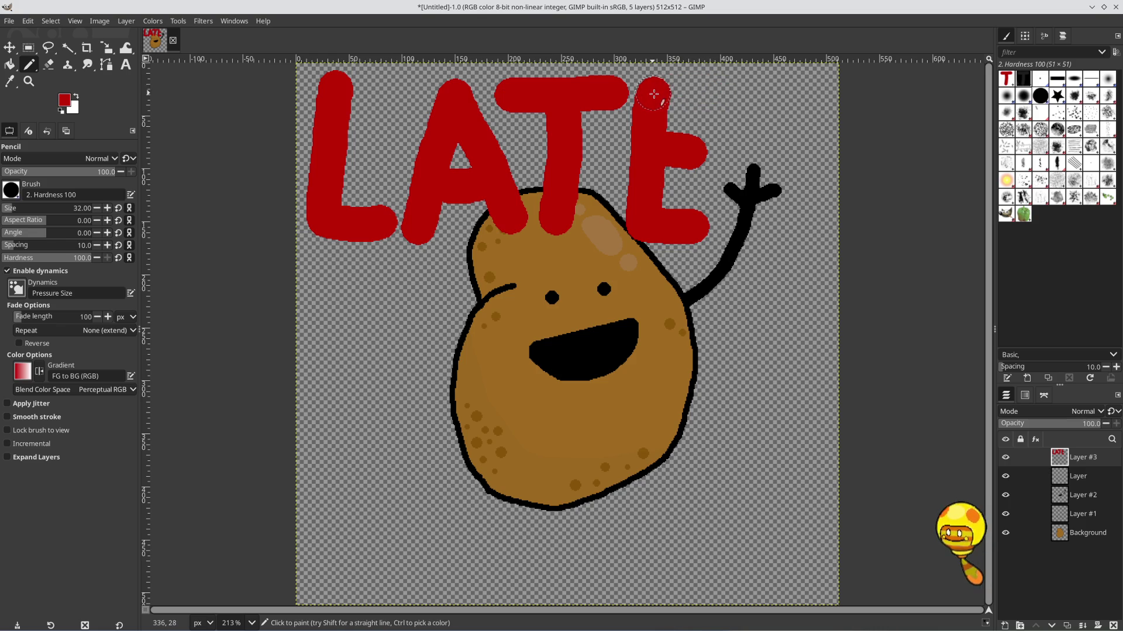
{"action": "left_click_drag", "start_coordinate": [653, 95], "coordinate": [698, 95]}
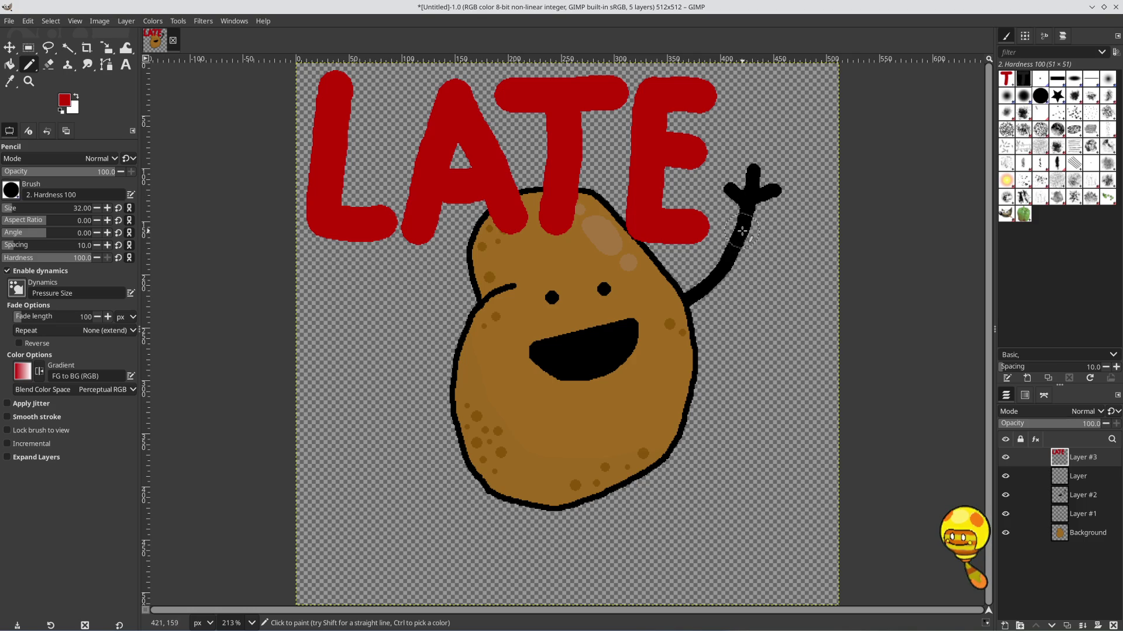
{"action": "mouse_move", "coordinate": [742, 231]}
{"action": "left_mouse_down"}
{"action": "mouse_move", "coordinate": [755, 88]}
{"action": "mouse_move", "coordinate": [802, 96]}
{"action": "mouse_move", "coordinate": [814, 120]}
{"action": "mouse_move", "coordinate": [801, 152]}
{"action": "mouse_move", "coordinate": [760, 168]}
{"action": "mouse_move", "coordinate": [817, 231]}
{"action": "left_mouse_up"}
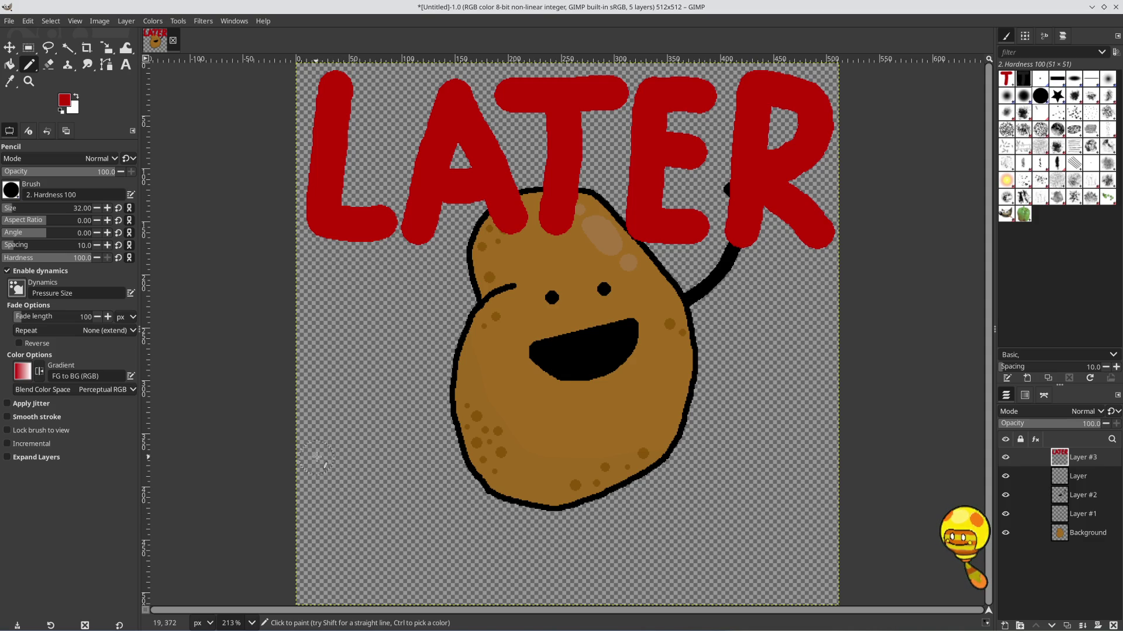
{"action": "mouse_move", "coordinate": [317, 457]}
{"action": "left_mouse_down"}
{"action": "mouse_move", "coordinate": [431, 454]}
{"action": "mouse_move", "coordinate": [367, 587]}
{"action": "mouse_move", "coordinate": [474, 480]}
{"action": "mouse_move", "coordinate": [491, 439]}
{"action": "mouse_move", "coordinate": [525, 583]}
{"action": "left_mouse_up"}
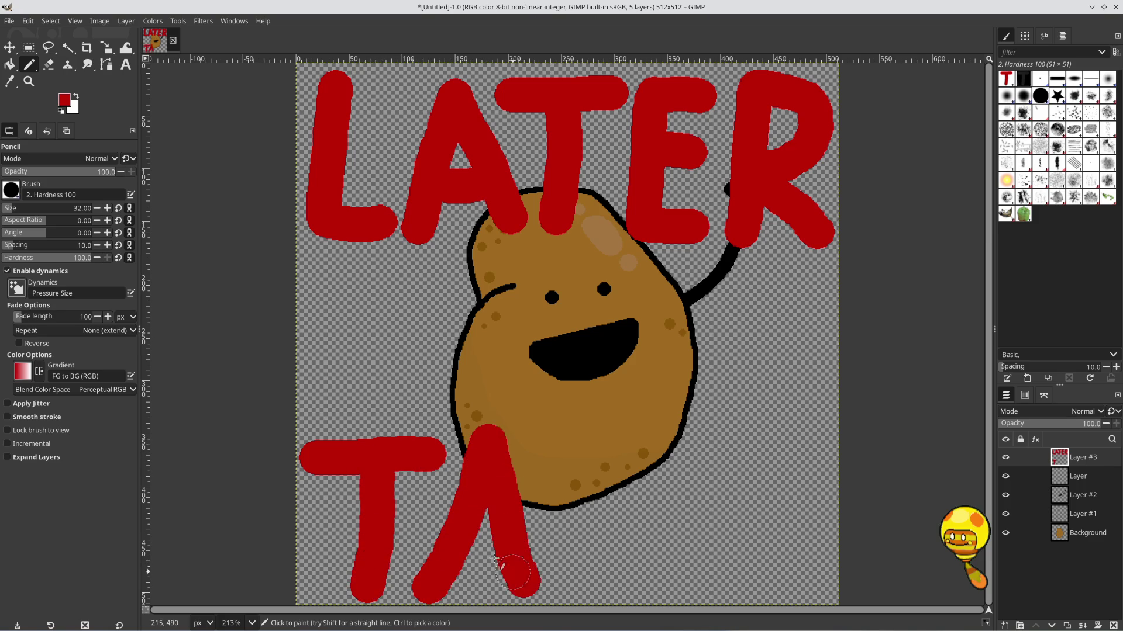
Paint the A's crossbar (redone once), the second T, the E and the R's upright along the bottom
{"action": "left_click_drag", "start_coordinate": [468, 555], "coordinate": [504, 559]}
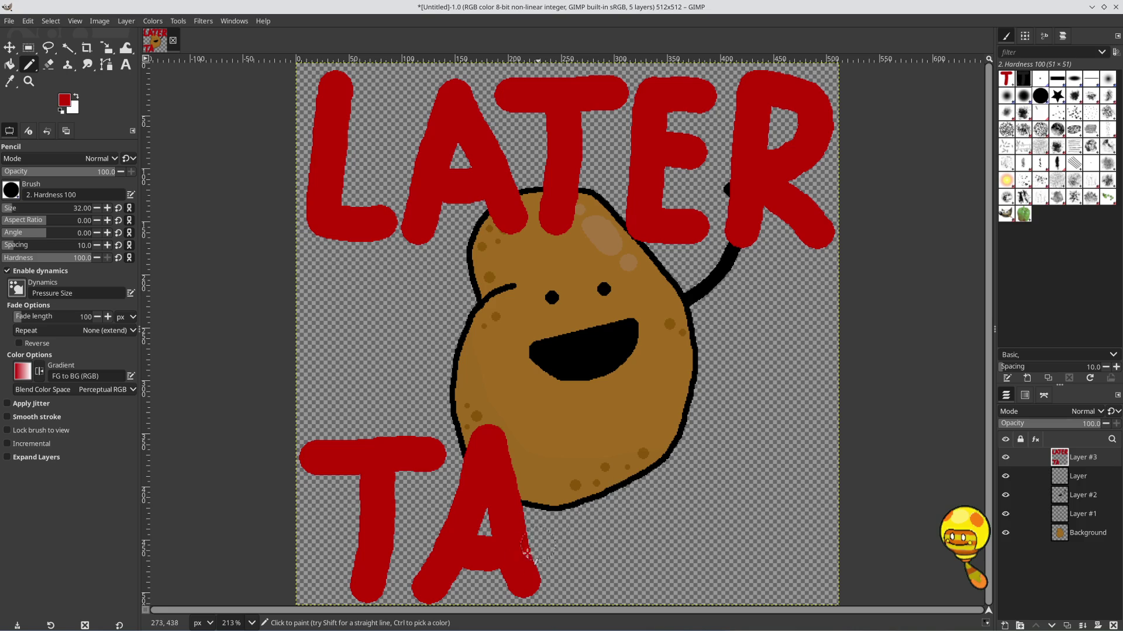
{"action": "key", "text": "ctrl+z"}
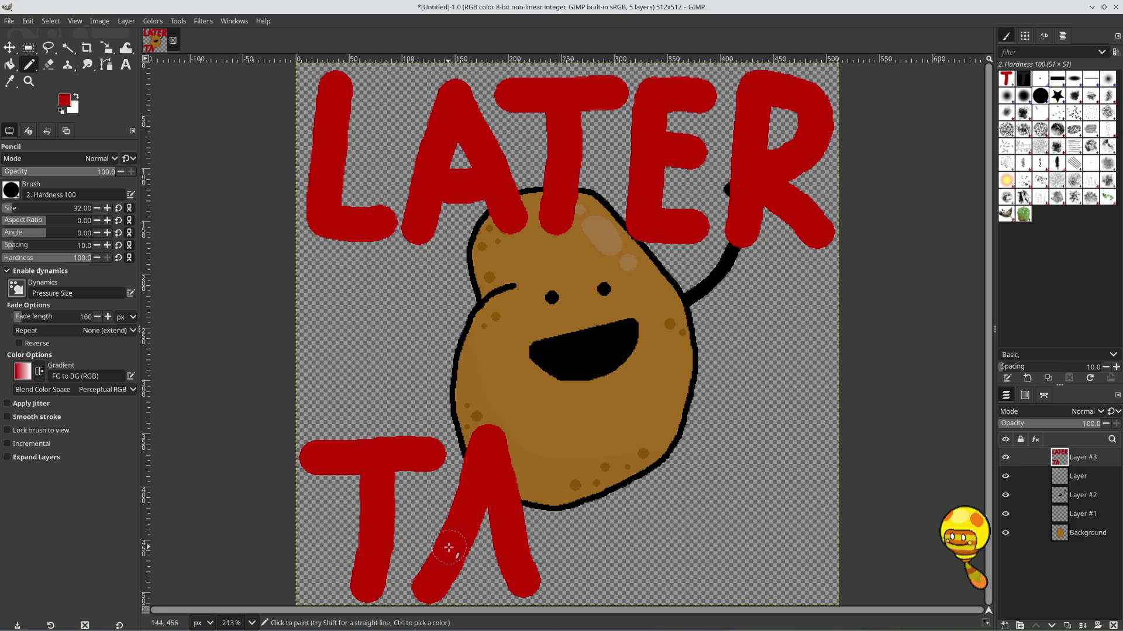
{"action": "left_click_drag", "start_coordinate": [453, 548], "coordinate": [507, 546]}
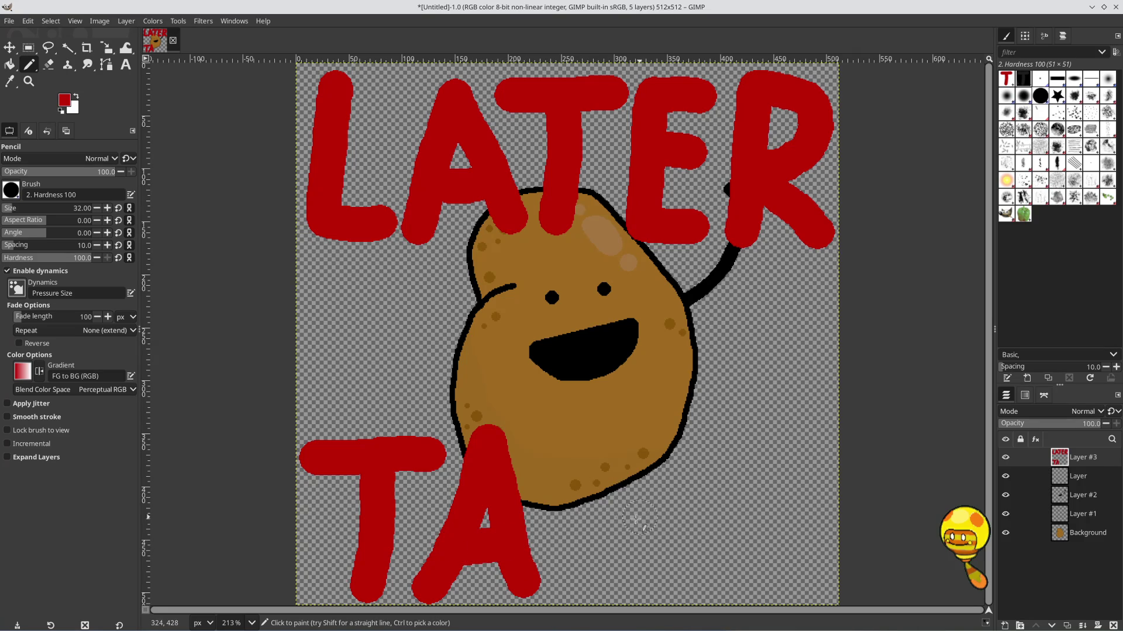
{"action": "left_click", "coordinate": [541, 443]}
{"action": "mouse_move", "coordinate": [543, 445]}
{"action": "left_mouse_down"}
{"action": "mouse_move", "coordinate": [623, 446]}
{"action": "mouse_move", "coordinate": [585, 506]}
{"action": "mouse_move", "coordinate": [574, 582]}
{"action": "left_mouse_up"}
{"action": "mouse_move", "coordinate": [670, 446]}
{"action": "left_mouse_down"}
{"action": "mouse_move", "coordinate": [634, 590]}
{"action": "mouse_move", "coordinate": [679, 584]}
{"action": "left_mouse_up"}
{"action": "left_click_drag", "start_coordinate": [670, 506], "coordinate": [696, 506]}
{"action": "mouse_move", "coordinate": [684, 453]}
{"action": "left_mouse_down"}
{"action": "mouse_move", "coordinate": [676, 451]}
{"action": "mouse_move", "coordinate": [701, 451]}
{"action": "left_mouse_up"}
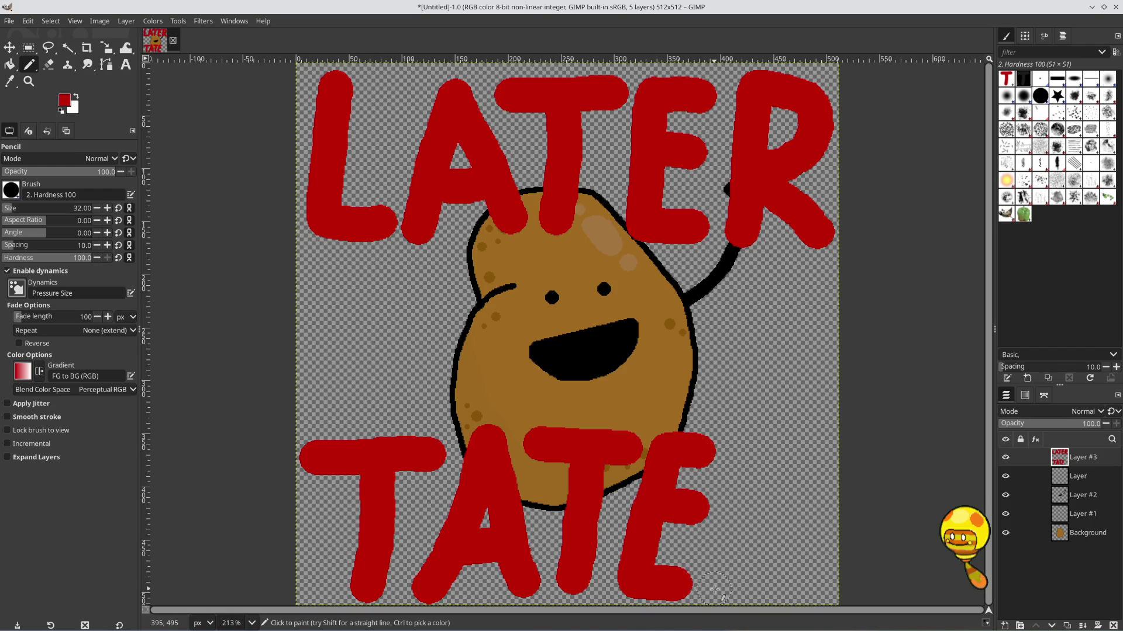
{"action": "mouse_move", "coordinate": [720, 587]}
{"action": "left_mouse_down"}
{"action": "mouse_move", "coordinate": [757, 435]}
{"action": "mouse_move", "coordinate": [787, 477]}
{"action": "mouse_move", "coordinate": [758, 498]}
{"action": "mouse_move", "coordinate": [805, 583]}
{"action": "left_mouse_up"}
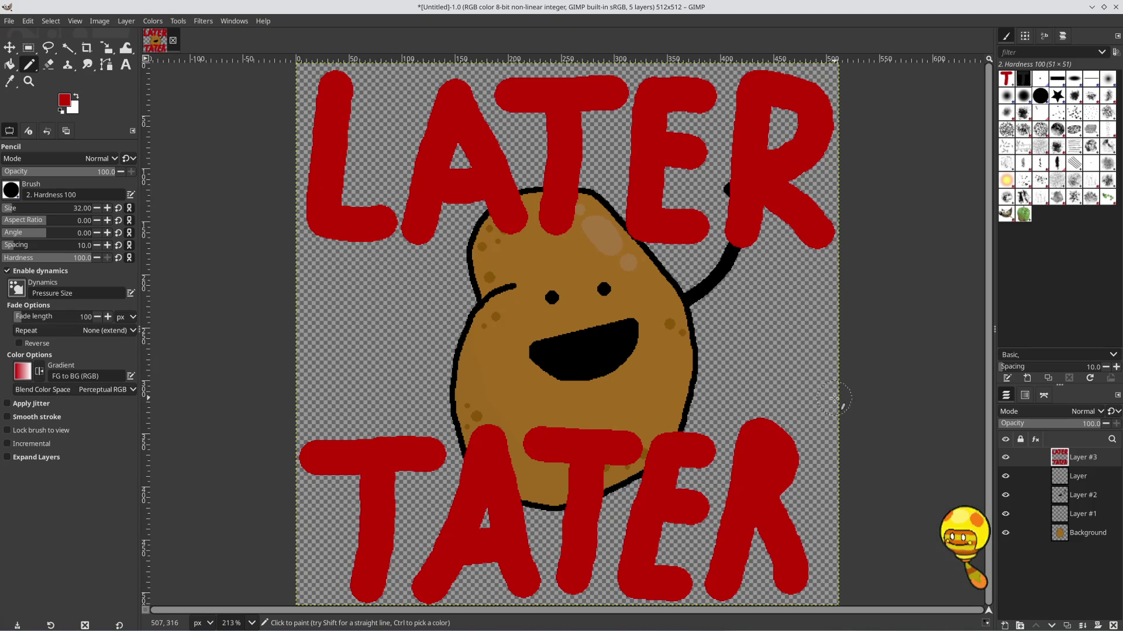
Undo and repaint TATER's final R, then add the figure layer to the layer selection
{"action": "key", "text": "ctrl+z"}
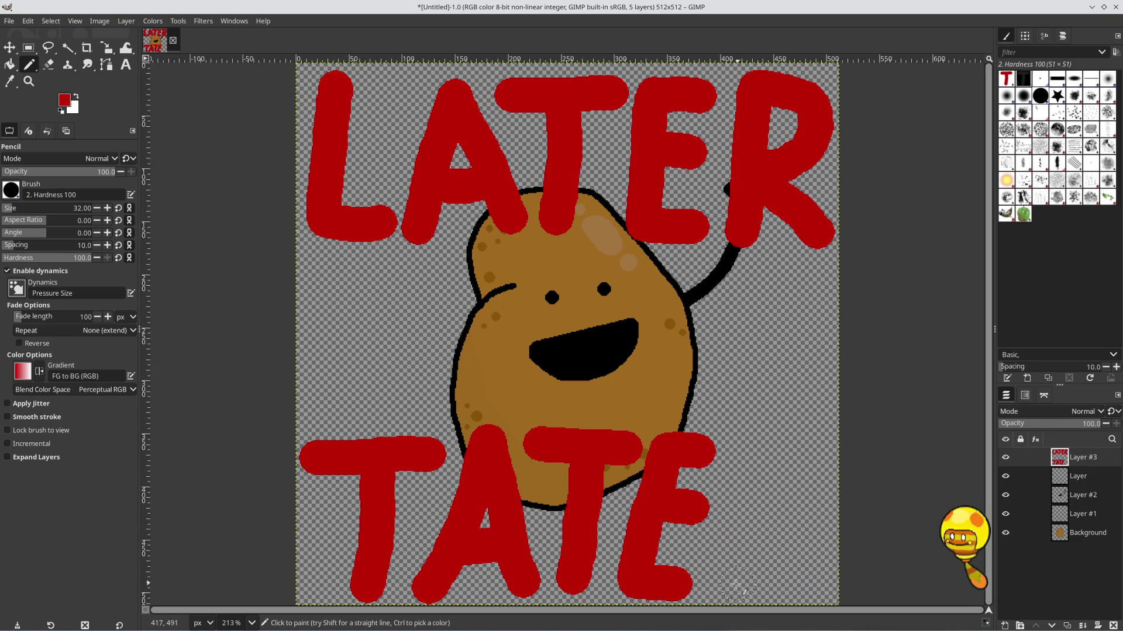
{"action": "mouse_move", "coordinate": [729, 591]}
{"action": "left_mouse_down"}
{"action": "mouse_move", "coordinate": [763, 441]}
{"action": "mouse_move", "coordinate": [804, 454]}
{"action": "mouse_move", "coordinate": [804, 494]}
{"action": "mouse_move", "coordinate": [765, 509]}
{"action": "mouse_move", "coordinate": [807, 583]}
{"action": "left_mouse_up"}
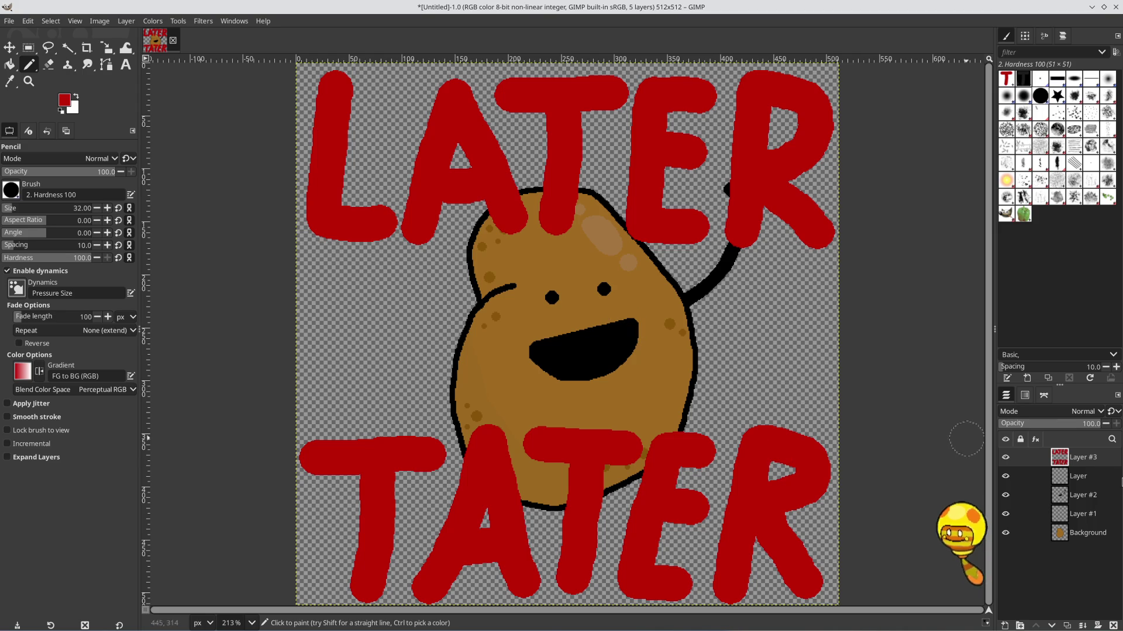
{"action": "left_click", "coordinate": [1083, 483], "text": "ctrl"}
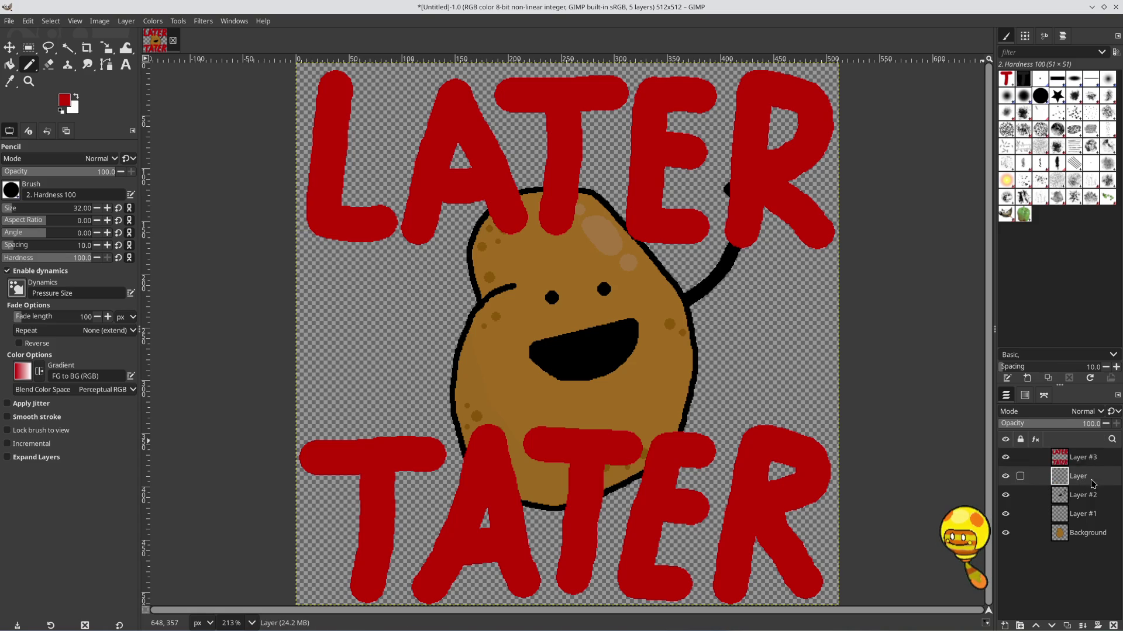
Select all the potato layers and set the Move tool to move layers
{"action": "left_click", "coordinate": [1090, 498], "text": "ctrl"}
{"action": "left_click", "coordinate": [1092, 515], "text": "ctrl"}
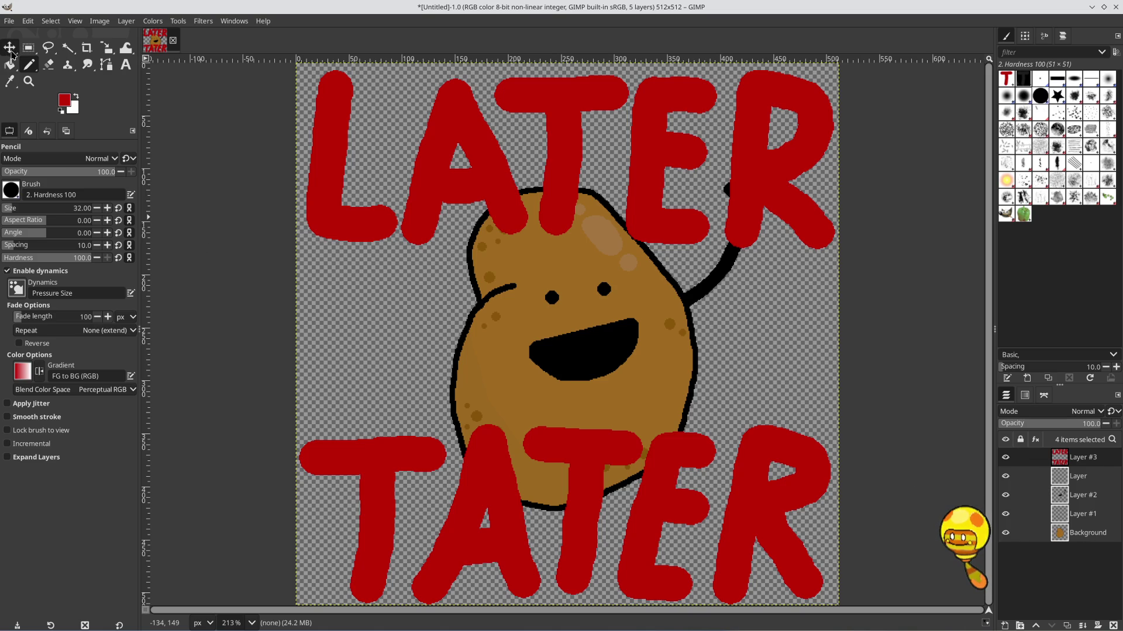
{"action": "left_click", "coordinate": [13, 51]}
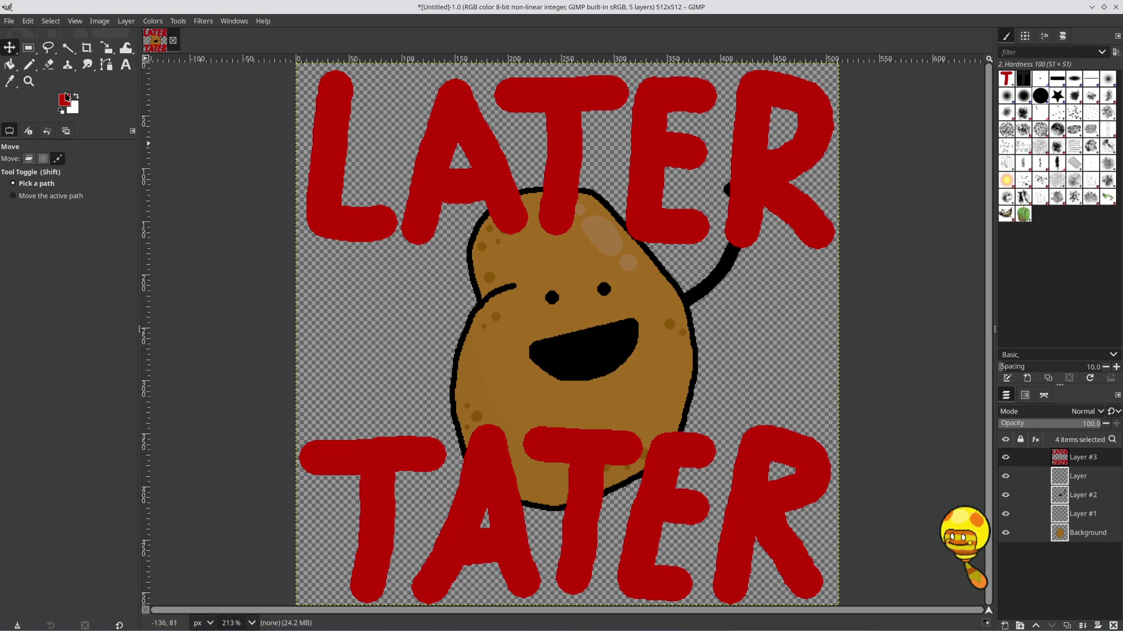
{"action": "key", "text": "m"}
Drag the selected potato layers about 48 px left between LATER and TATER
{"action": "left_click_drag", "start_coordinate": [571, 324], "coordinate": [550, 324]}
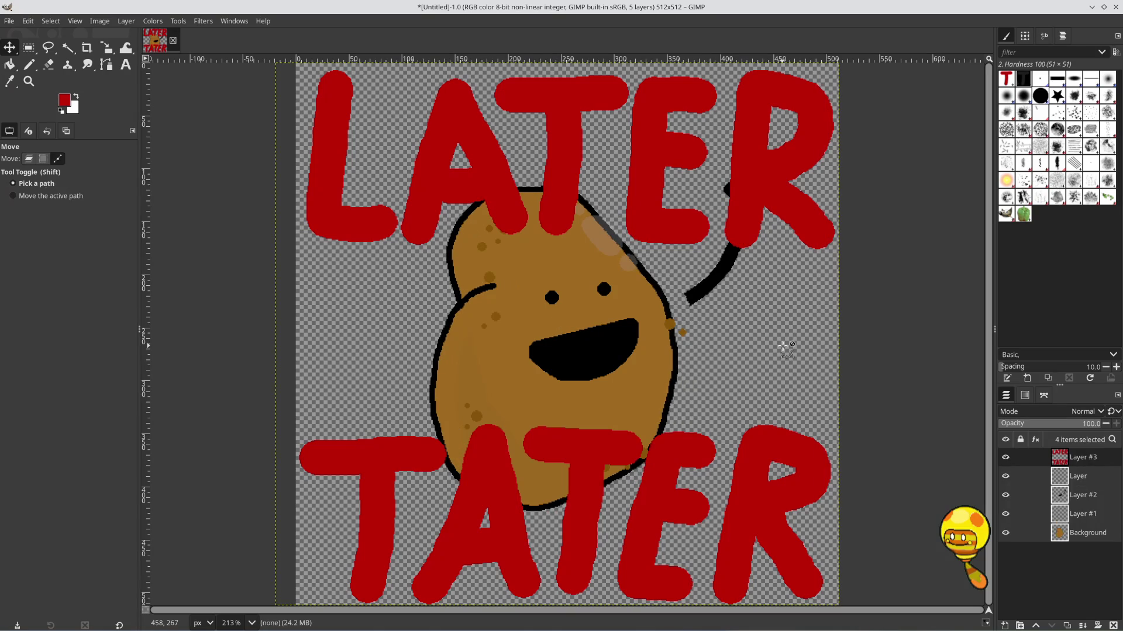
{"action": "key", "text": "ctrl+z"}
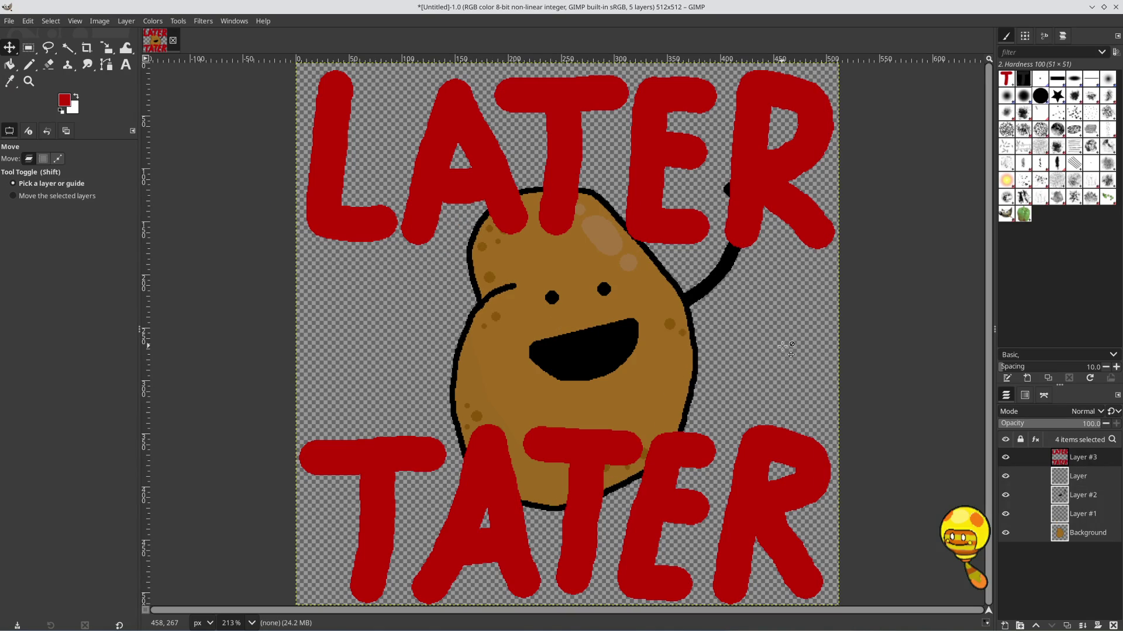
{"action": "key", "text": "shift"}
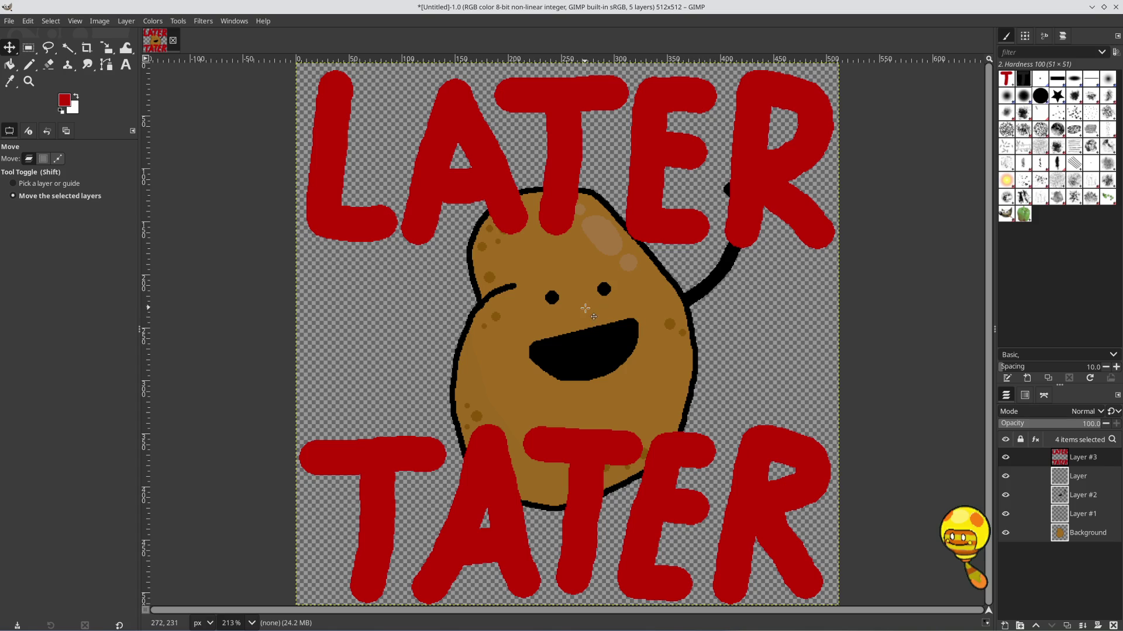
{"action": "left_click_drag", "start_coordinate": [590, 311], "coordinate": [547, 310]}
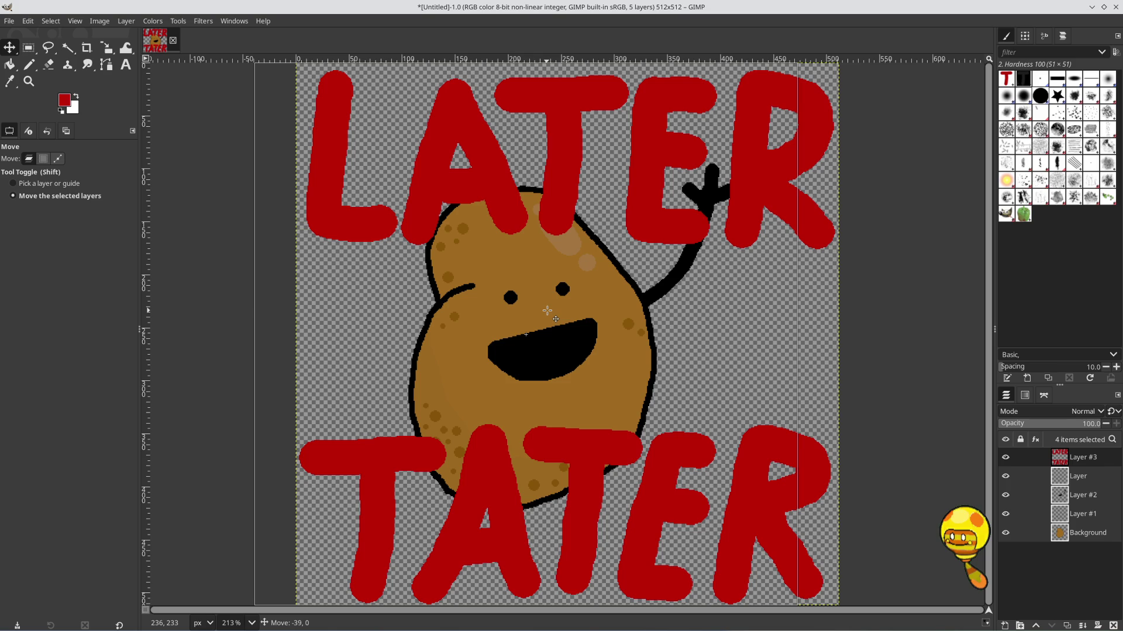
{"action": "mouse_move", "coordinate": [548, 310]}
{"action": "left_mouse_down"}
{"action": "mouse_move", "coordinate": [553, 342]}
{"action": "mouse_move", "coordinate": [604, 360]}
{"action": "mouse_move", "coordinate": [588, 325]}
{"action": "mouse_move", "coordinate": [543, 308]}
{"action": "left_mouse_up"}
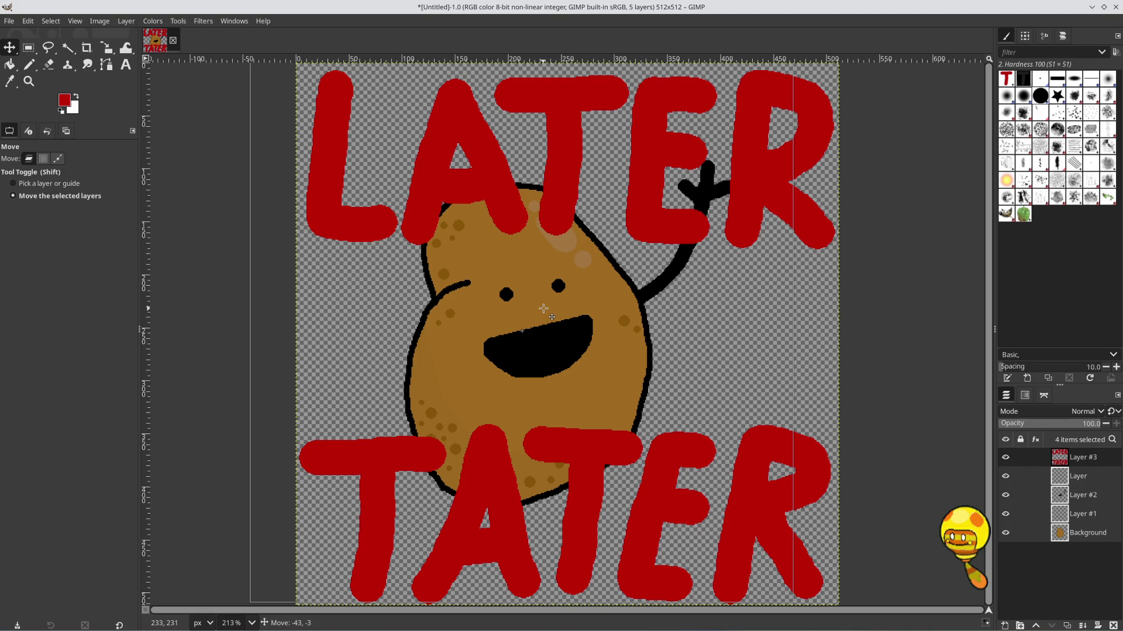
{"action": "left_click_drag", "start_coordinate": [544, 308], "coordinate": [537, 313]}
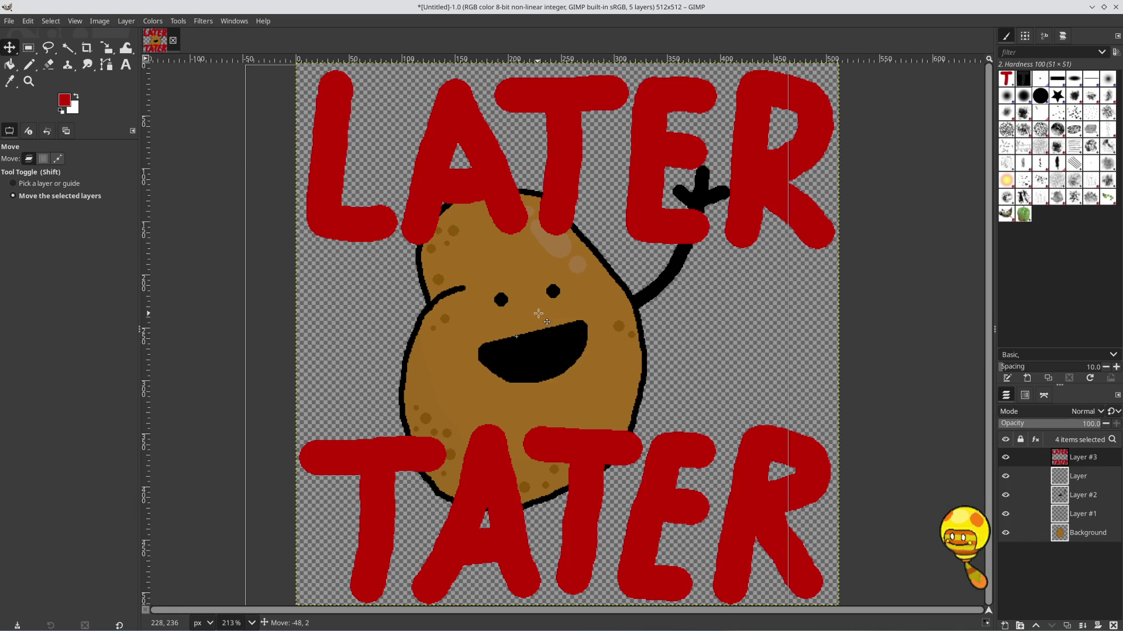
{"action": "left_click_drag", "start_coordinate": [539, 314], "coordinate": [538, 314]}
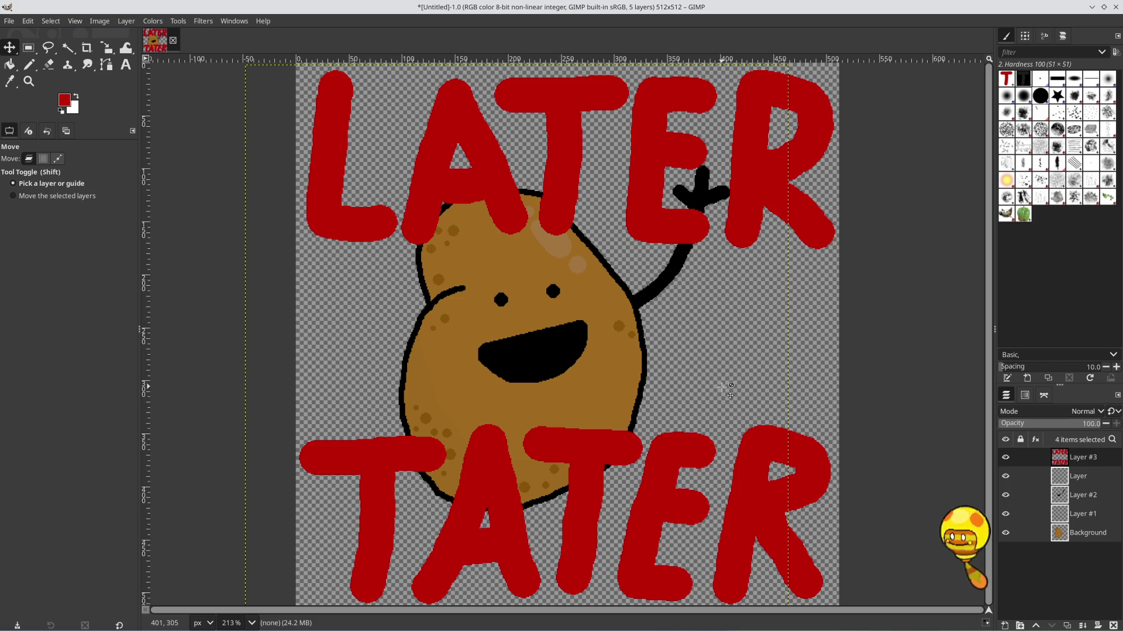
{"action": "left_click", "coordinate": [1102, 498]}
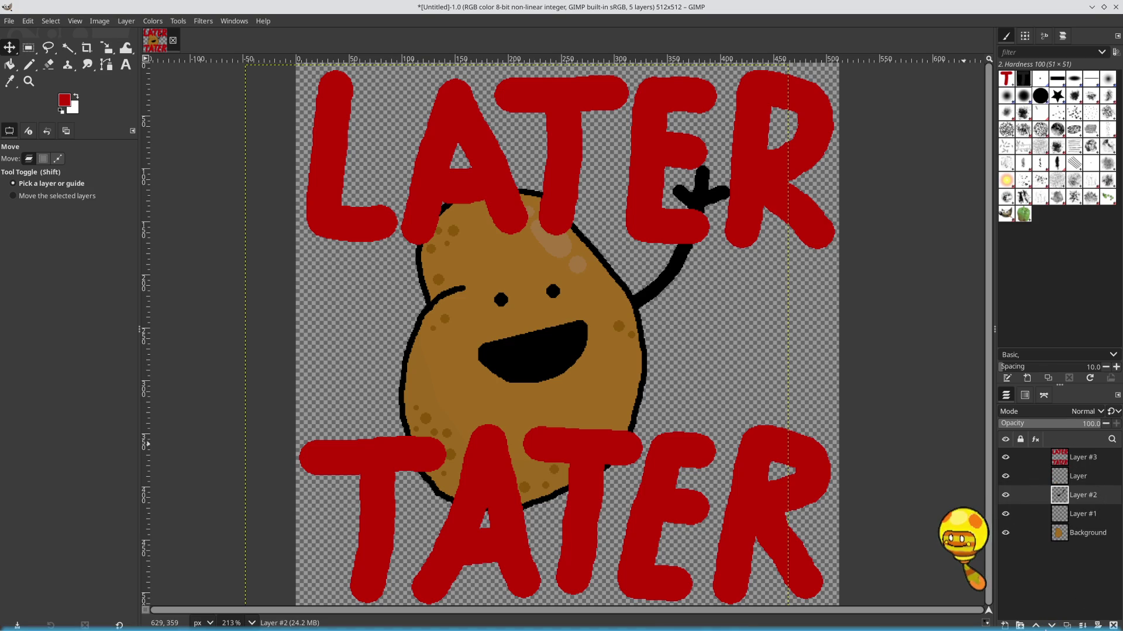
Raise Layer #2 twice so the waving hand overlaps the red LATER lettering
{"action": "left_click", "coordinate": [1037, 628]}
{"action": "left_click", "coordinate": [1037, 627]}
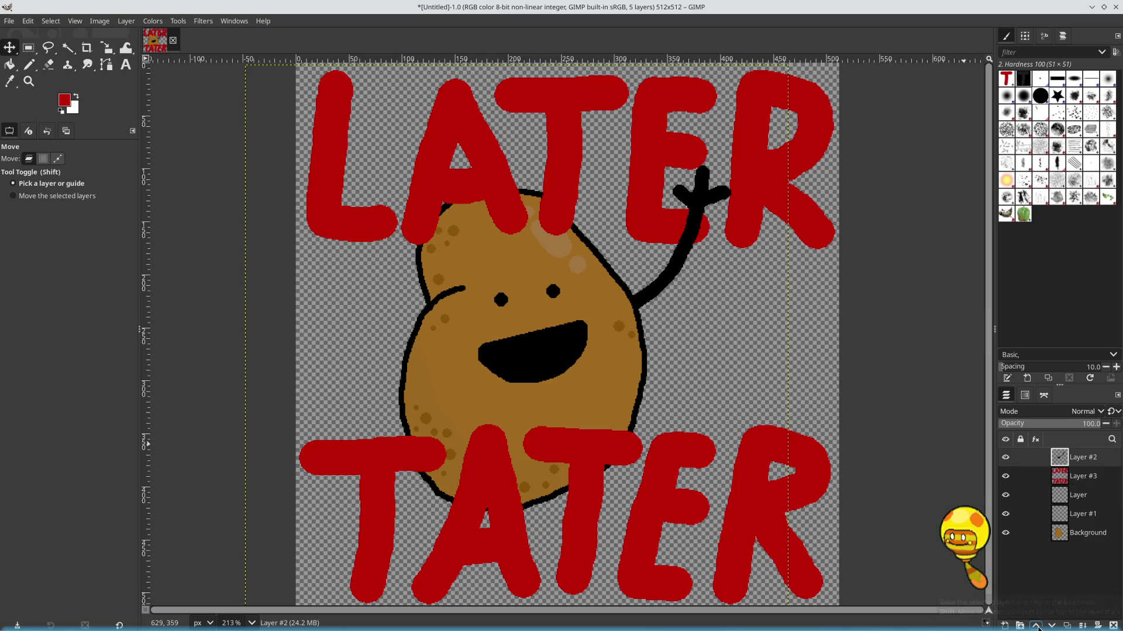
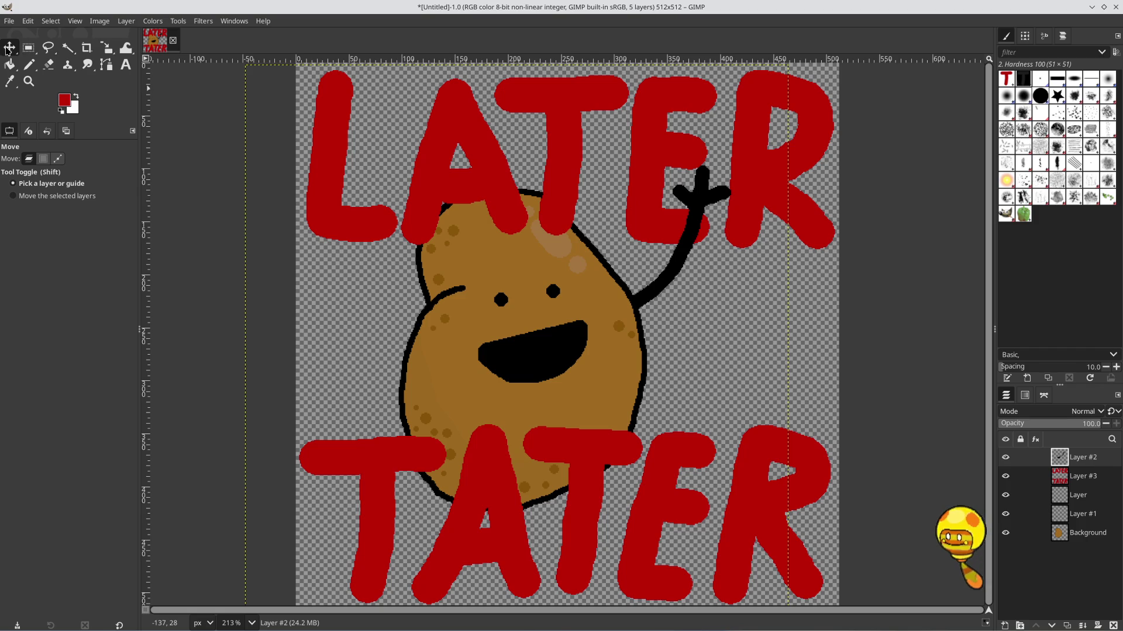
Cut the LATER lettering from Layer #3 and paste it onto a new layer
{"action": "key", "text": "Page_Down"}
{"action": "key", "text": "r"}
{"action": "mouse_move", "coordinate": [300, 65]}
{"action": "left_mouse_down"}
{"action": "mouse_move", "coordinate": [673, 246]}
{"action": "mouse_move", "coordinate": [830, 246]}
{"action": "mouse_move", "coordinate": [838, 255]}
{"action": "left_mouse_up"}
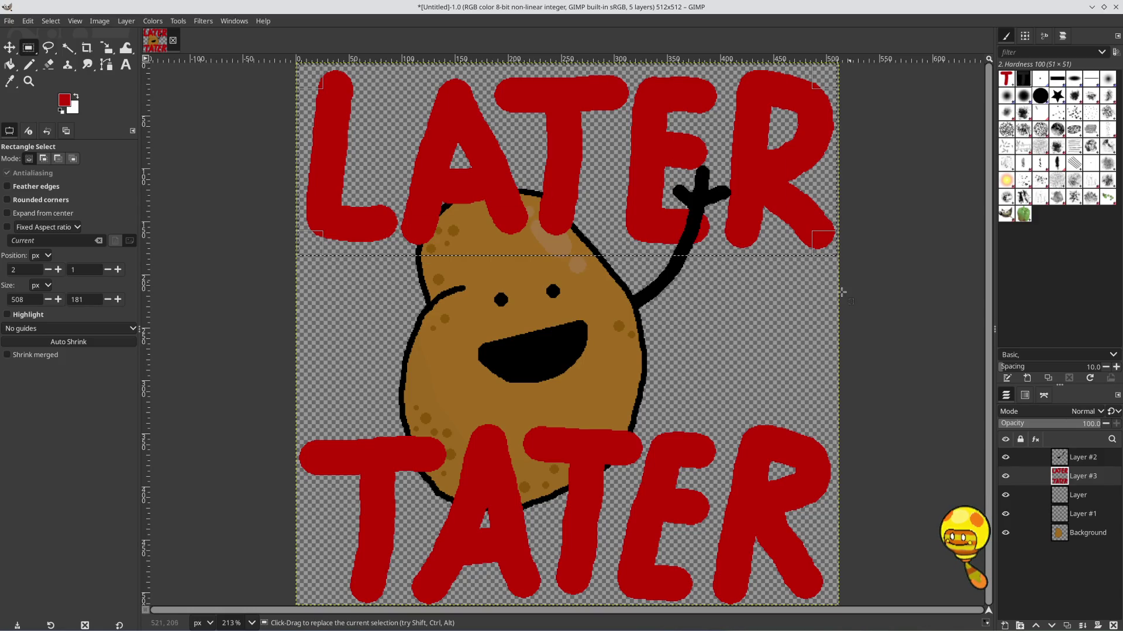
{"action": "key", "text": "ctrl+x"}
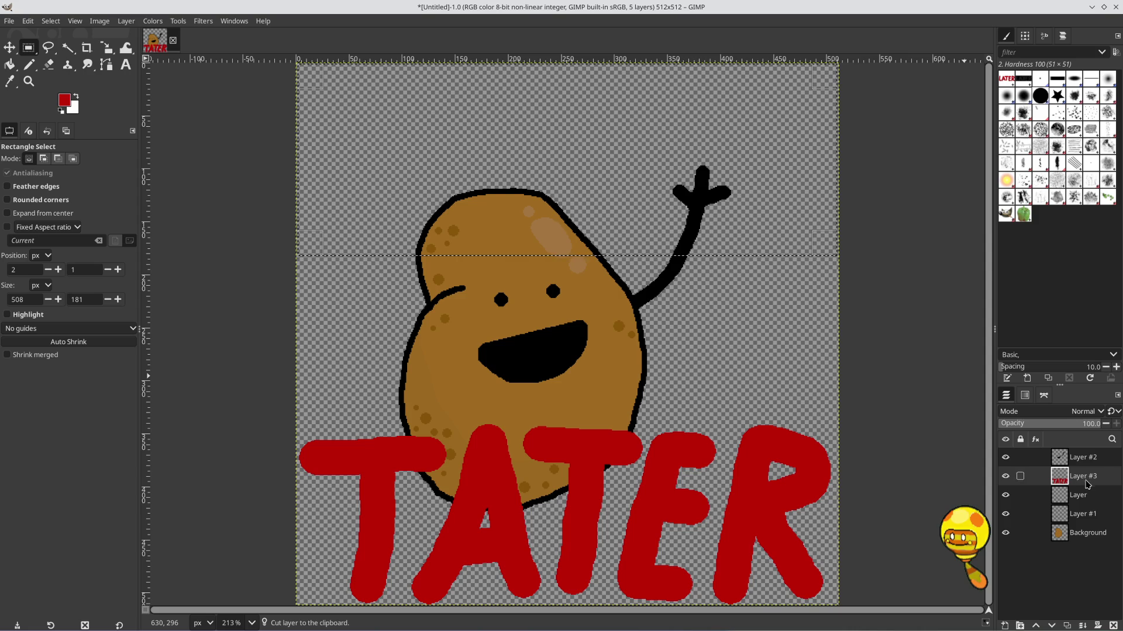
{"action": "left_click", "coordinate": [1005, 625]}
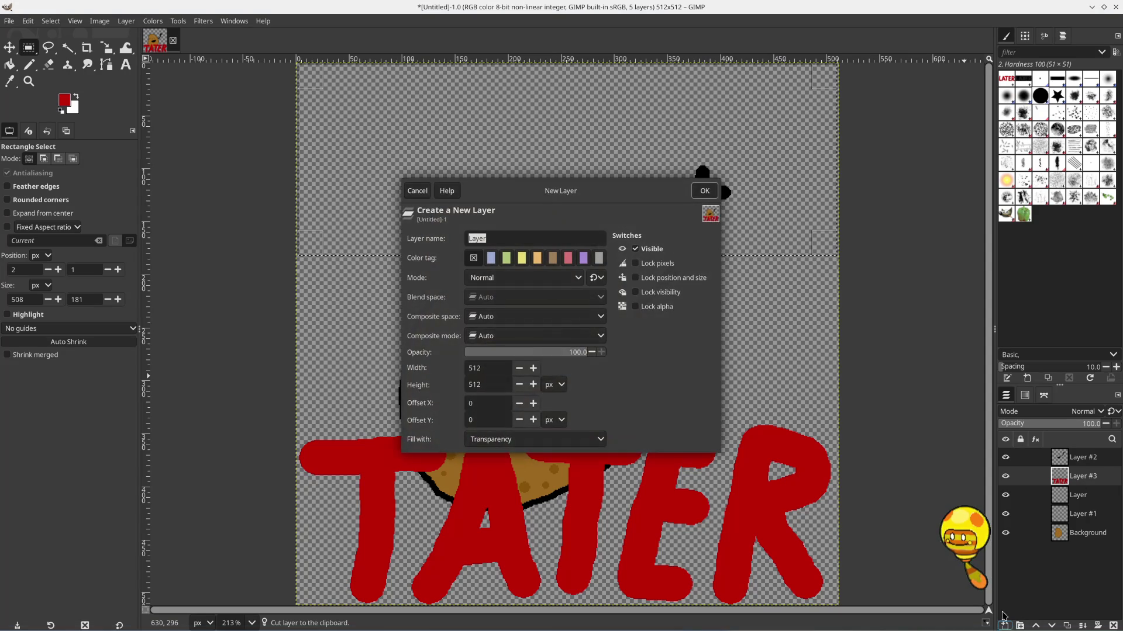
{"action": "left_click", "coordinate": [706, 191]}
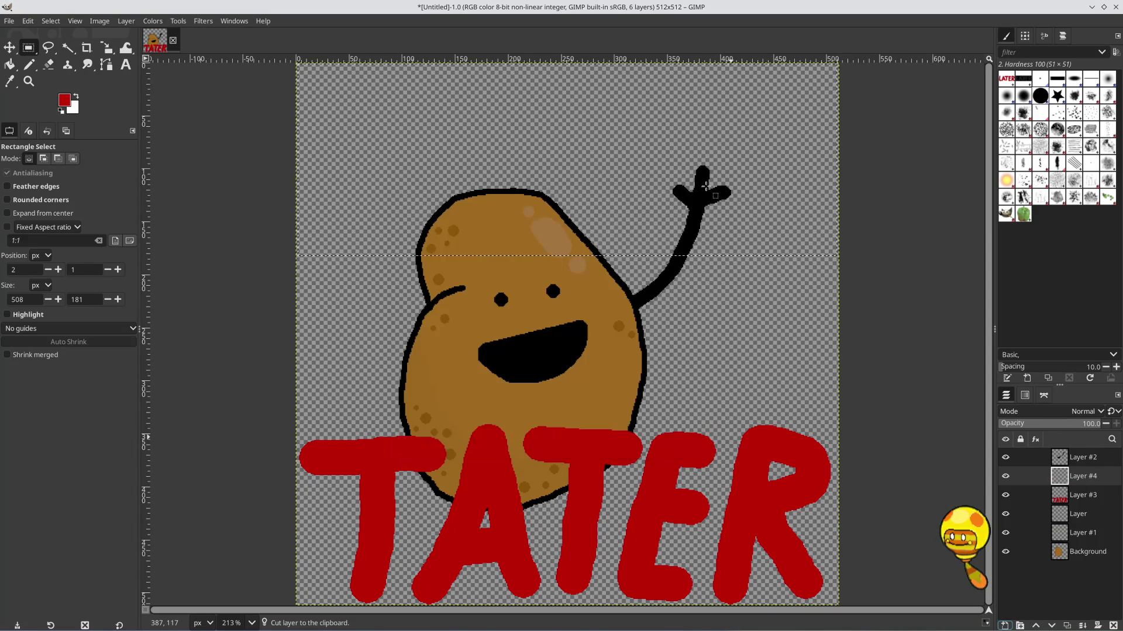
{"action": "key", "text": "ctrl+v"}
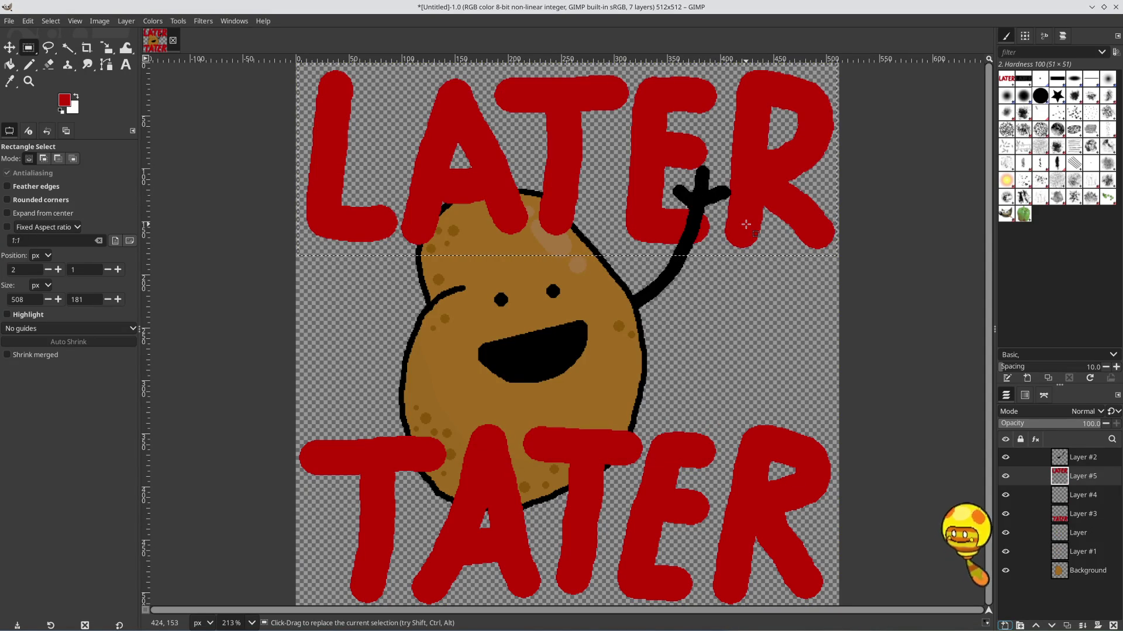
Delete the empty Layer #4 and drag the LATER Layer #5 below Background
{"action": "left_click", "coordinate": [1083, 495]}
{"action": "left_click", "coordinate": [1113, 625]}
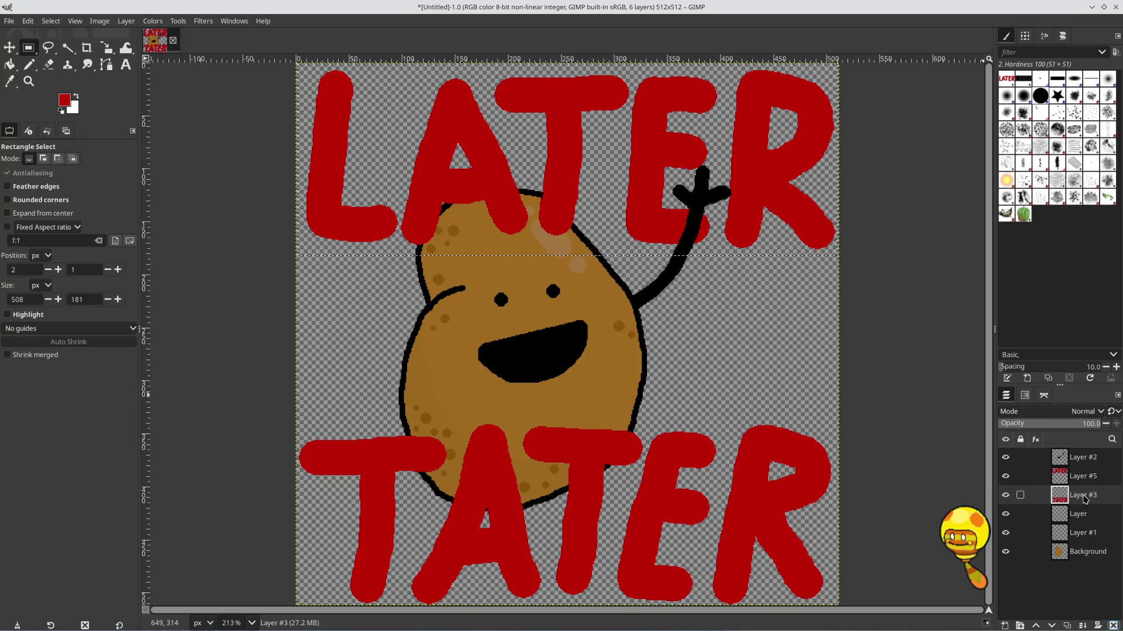
{"action": "left_click_drag", "start_coordinate": [1087, 478], "coordinate": [1079, 565]}
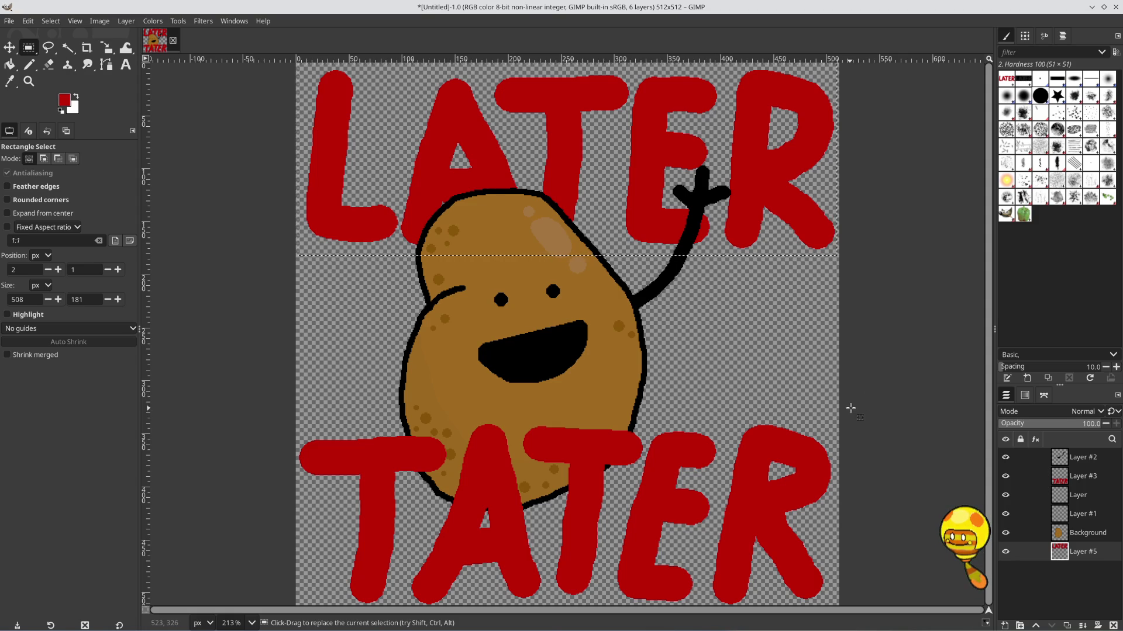
Select Background, Layer #1, Layer and Layer #3 and move them 13 px right
{"action": "left_click", "coordinate": [1093, 533]}
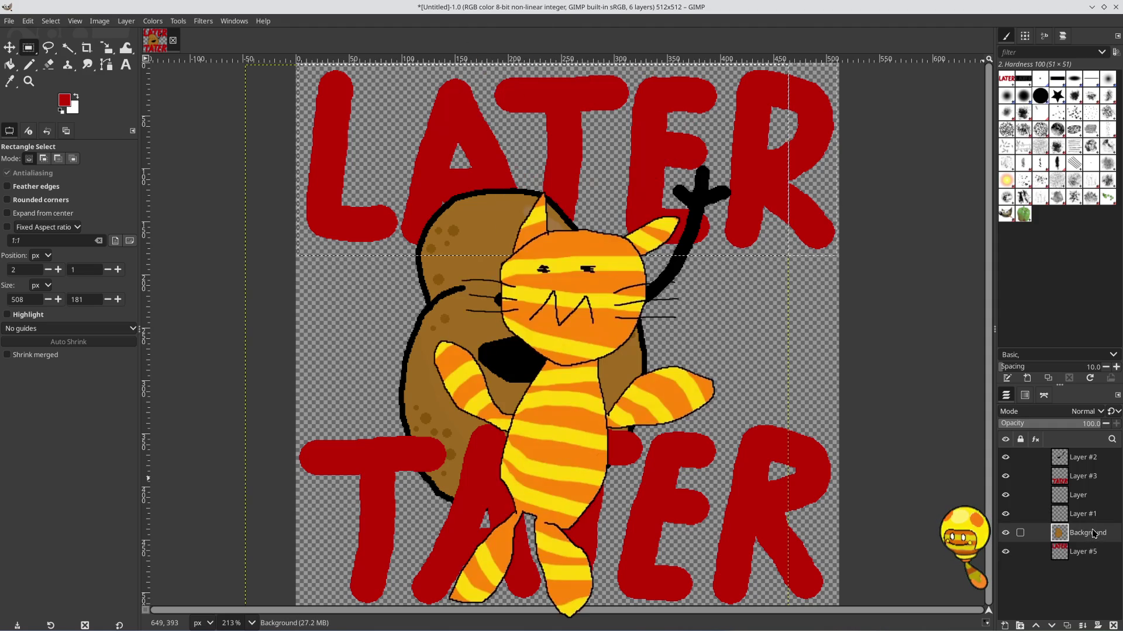
{"action": "left_click", "coordinate": [1092, 514], "text": "shift"}
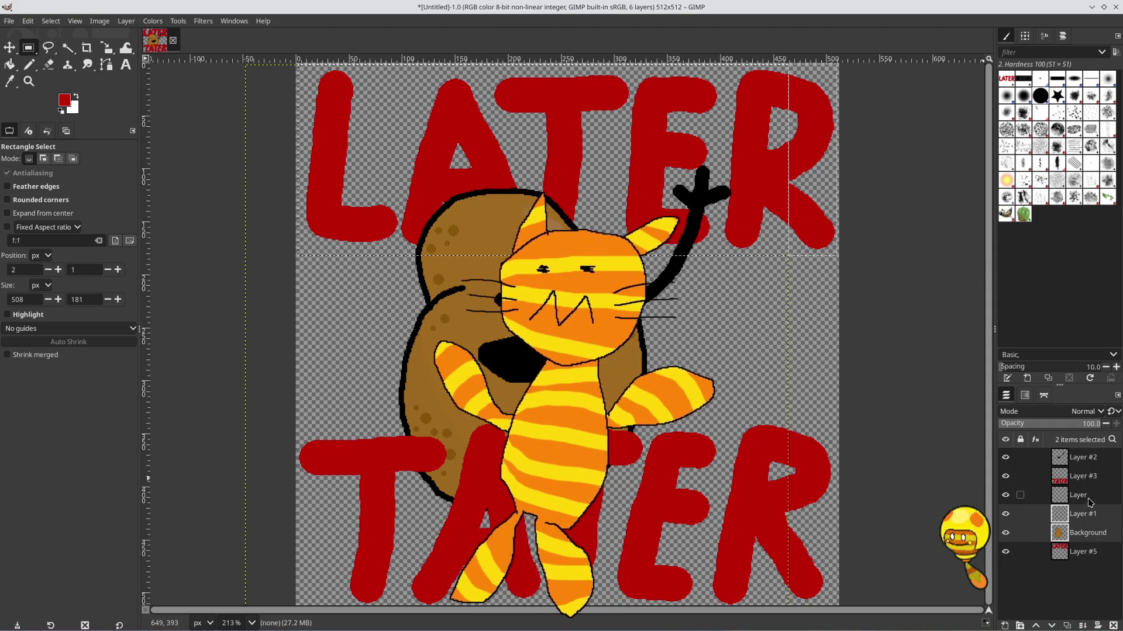
{"action": "left_click", "coordinate": [1091, 495], "text": "shift"}
{"action": "left_click", "coordinate": [1091, 476], "text": "shift"}
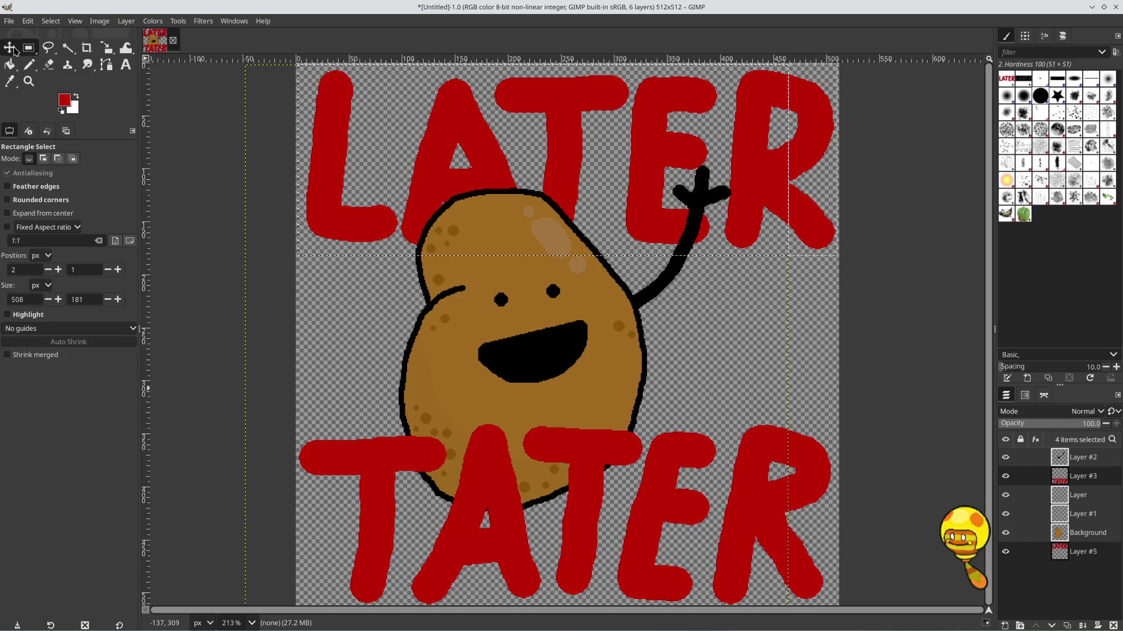
{"action": "left_click", "coordinate": [10, 48]}
{"action": "left_click_drag", "start_coordinate": [627, 363], "coordinate": [658, 365]}
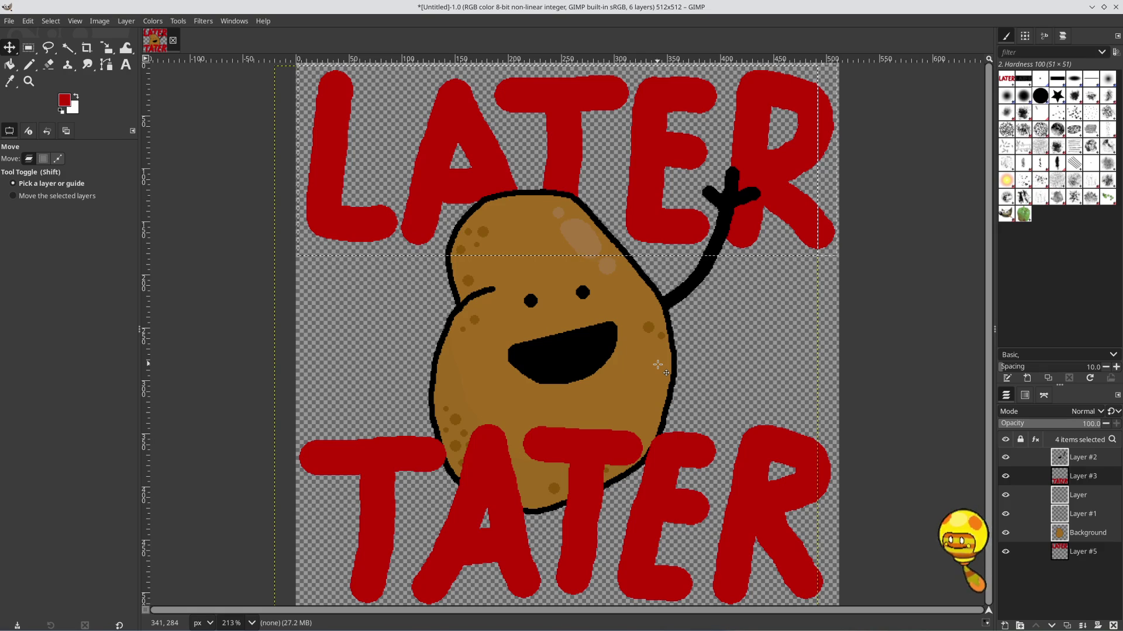
{"action": "left_click", "coordinate": [803, 228]}
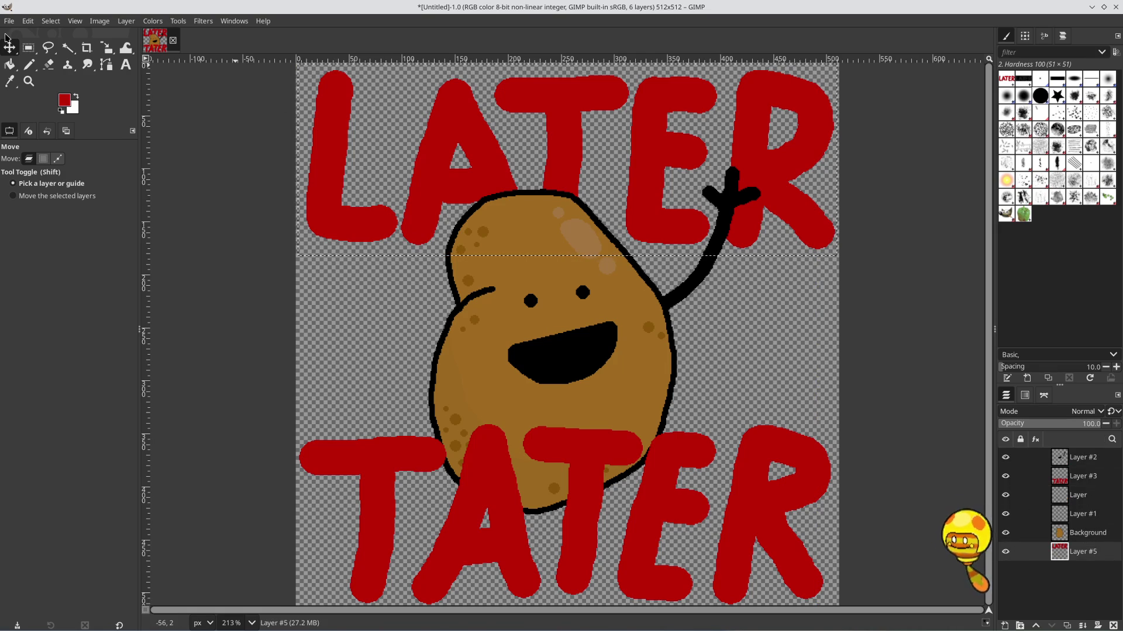
Nudge the LATER layer a few pixels up-left, then bring up Save Image
{"action": "left_click_drag", "start_coordinate": [437, 188], "coordinate": [436, 183]}
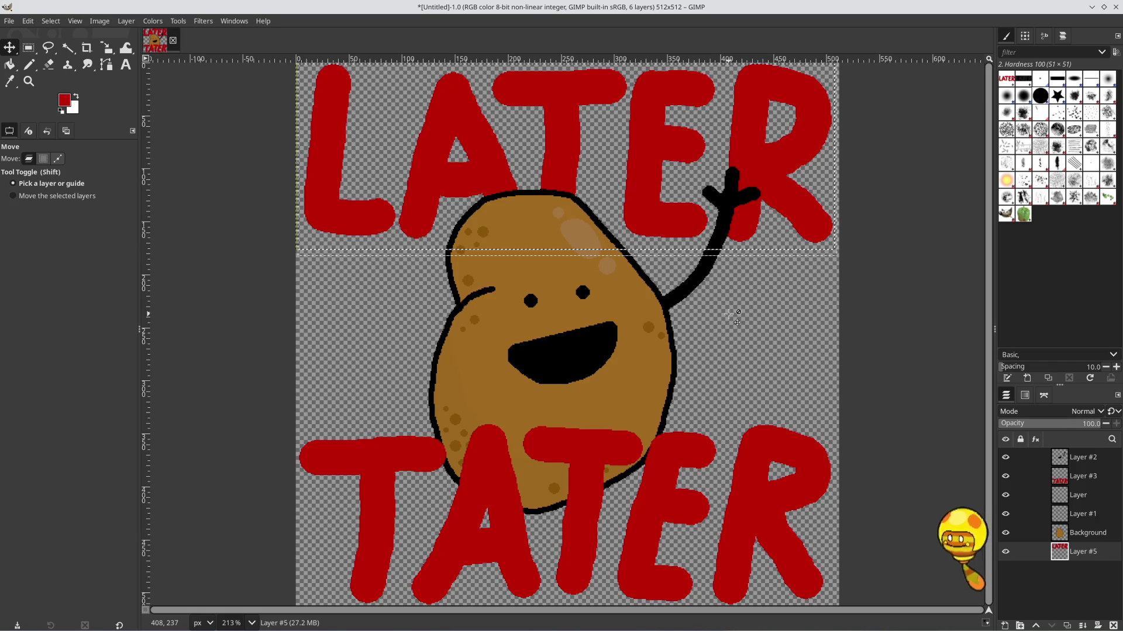
{"action": "key", "text": "shift"}
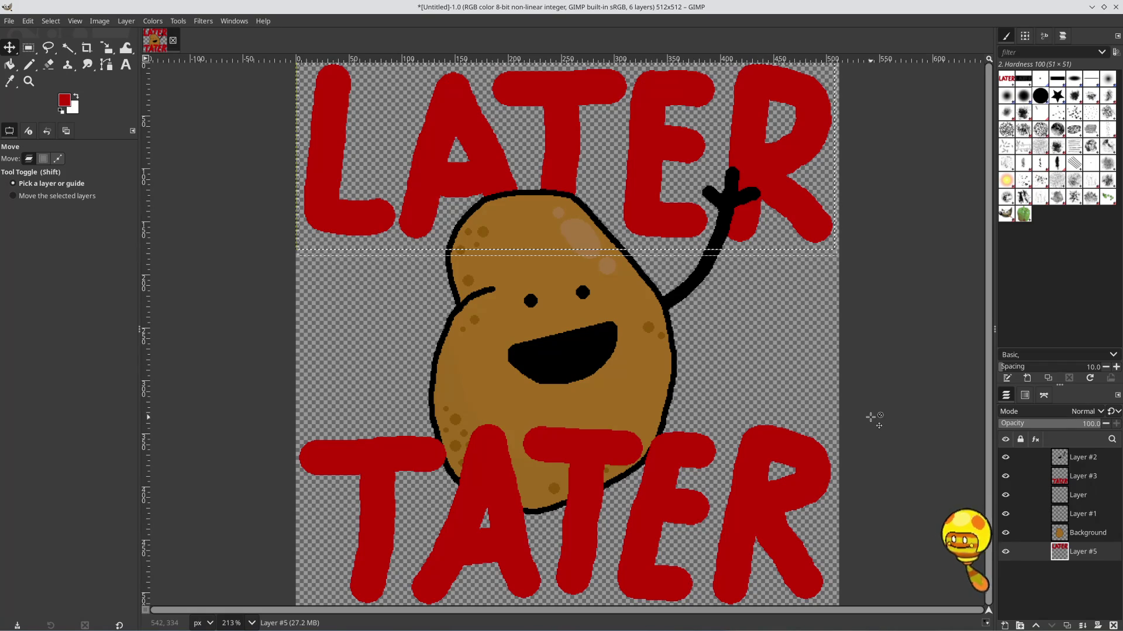
{"action": "key", "text": "shift"}
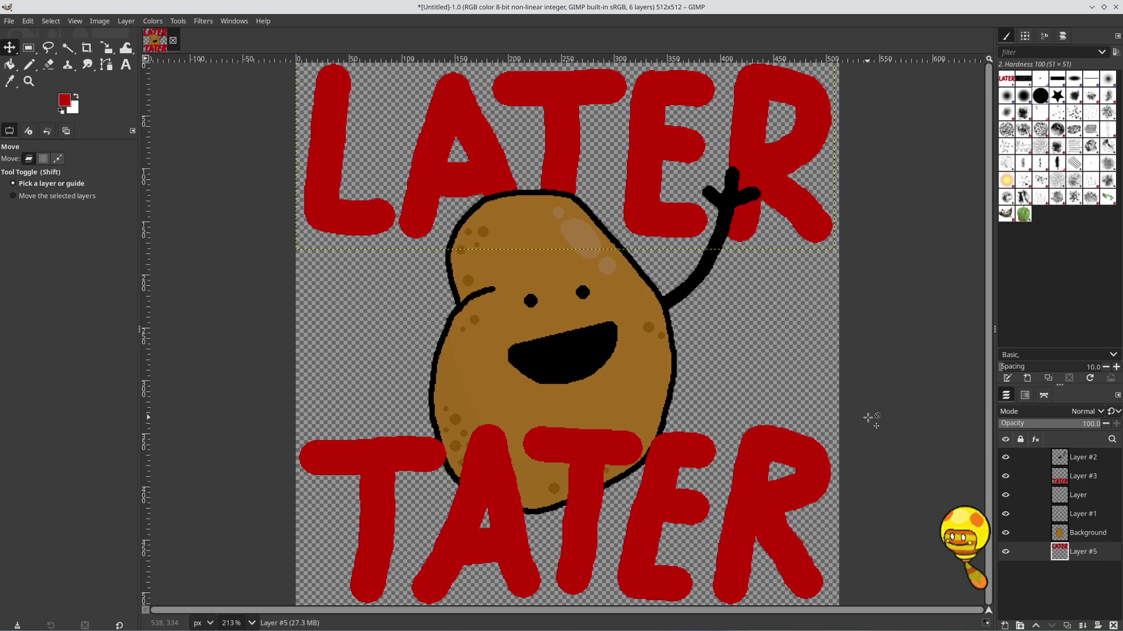
{"action": "key", "text": "ctrl+s"}
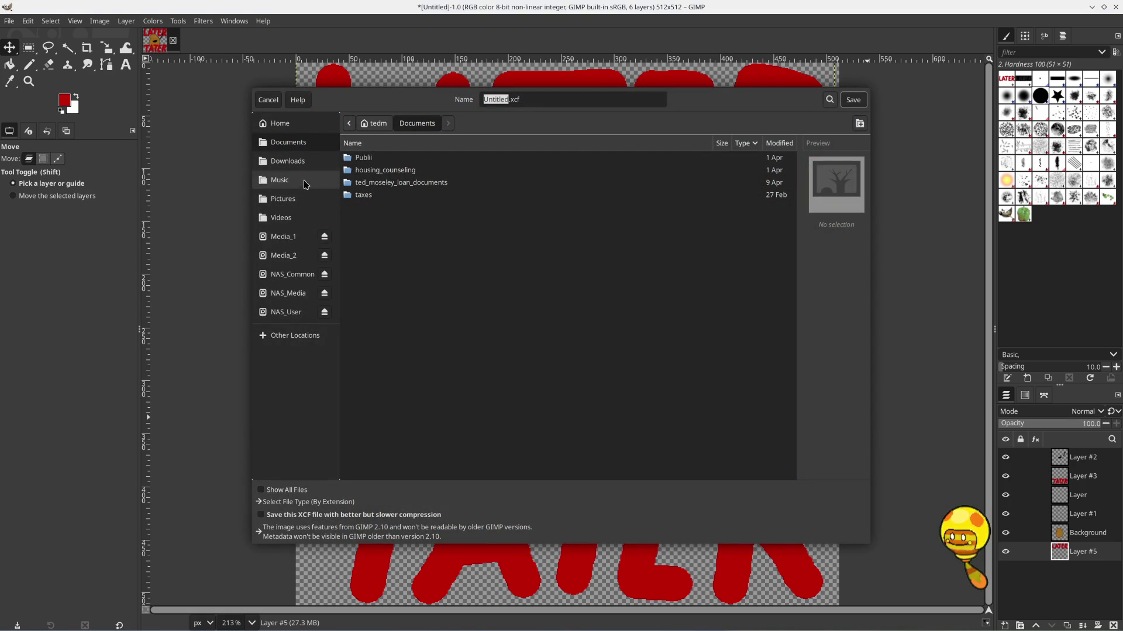
Navigate the save dialog to Media_2's Libraries/Pictures/Edit folder
{"action": "left_click", "coordinate": [283, 199]}
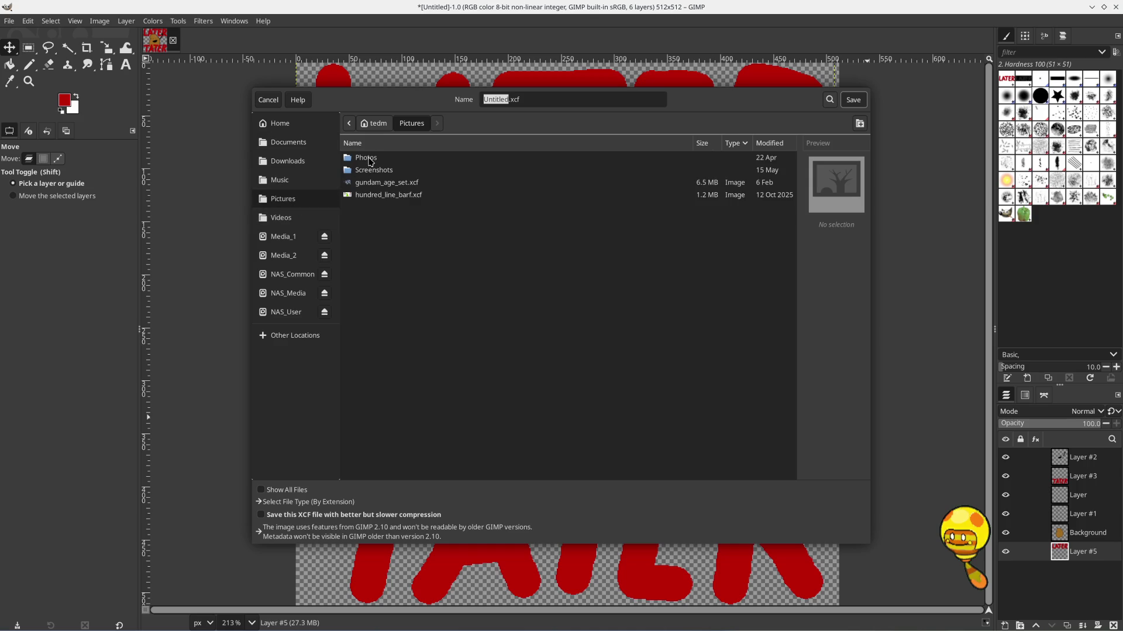
{"action": "left_click", "coordinate": [293, 257]}
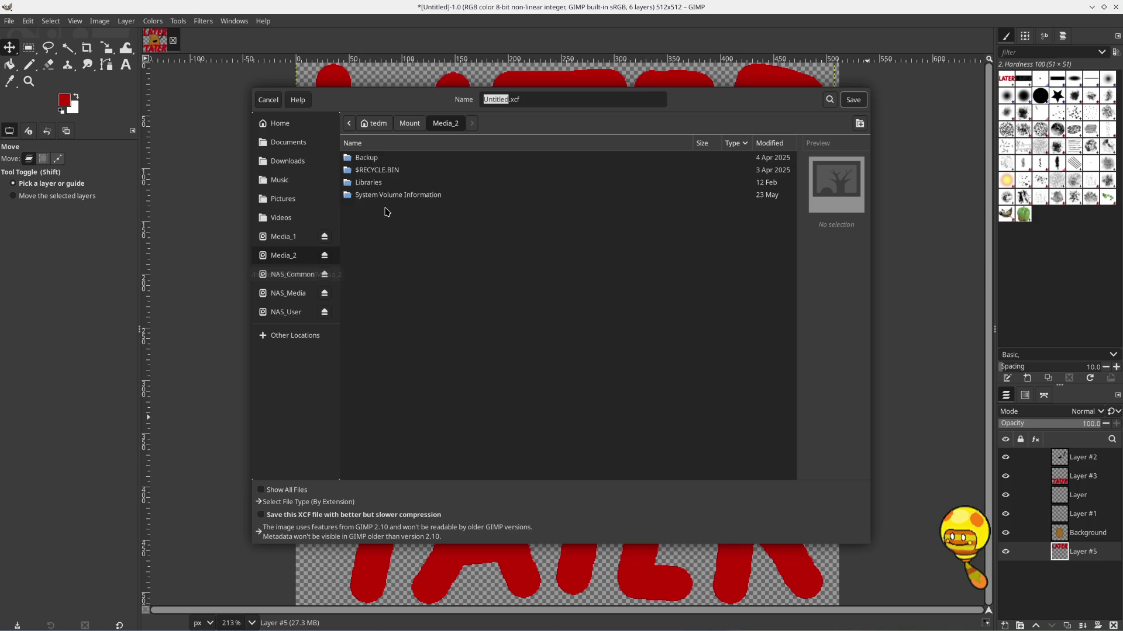
{"action": "double_click", "coordinate": [363, 182]}
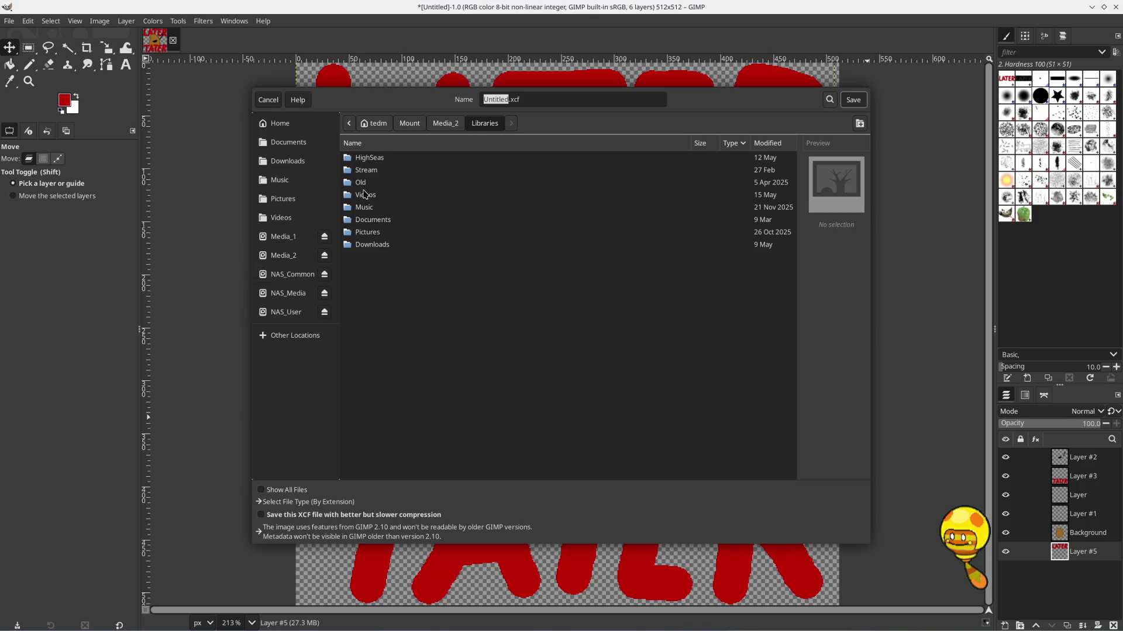
{"action": "double_click", "coordinate": [376, 233]}
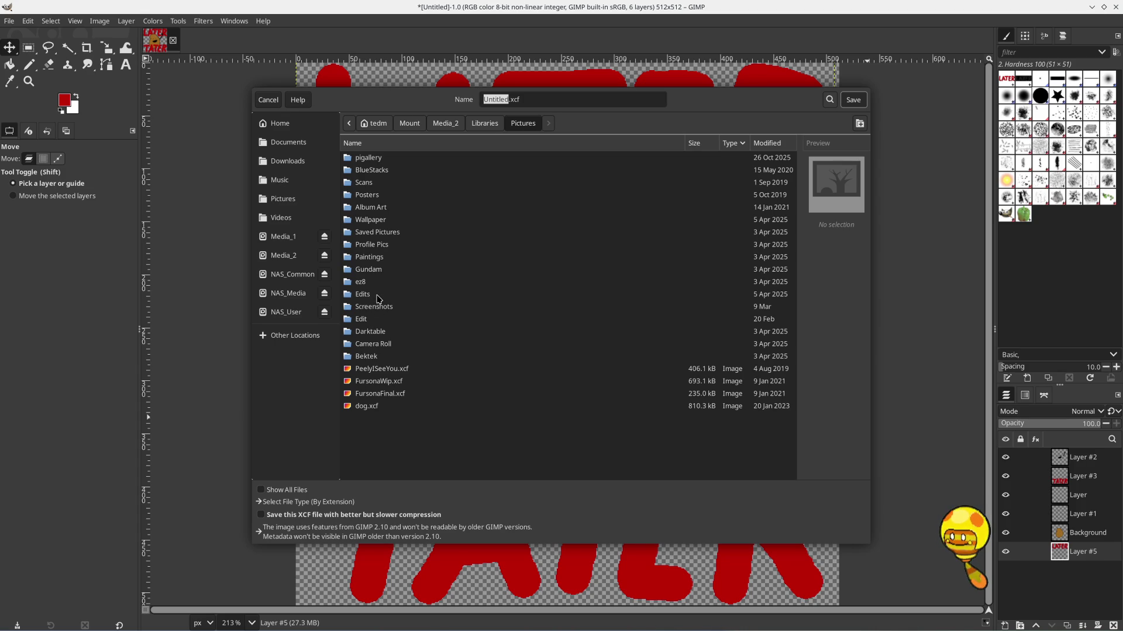
{"action": "double_click", "coordinate": [377, 295]}
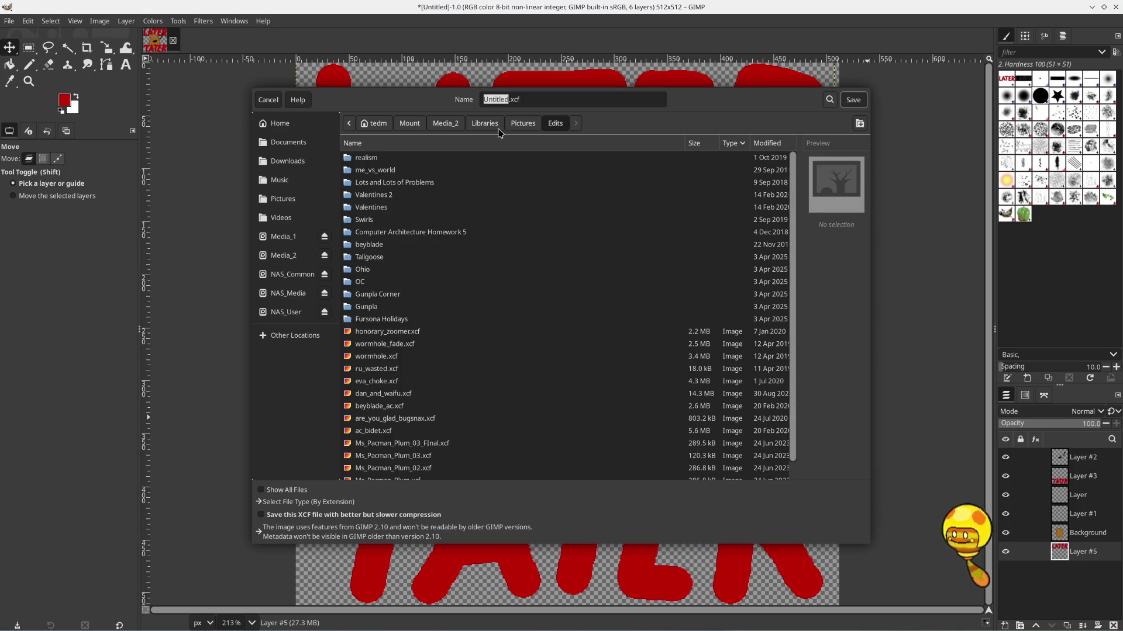
{"action": "left_click", "coordinate": [523, 124]}
{"action": "double_click", "coordinate": [363, 320]}
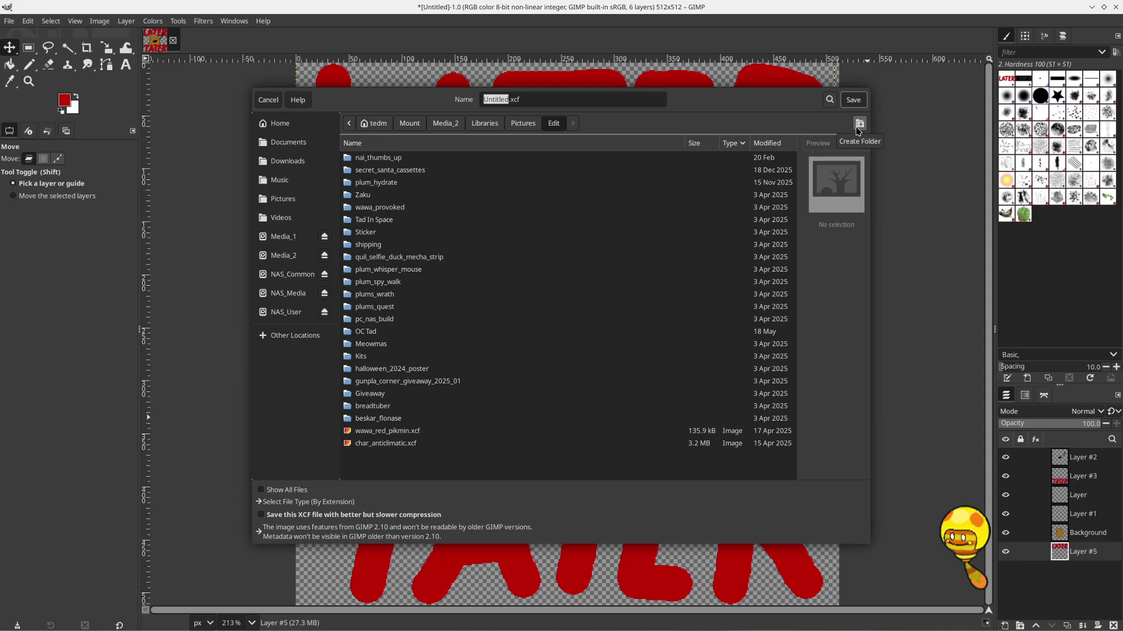
Create a cylver_later_tater folder and name the file cylver_later_tater.xcf
{"action": "left_click", "coordinate": [858, 131]}
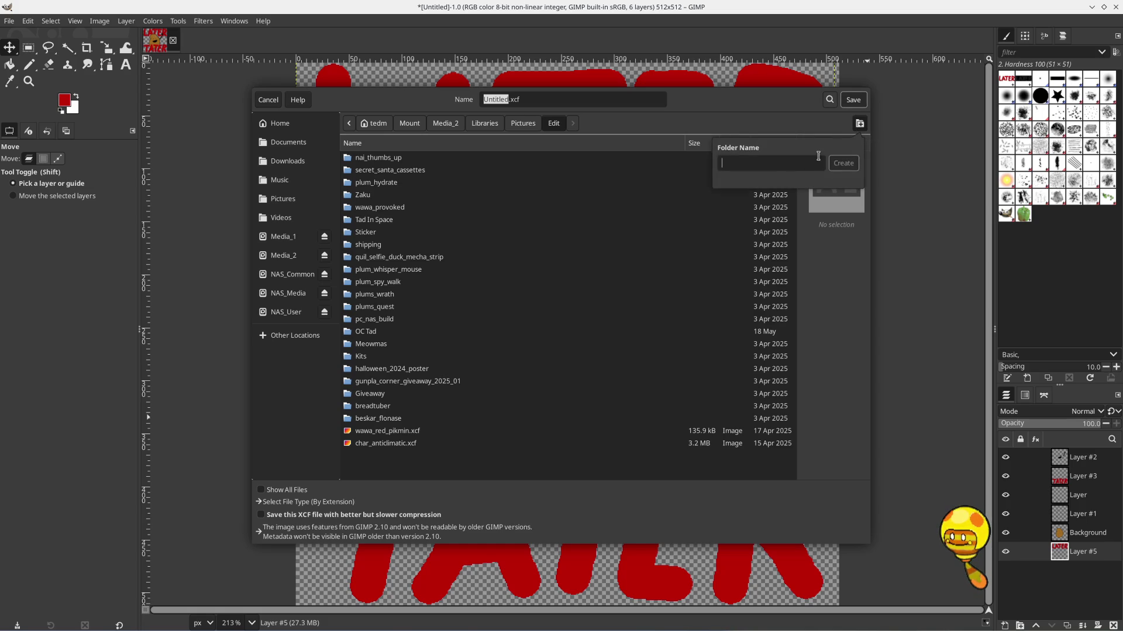
{"action": "type", "text": "cylver_later_t"}
{"action": "type", "text": "ater"}
{"action": "left_click", "coordinate": [843, 163]}
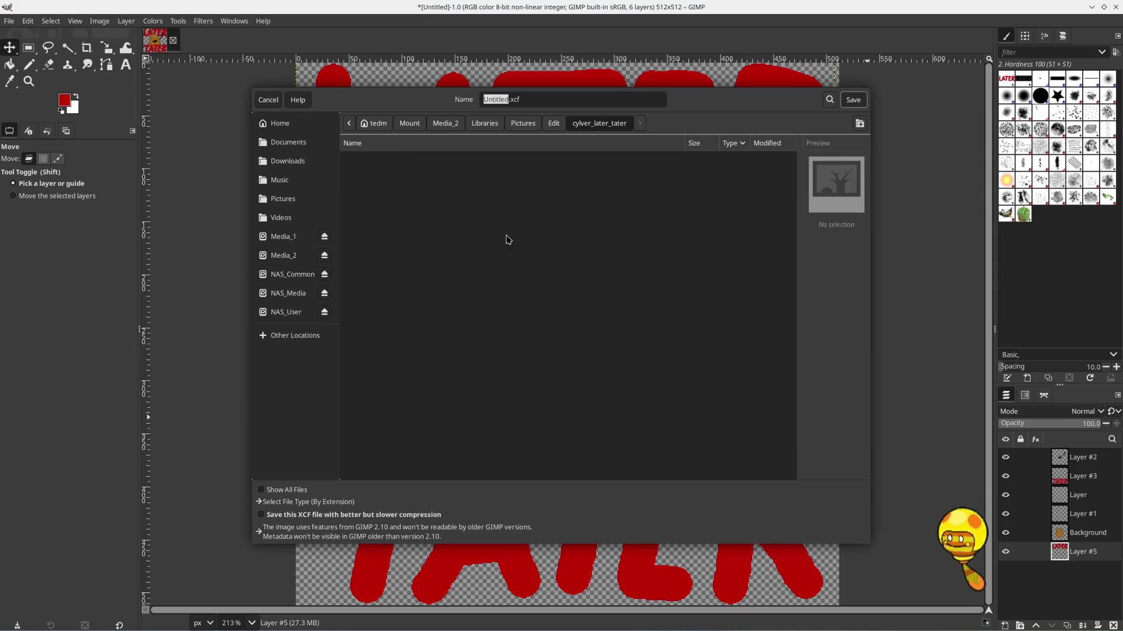
{"action": "left_click", "coordinate": [507, 99]}
{"action": "left_click_drag", "start_coordinate": [507, 99], "coordinate": [472, 101]}
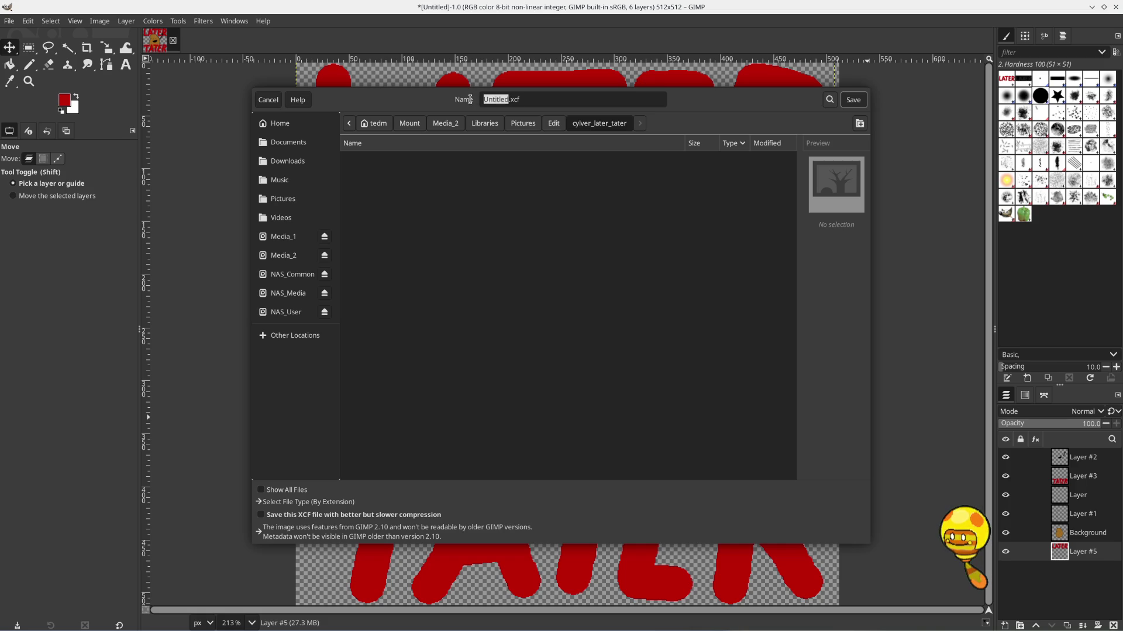
{"action": "type", "text": "cy"}
{"action": "type", "text": "lver_"}
{"action": "type", "text": "later_tat"}
{"action": "type", "text": "er"}
Save cylver_later_tater.xcf and export the image as PNG with default settings
{"action": "key", "text": "Return"}
{"action": "left_click", "coordinate": [9, 23]}
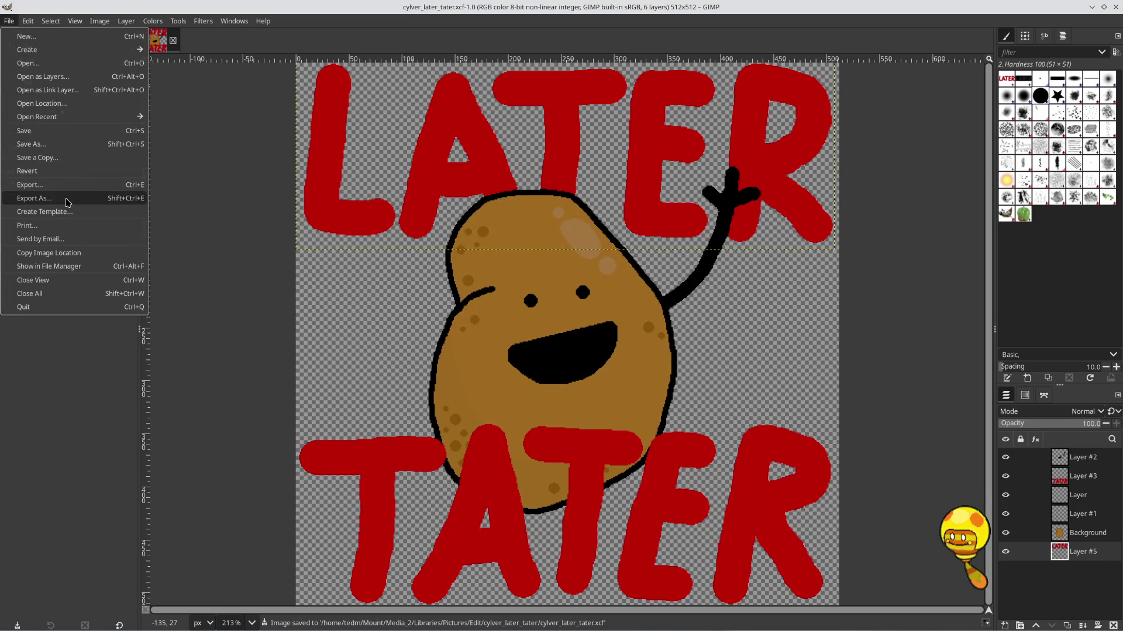
{"action": "left_click", "coordinate": [67, 202]}
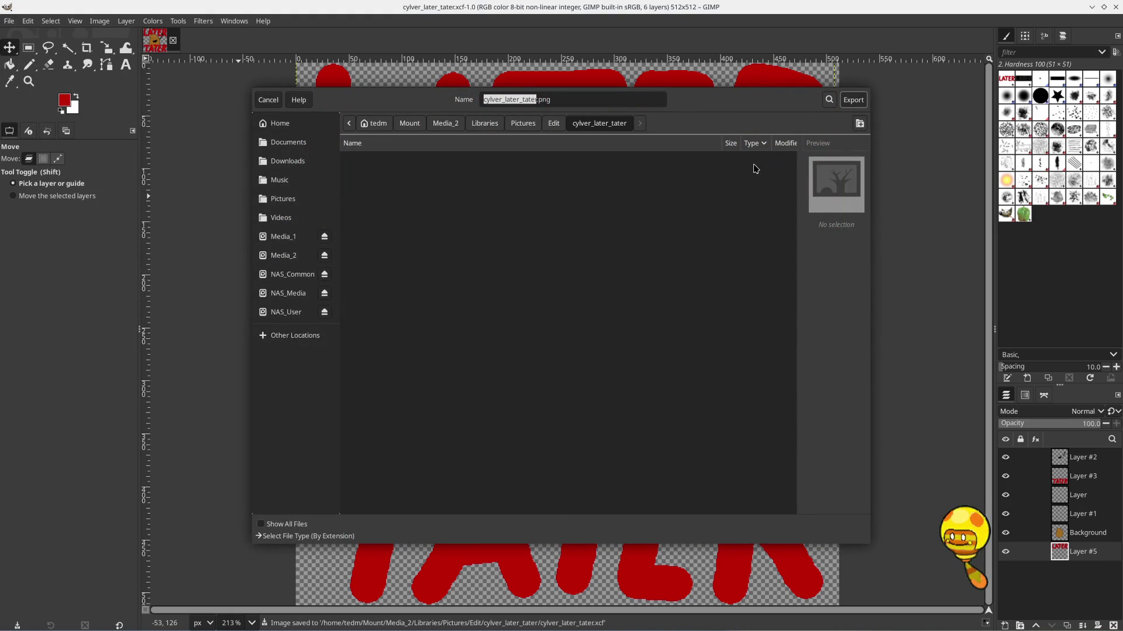
{"action": "left_click", "coordinate": [859, 101]}
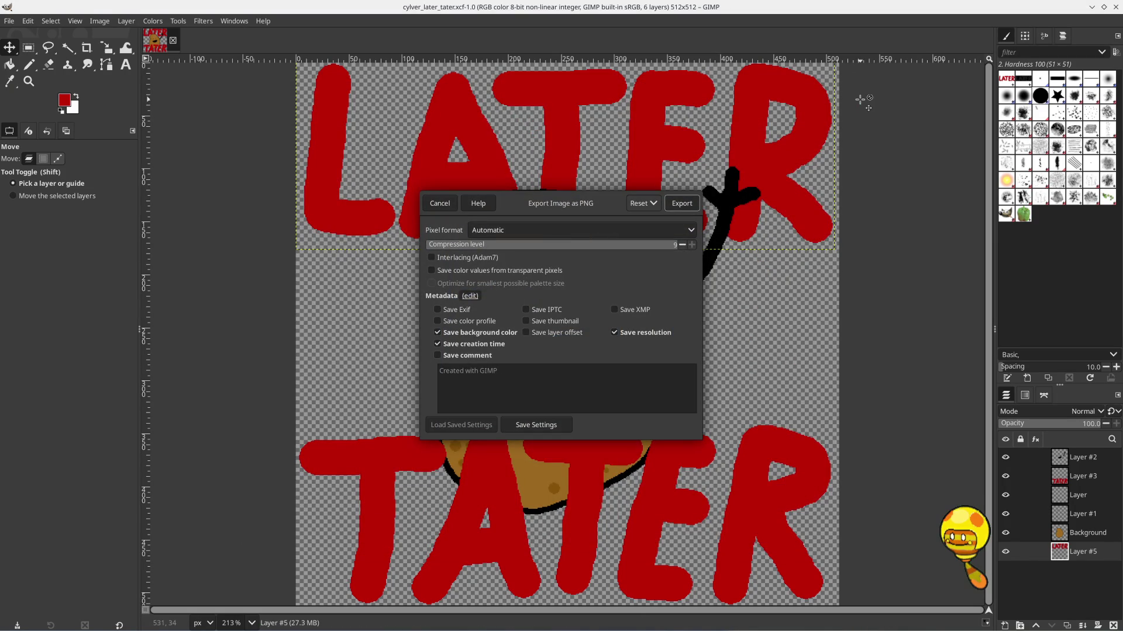
{"action": "left_click", "coordinate": [681, 205]}
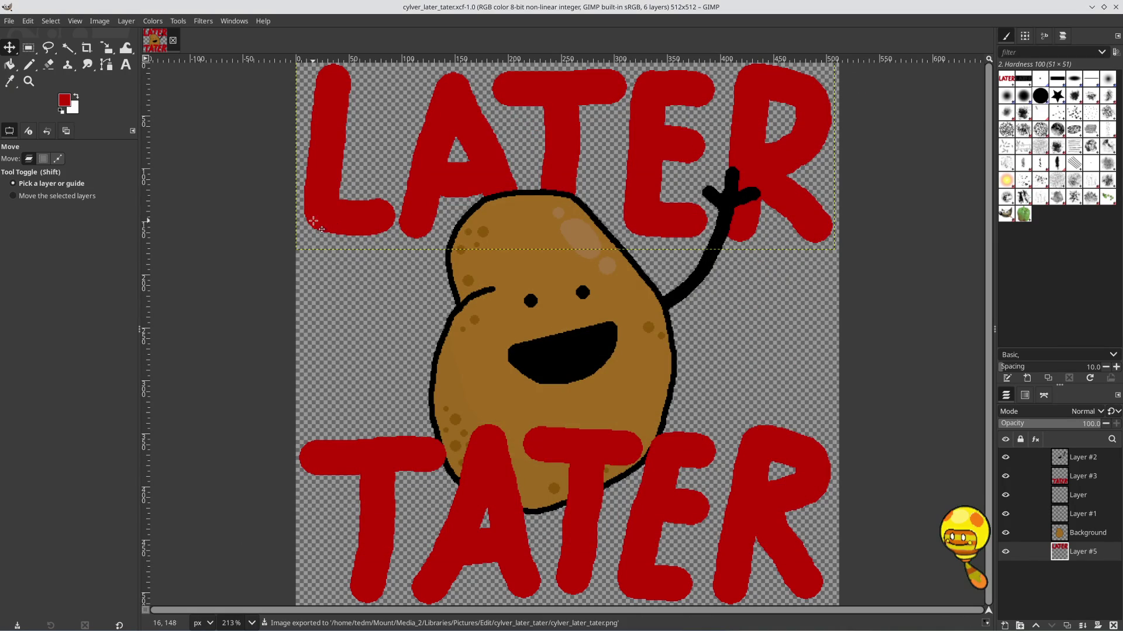
Save a copy of the image named cylver_later_tater_draft_1.xcf
{"action": "left_click", "coordinate": [8, 20]}
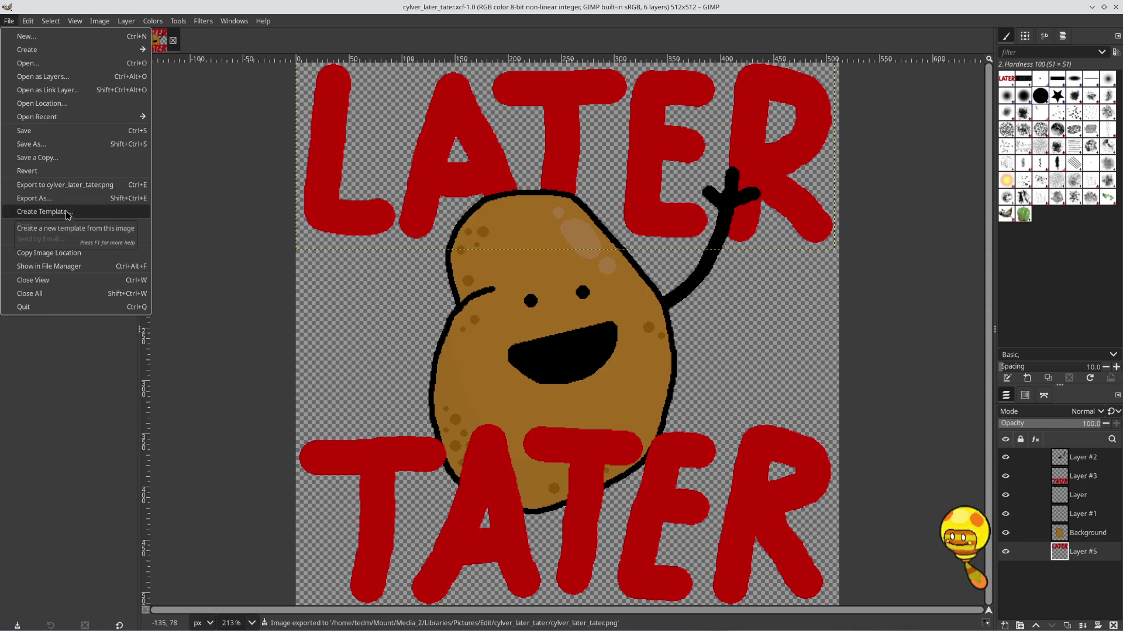
{"action": "left_click", "coordinate": [75, 156]}
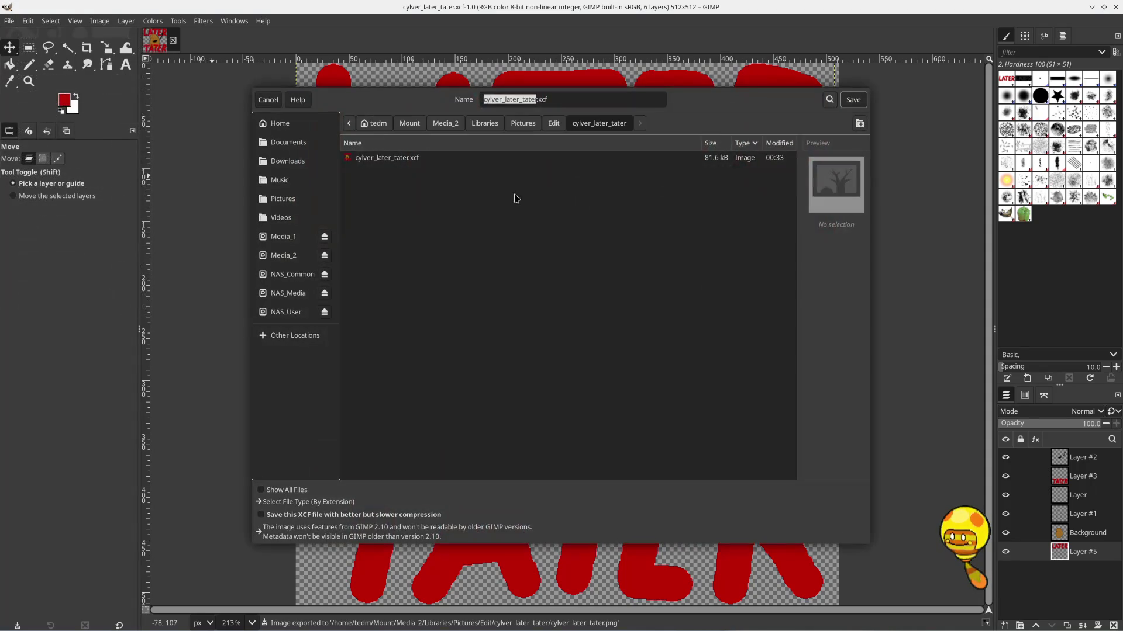
{"action": "left_click", "coordinate": [537, 99]}
{"action": "type", "text": "_"}
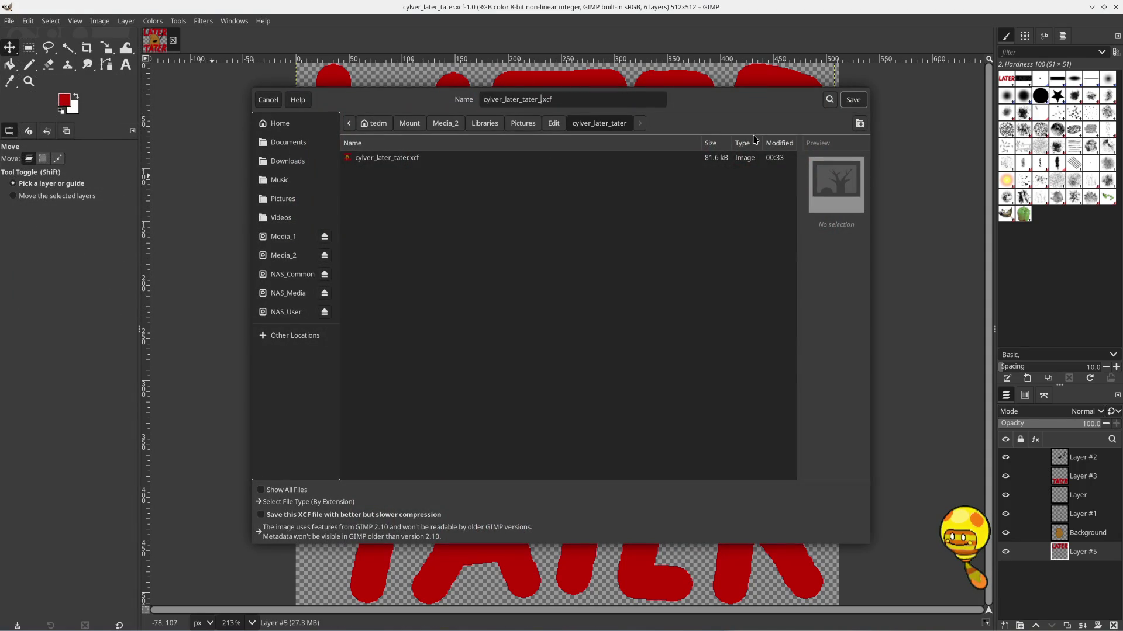
{"action": "type", "text": "draft_1"}
{"action": "key", "text": "Return"}
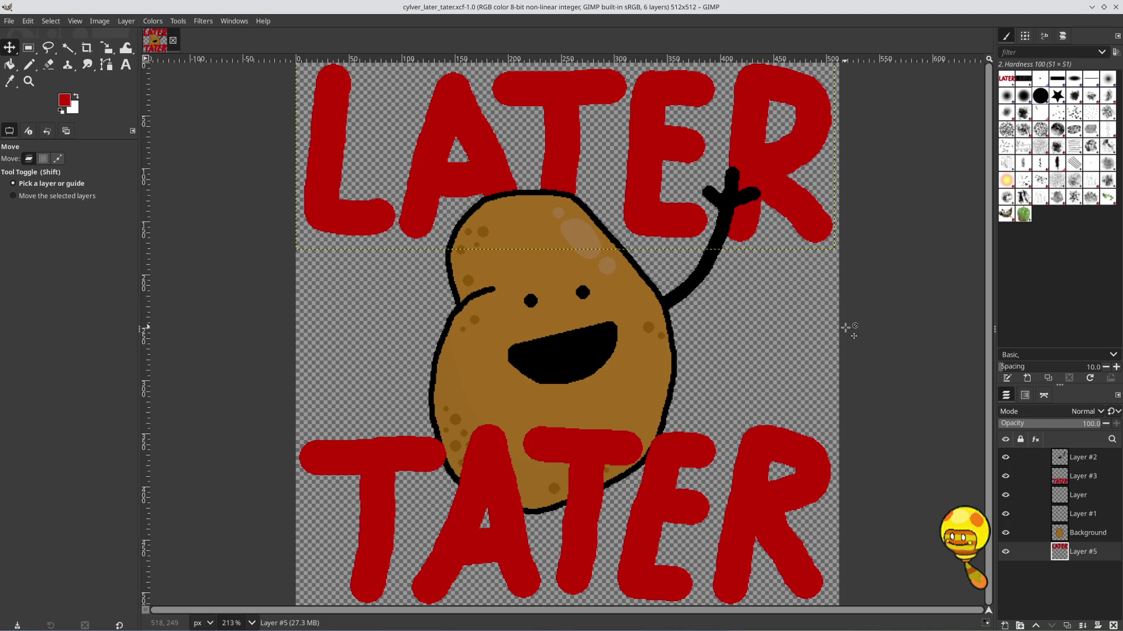
Shift Layer #5 one pixel right and resave cylver_later_tater.xcf
{"action": "left_click_drag", "start_coordinate": [775, 175], "coordinate": [777, 175]}
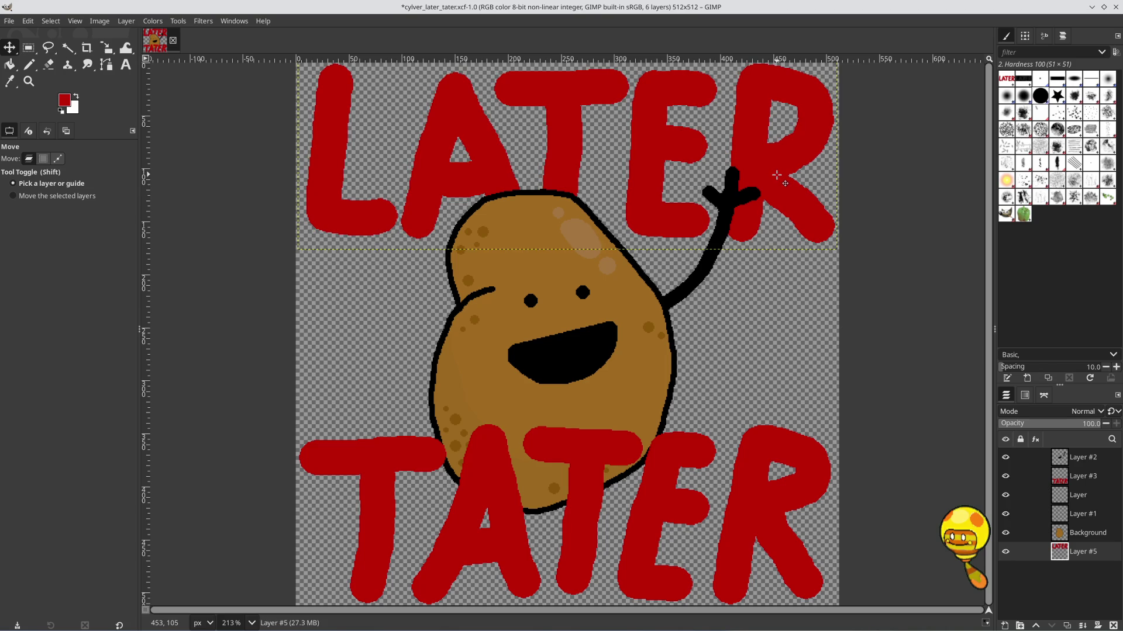
{"action": "key", "text": "ctrl+s"}
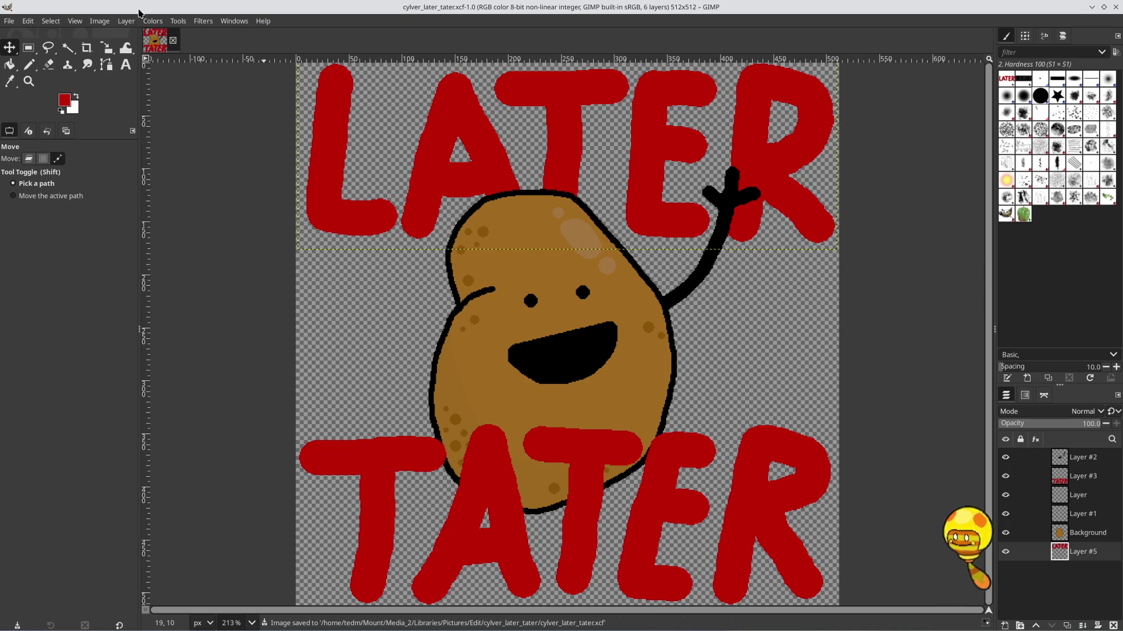
{"action": "left_click", "coordinate": [102, 25]}
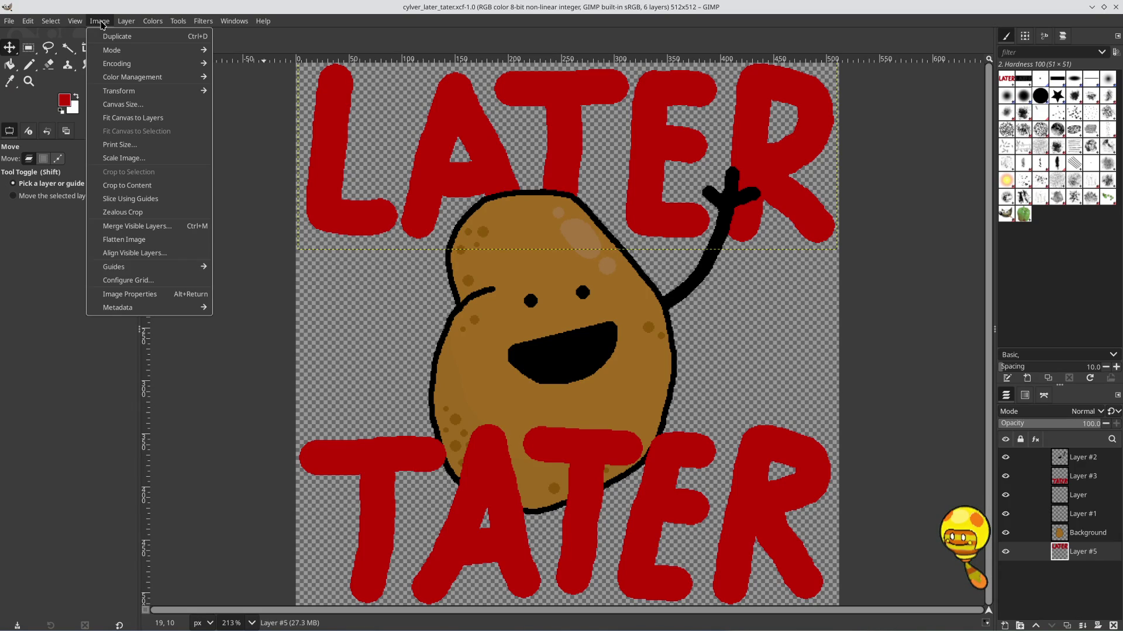
Scale the image from 512×512 to 28×28 pixels with Scale Image
{"action": "left_click", "coordinate": [139, 166]}
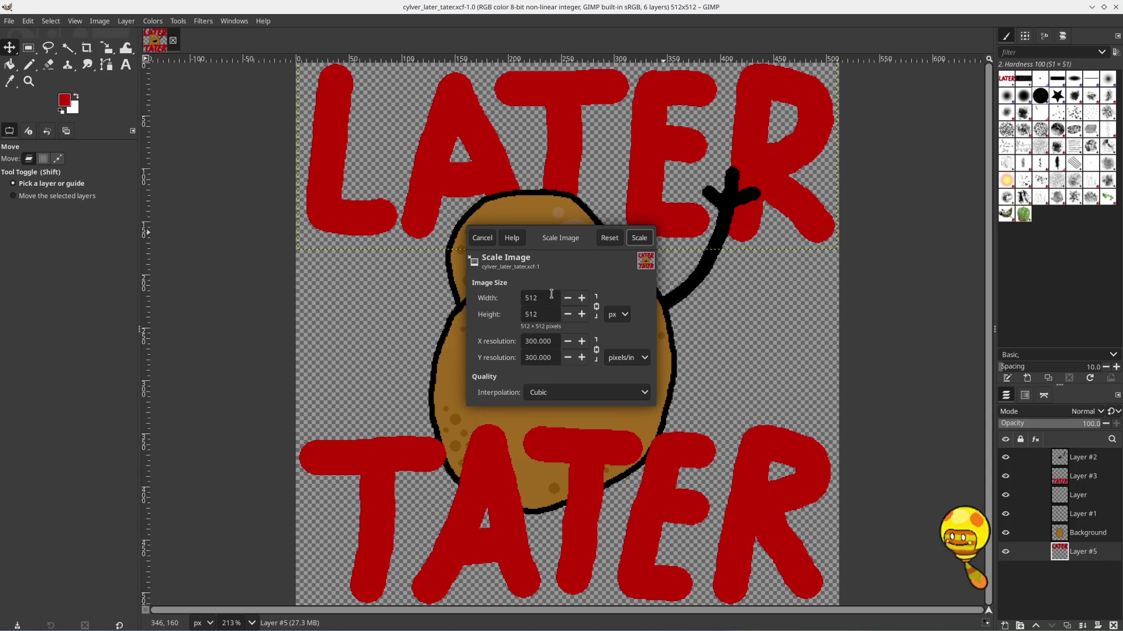
{"action": "left_click_drag", "start_coordinate": [549, 297], "coordinate": [517, 299]}
{"action": "type", "text": "28"}
{"action": "key", "text": "Tab"}
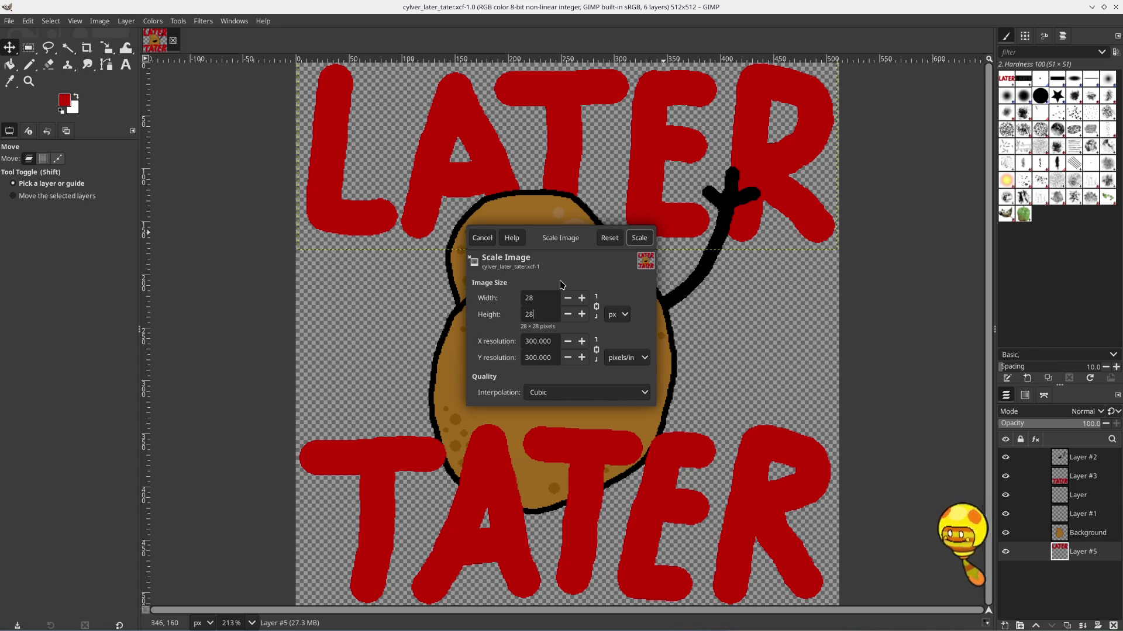
{"action": "left_click", "coordinate": [640, 238]}
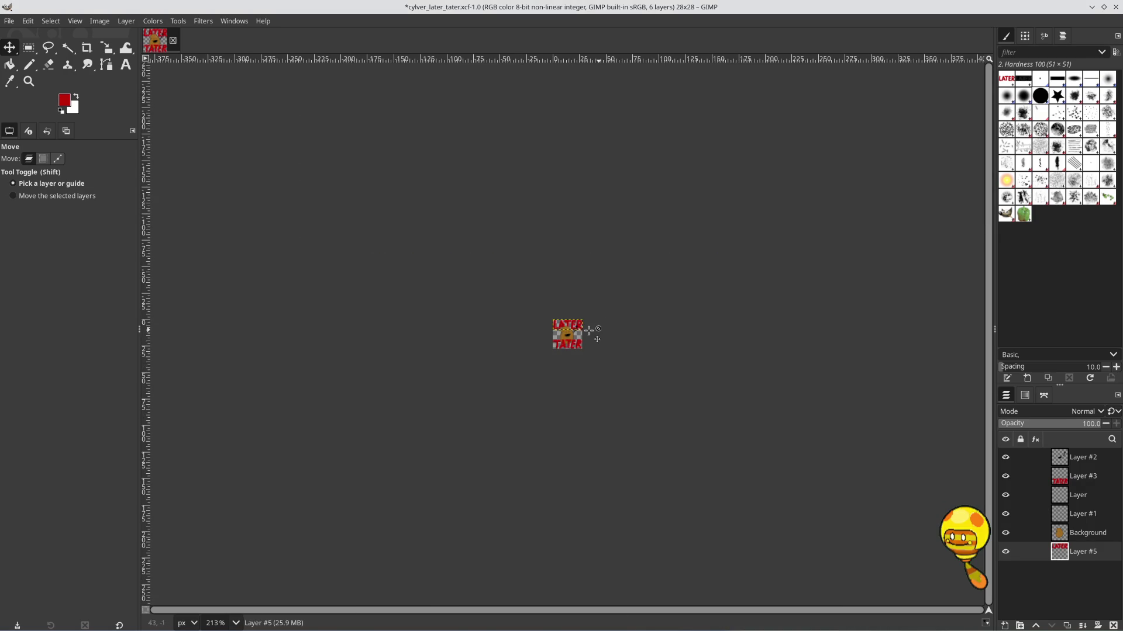
Zoom in to inspect the 28×28 result, then undo back to 512×512
{"action": "key", "text": "ctrl+shift+j"}
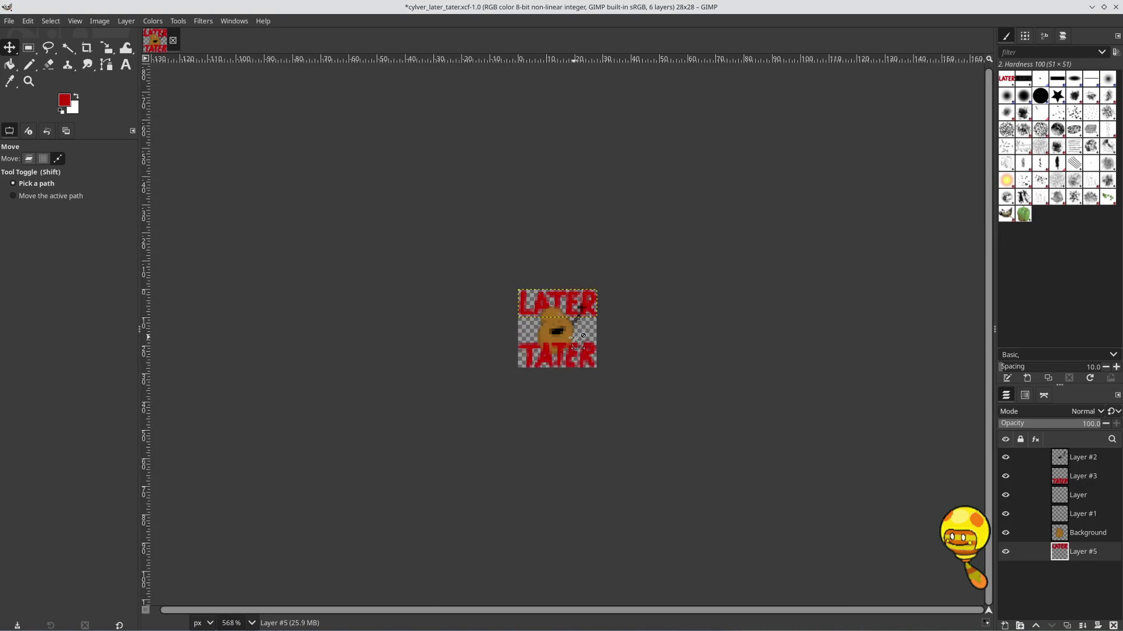
{"action": "scroll", "coordinate": [577, 338], "scroll_direction": "up", "scroll_amount": 3}
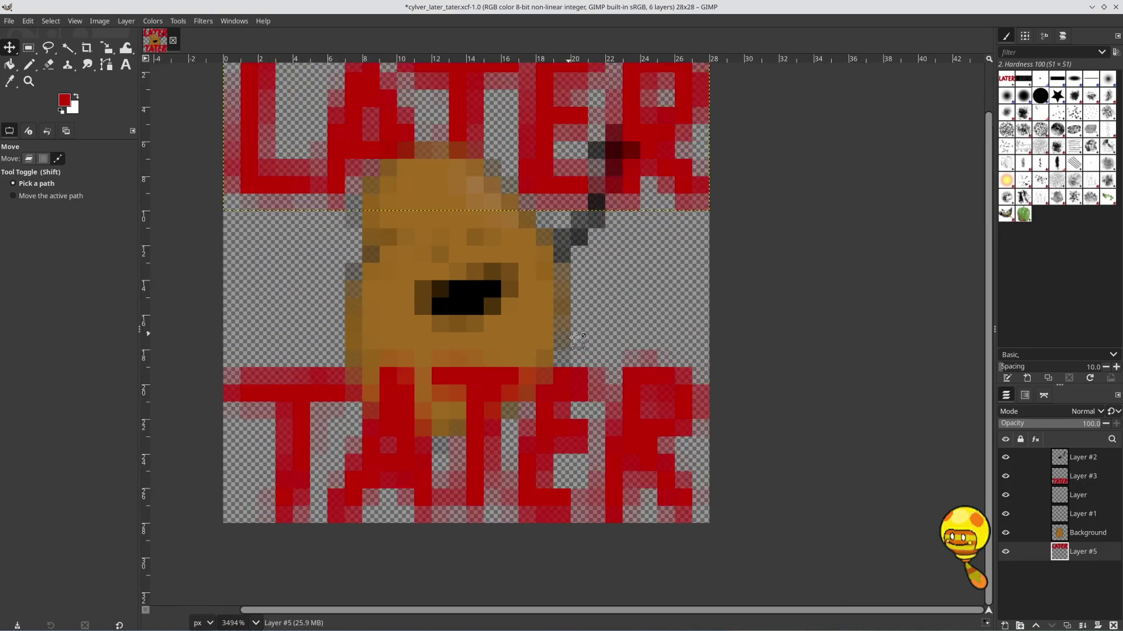
{"action": "scroll", "coordinate": [634, 368], "scroll_direction": "down", "scroll_amount": 2}
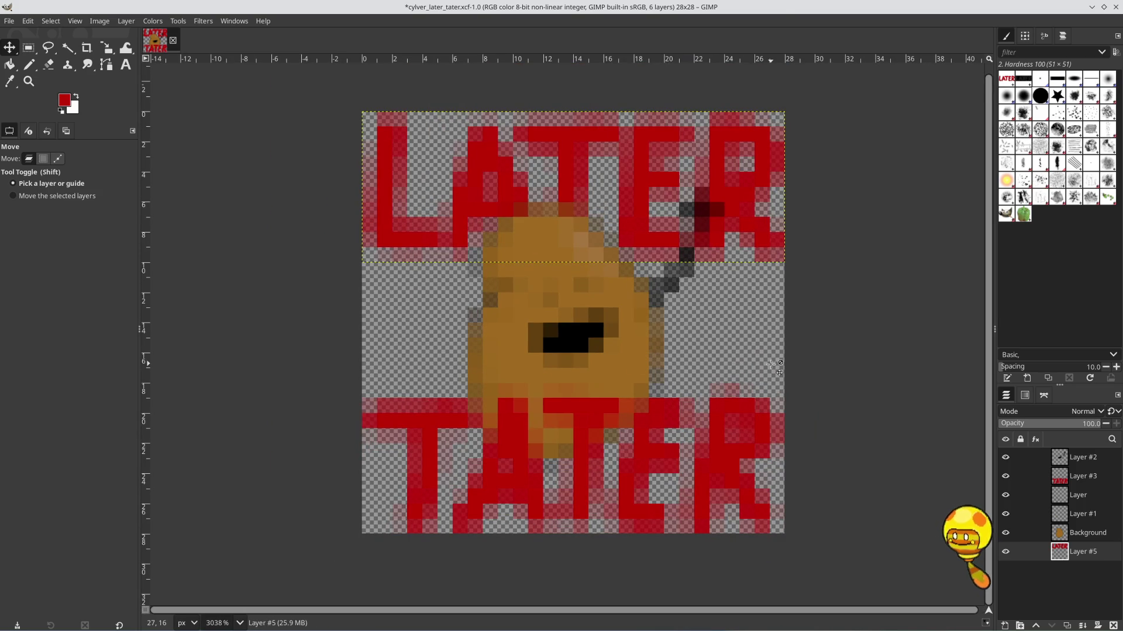
{"action": "key", "text": "ctrl"}
{"action": "key", "text": "ctrl+z"}
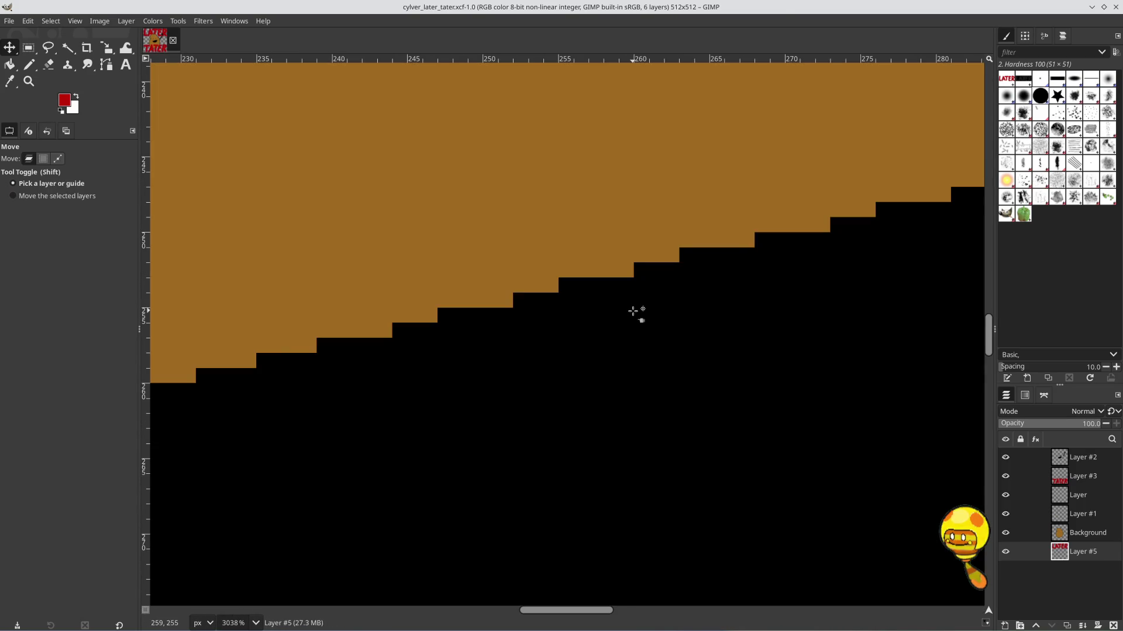
Rescale the image to 28×28 pixels with interpolation set to None
{"action": "scroll", "coordinate": [634, 311], "scroll_direction": "down", "scroll_amount": 5}
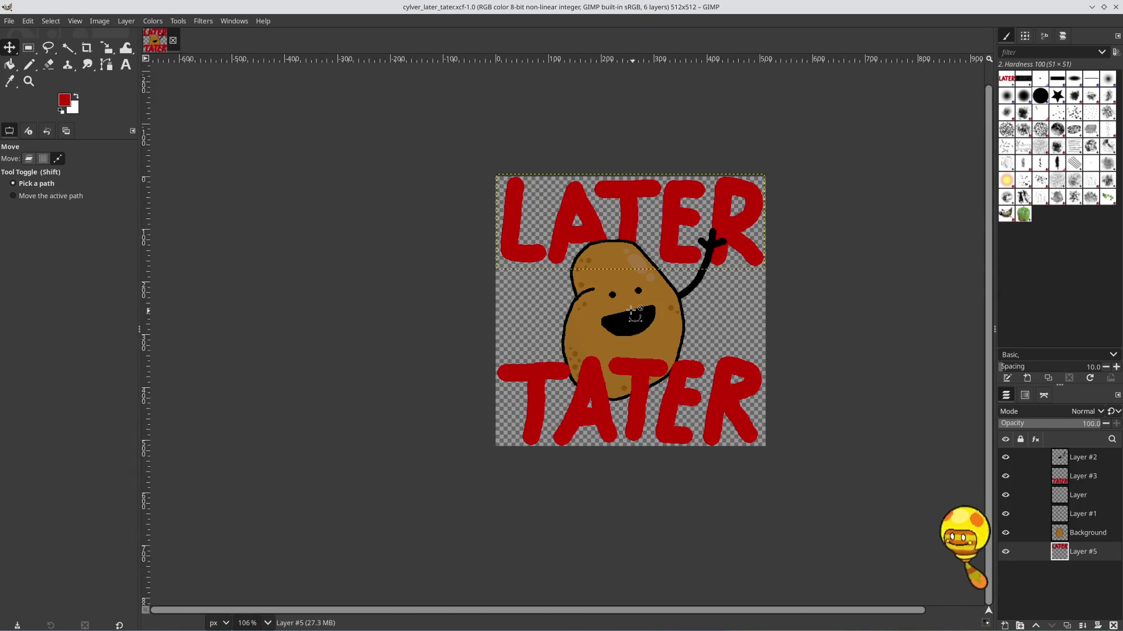
{"action": "left_click", "coordinate": [100, 25]}
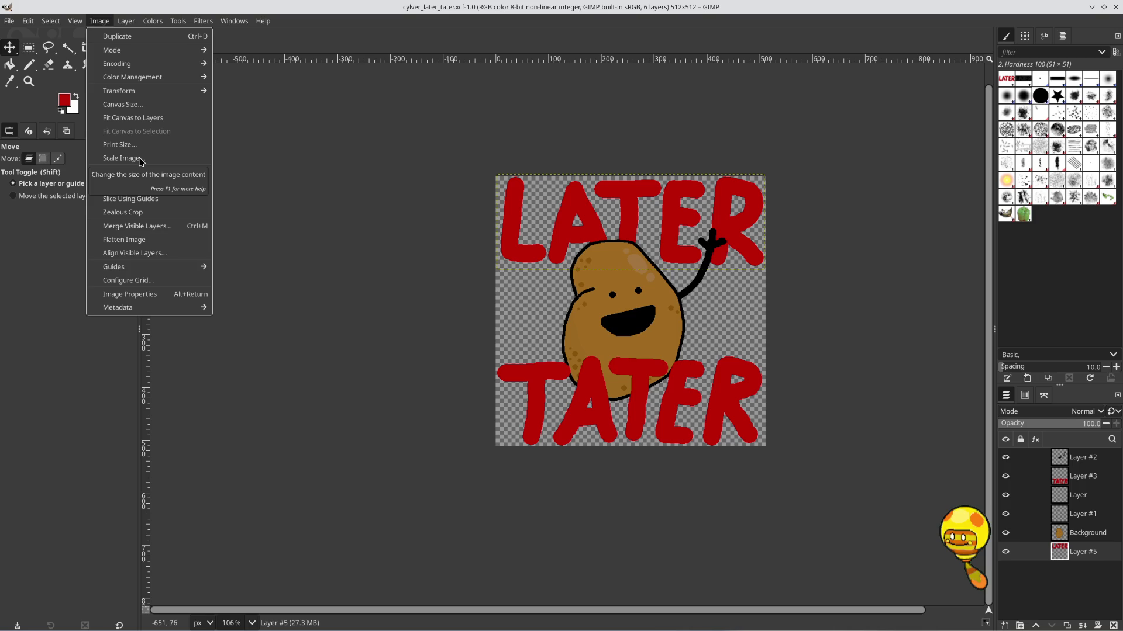
{"action": "left_click", "coordinate": [141, 161]}
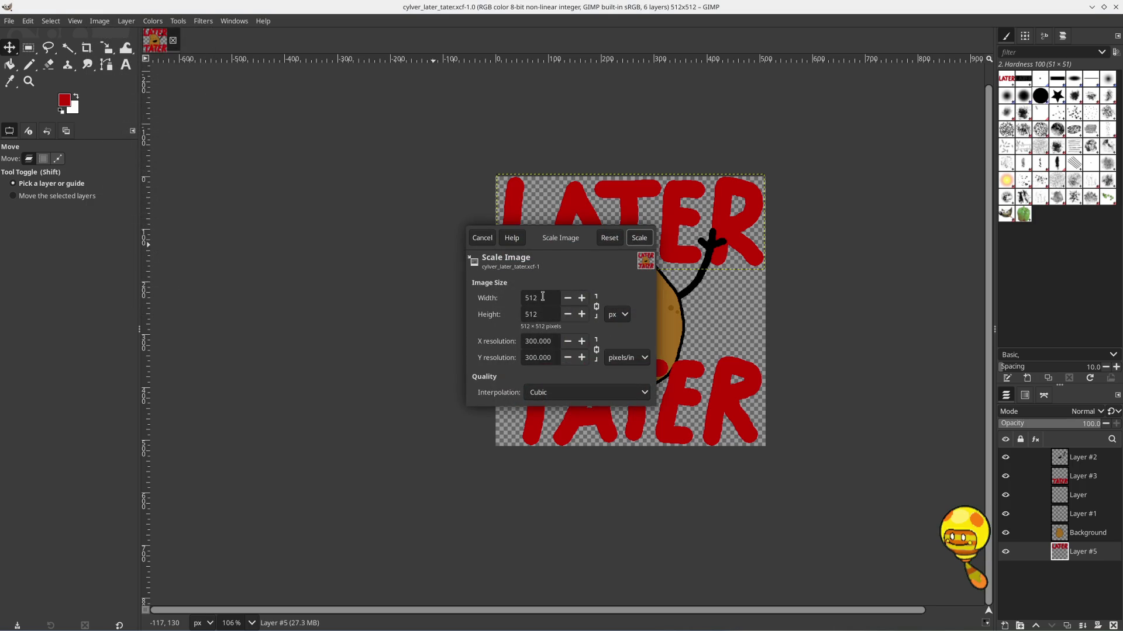
{"action": "type", "text": "28"}
{"action": "key", "text": "Tab"}
{"action": "left_click", "coordinate": [601, 390]}
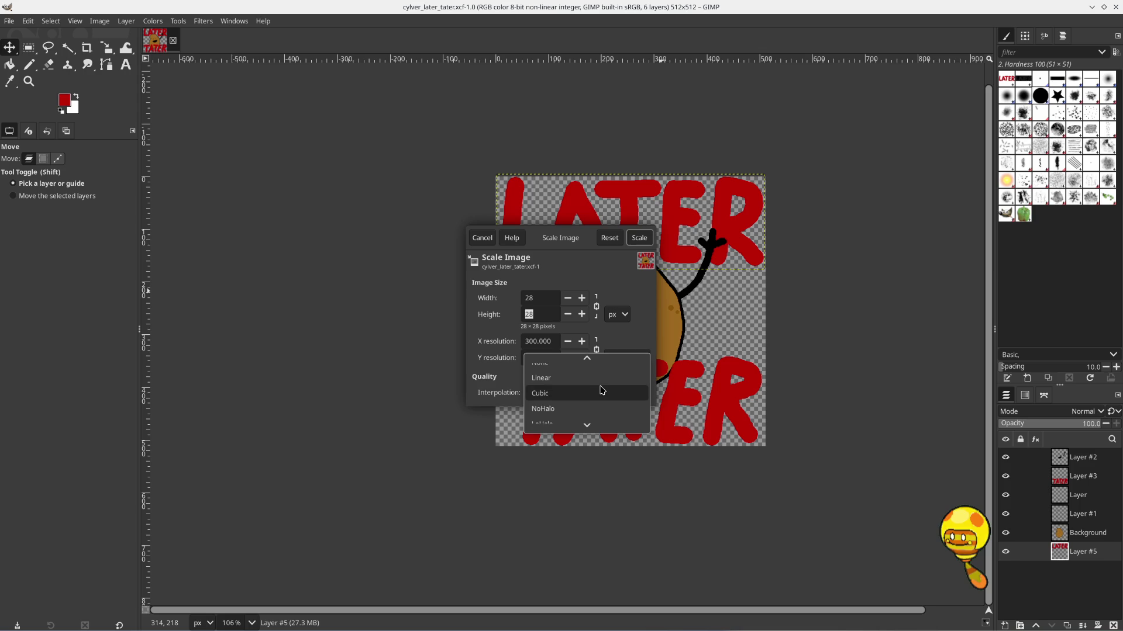
{"action": "left_click", "coordinate": [541, 364]}
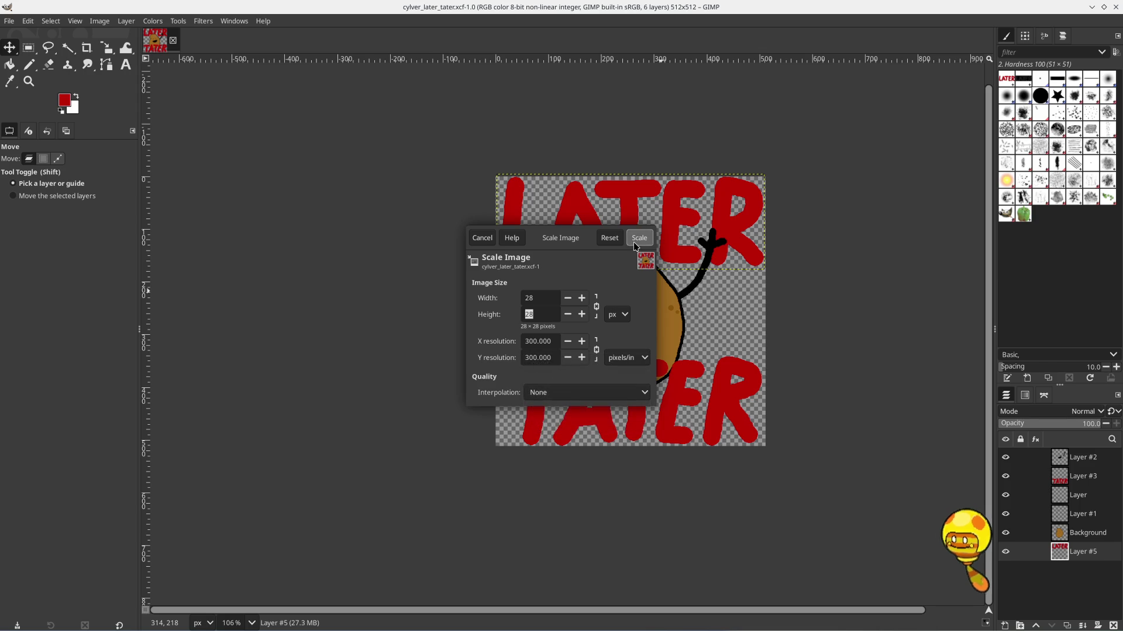
{"action": "left_click", "coordinate": [639, 238]}
{"action": "scroll", "coordinate": [630, 309], "scroll_direction": "up", "scroll_amount": 7}
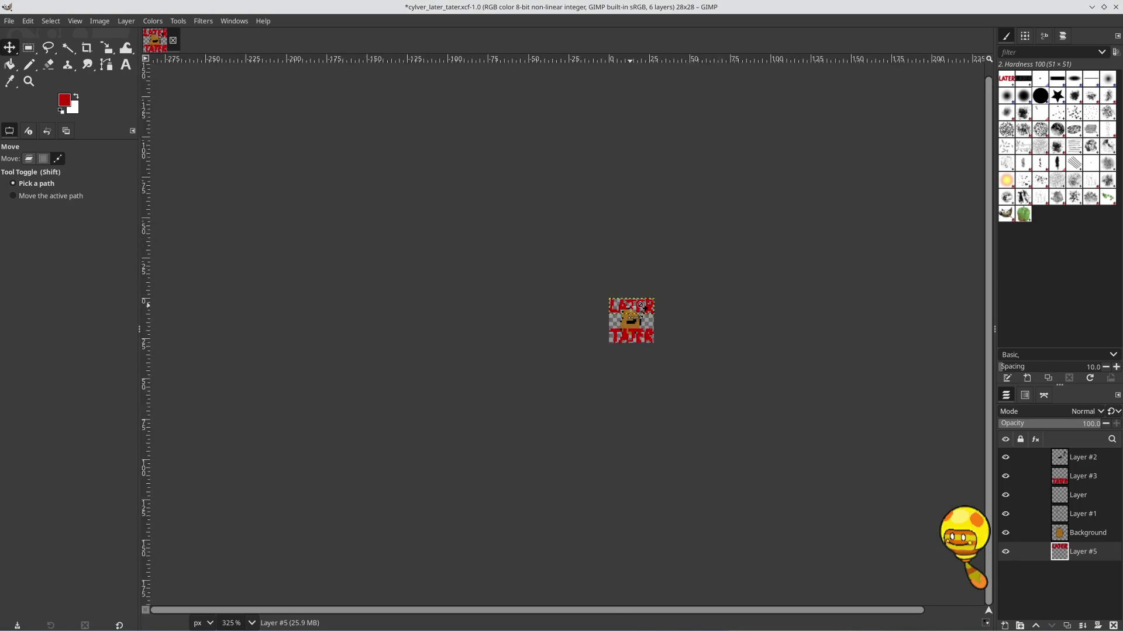
Zoom in on the crisp 28×28 result, then undo it back to 512×512
{"action": "scroll", "coordinate": [632, 309], "scroll_direction": "up", "scroll_amount": 1}
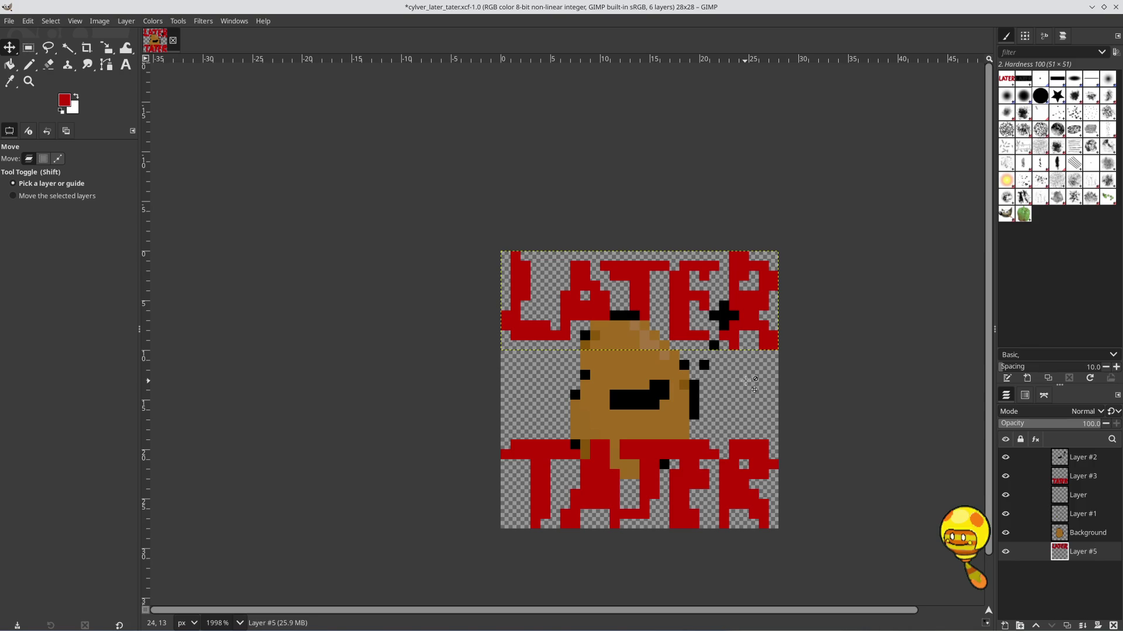
{"action": "key", "text": "ctrl+z"}
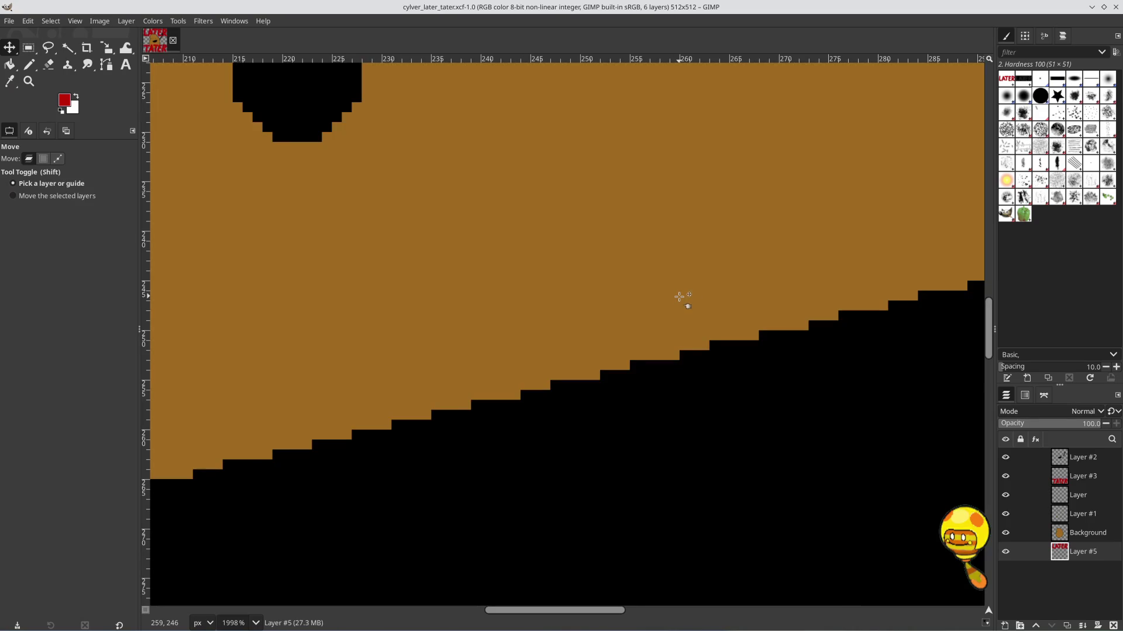
{"action": "scroll", "coordinate": [680, 296], "scroll_direction": "down", "scroll_amount": 5, "text": "ctrl"}
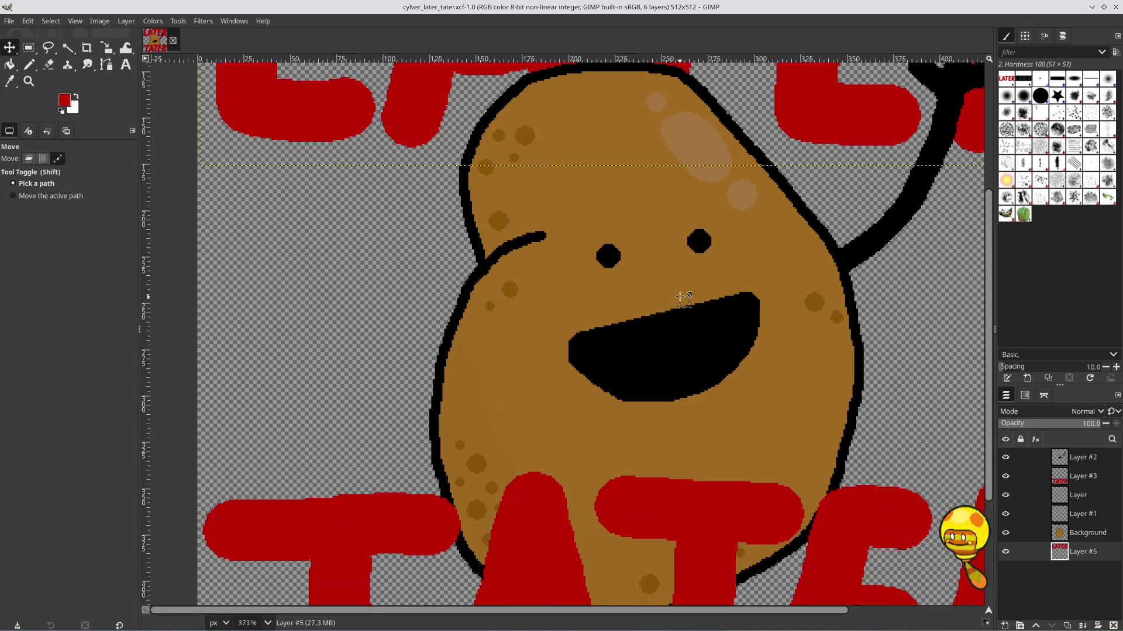
{"action": "scroll", "coordinate": [679, 297], "scroll_direction": "down", "scroll_amount": 3, "text": "ctrl"}
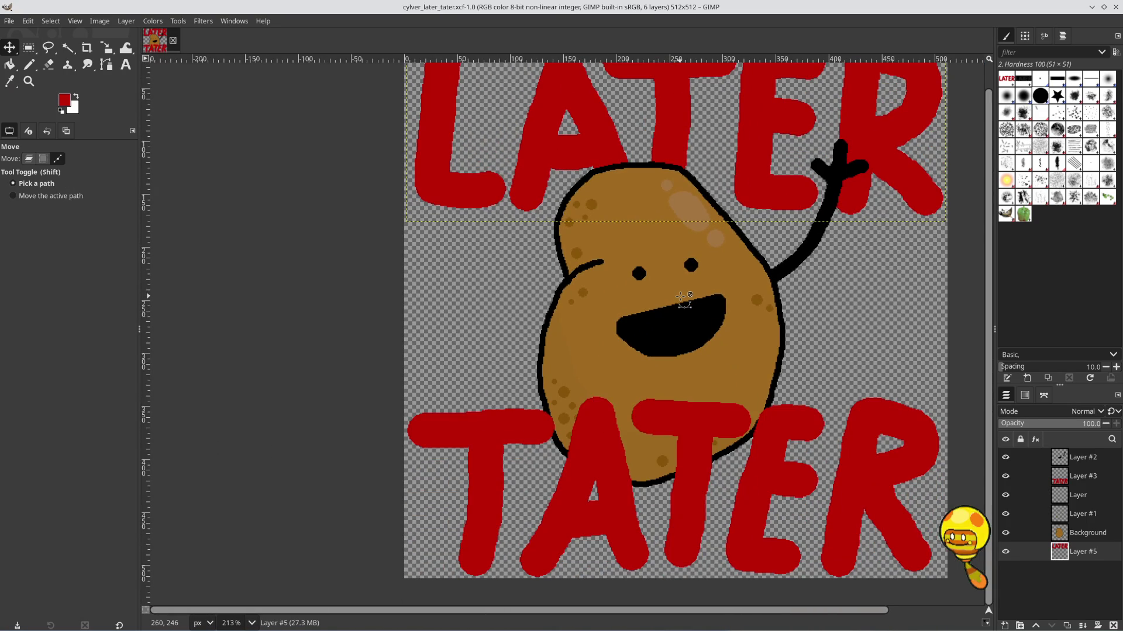
{"action": "scroll", "coordinate": [683, 298], "scroll_direction": "down", "scroll_amount": 1, "text": "ctrl"}
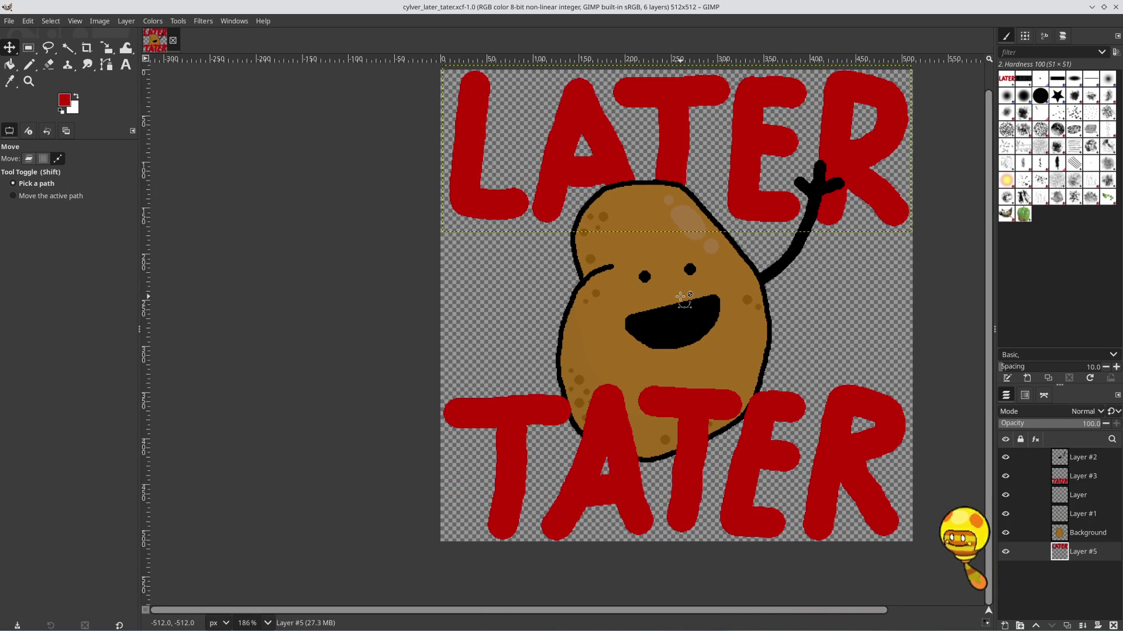
{"action": "scroll", "coordinate": [682, 297], "scroll_direction": "down", "scroll_amount": 1, "text": "ctrl"}
{"action": "scroll", "coordinate": [683, 298], "scroll_direction": "up", "scroll_amount": 1, "text": "ctrl"}
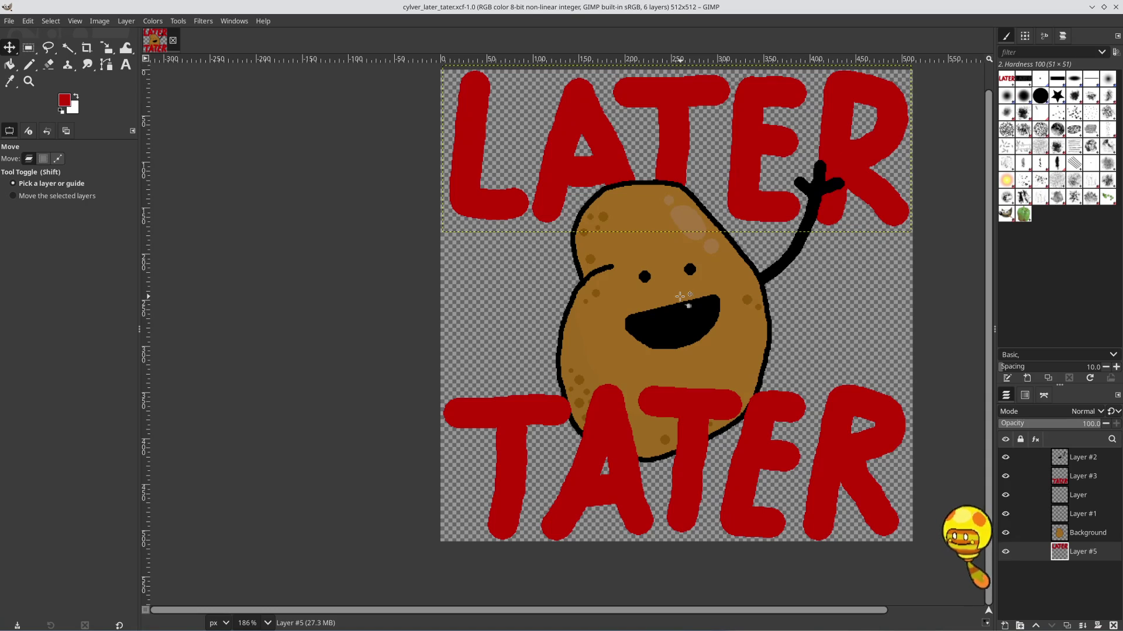
{"action": "mouse_move", "coordinate": [690, 270]}
{"action": "left_mouse_down"}
{"action": "mouse_move", "coordinate": [659, 303]}
{"action": "mouse_move", "coordinate": [611, 303]}
{"action": "mouse_move", "coordinate": [612, 290]}
{"action": "left_mouse_up"}
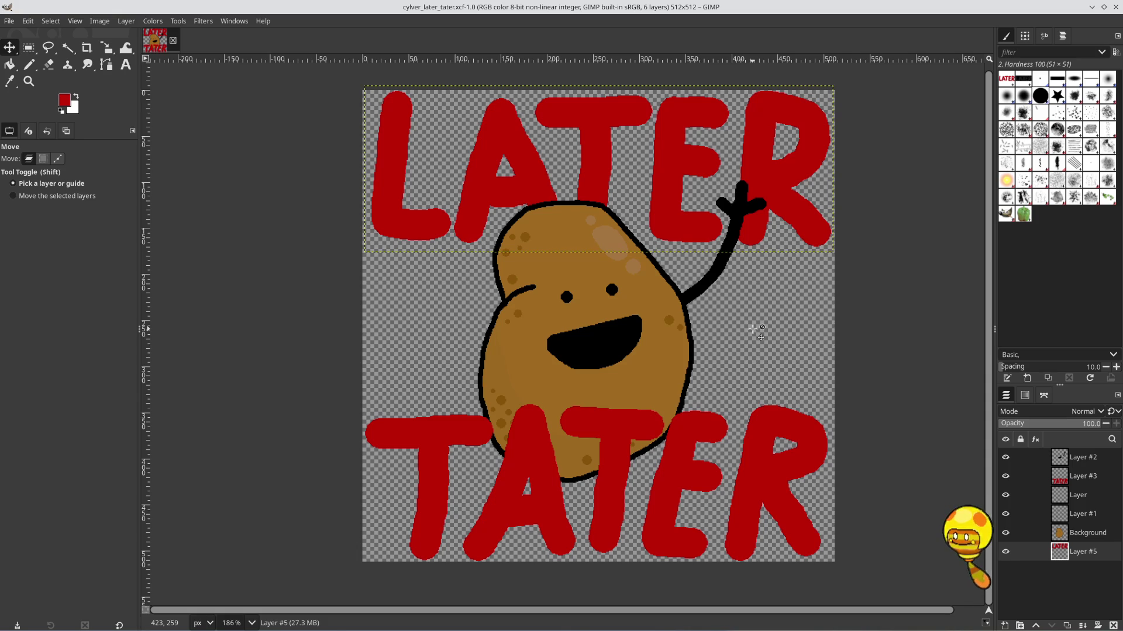
{"action": "scroll", "coordinate": [609, 229], "scroll_direction": "up", "scroll_amount": 5, "text": "ctrl"}
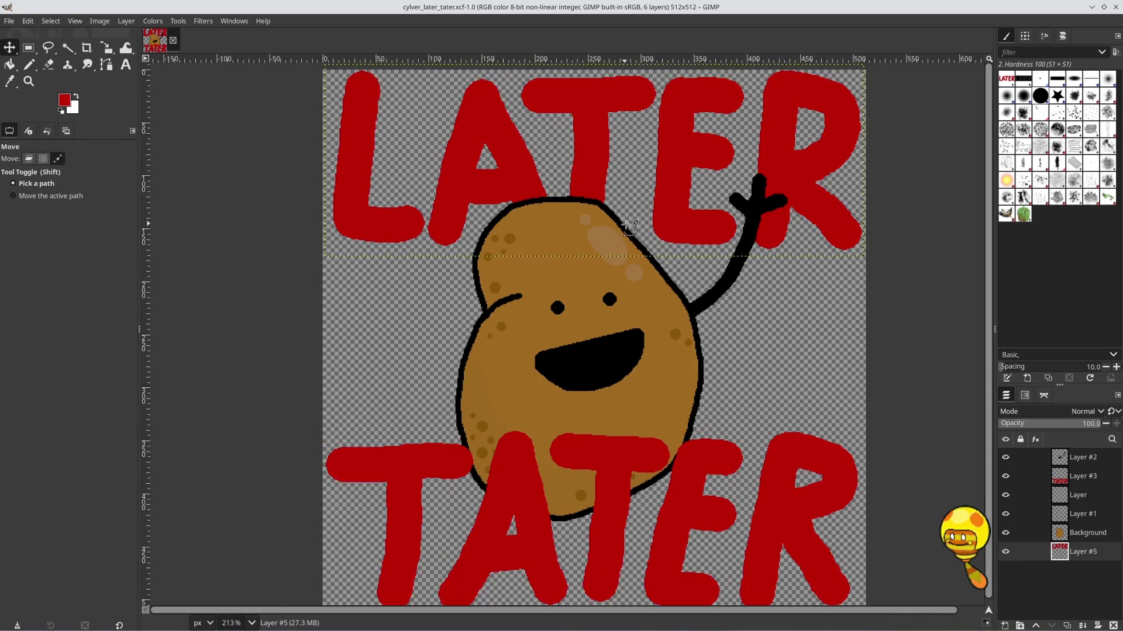
{"action": "scroll", "coordinate": [627, 226], "scroll_direction": "down", "scroll_amount": 5, "text": "ctrl"}
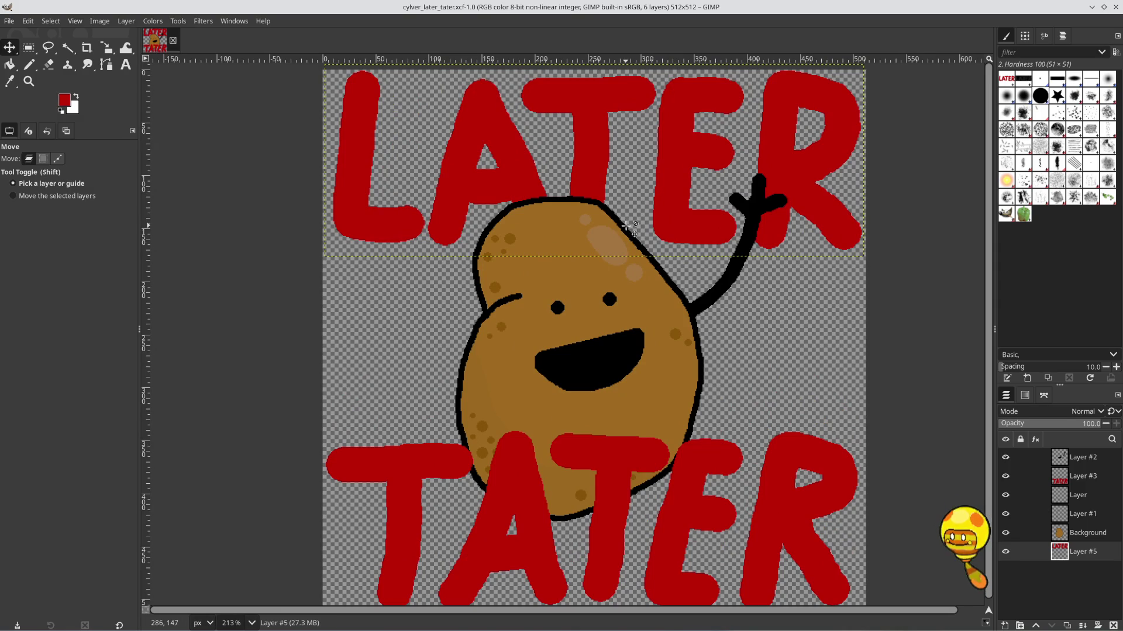
{"action": "left_click", "coordinate": [1081, 460]}
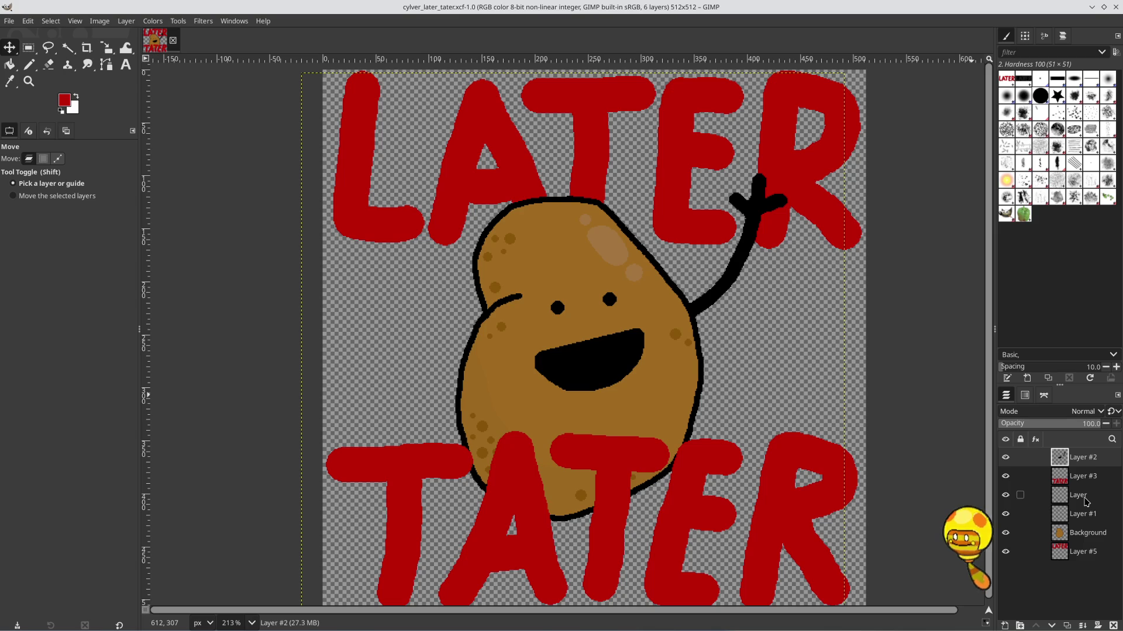
Extend the layer selection down to Layer and add Background, so all four layers are selected
{"action": "left_click", "coordinate": [1081, 496], "text": "shift"}
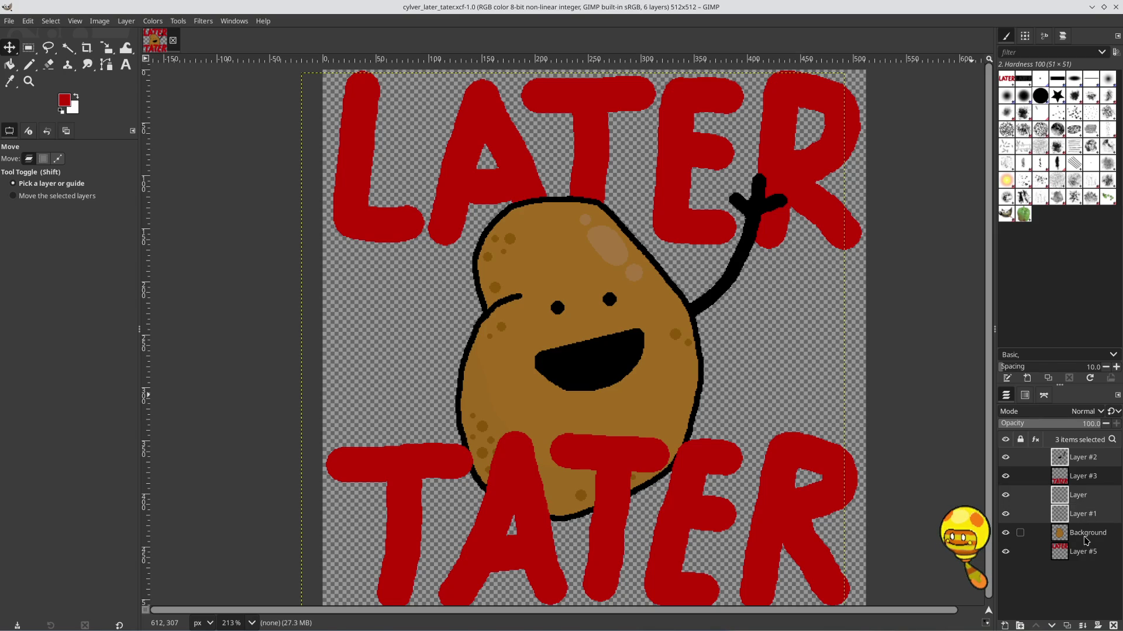
{"action": "left_click", "coordinate": [1085, 539], "text": "ctrl"}
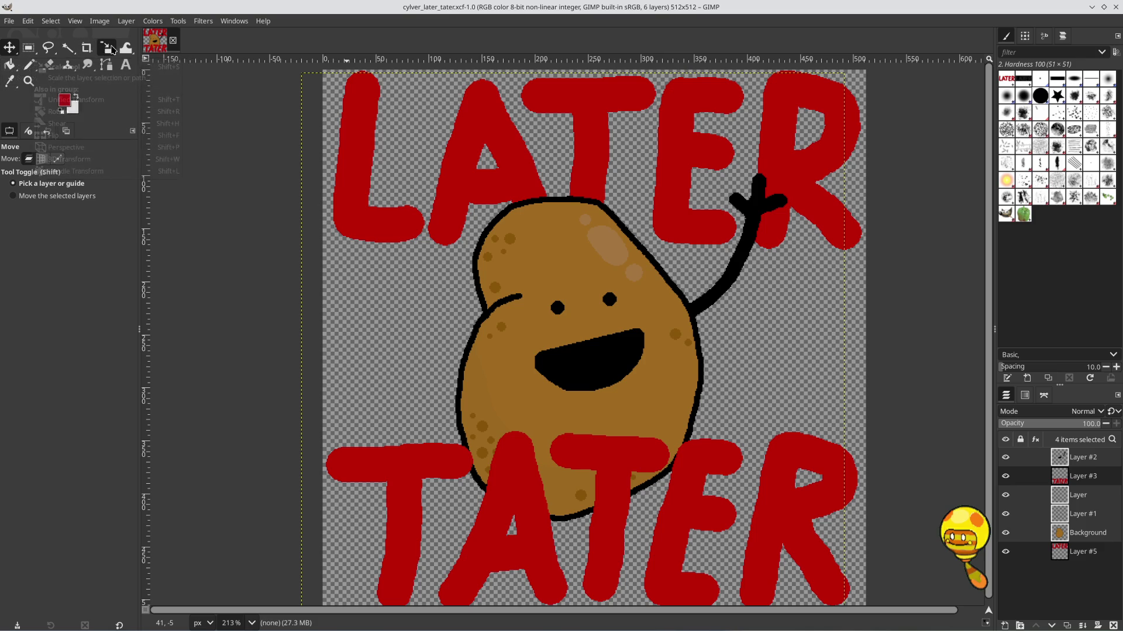
Cancel a trial enlargement and set the Scale tool's interpolation to None
{"action": "left_click", "coordinate": [107, 47]}
{"action": "left_click", "coordinate": [844, 74]}
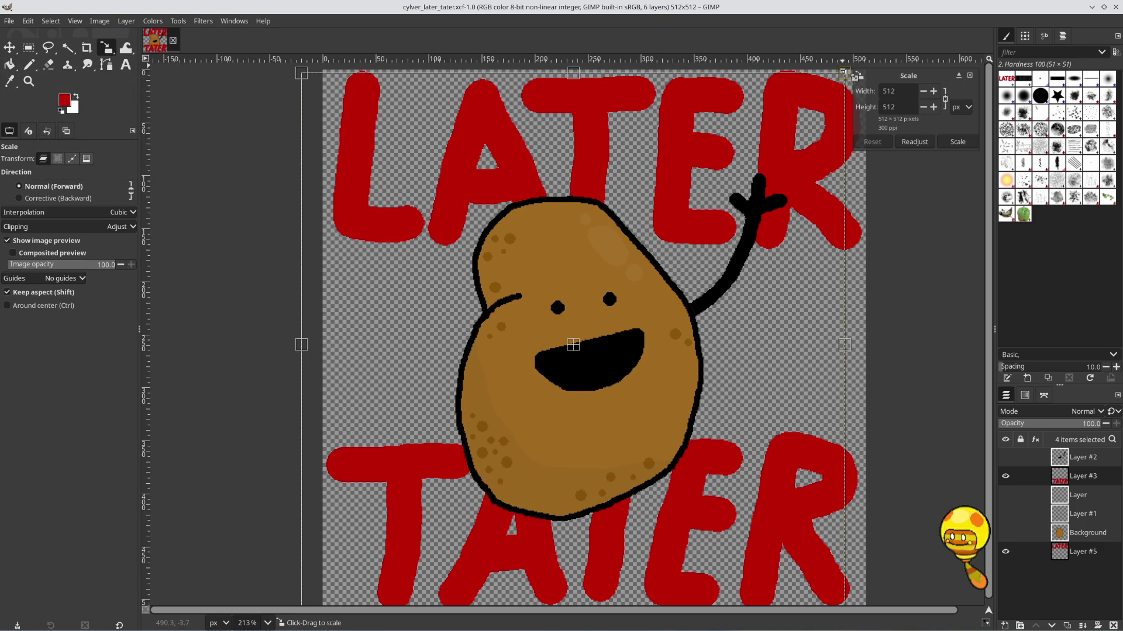
{"action": "left_click_drag", "start_coordinate": [844, 75], "coordinate": [892, 19]}
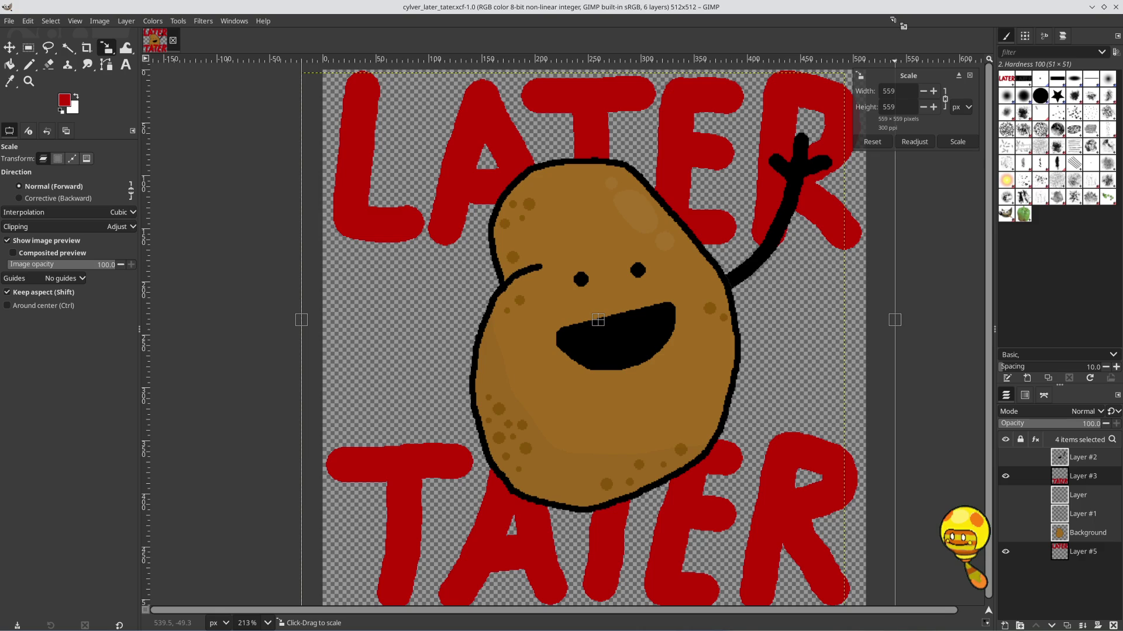
{"action": "key", "text": "Escape"}
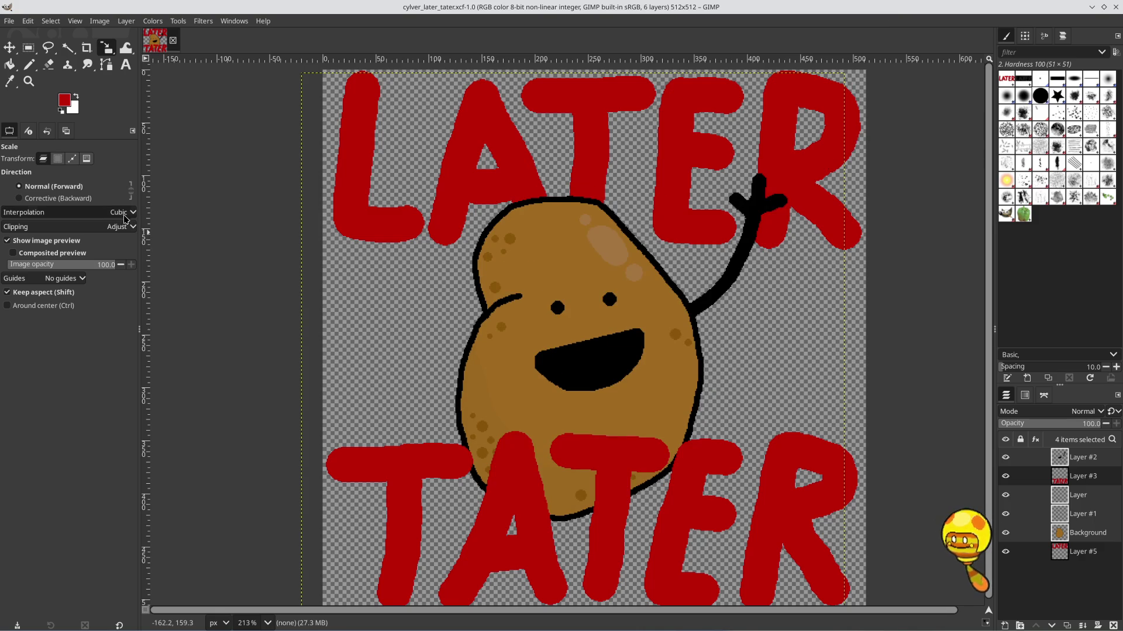
{"action": "left_click", "coordinate": [125, 215]}
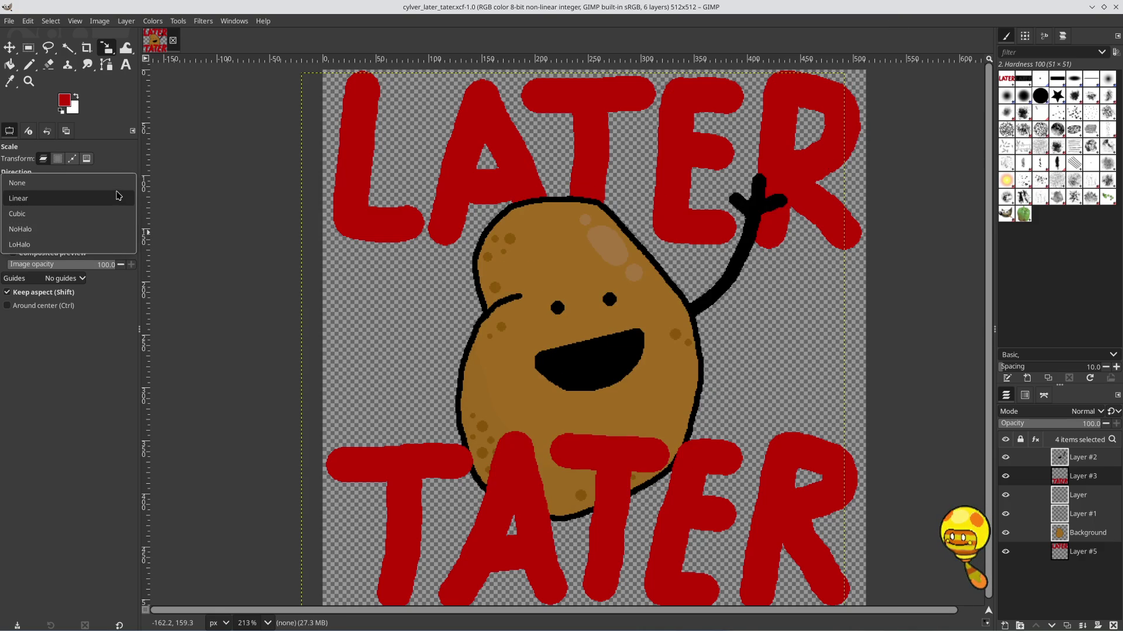
{"action": "left_click", "coordinate": [117, 183]}
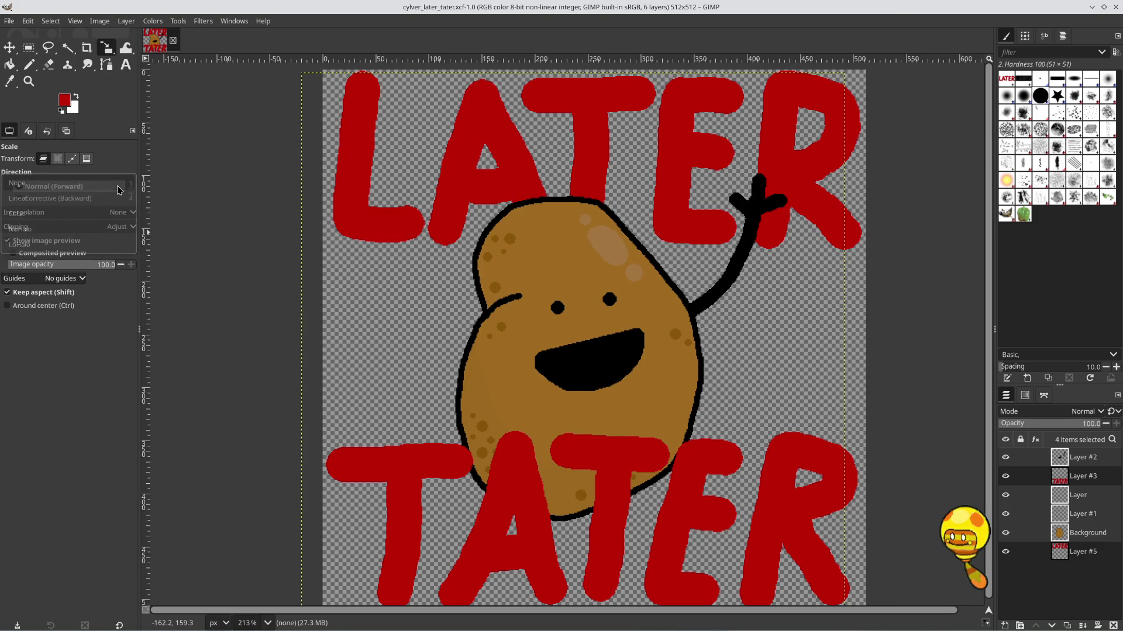
Scale the selected potato and arm layers up to 551×551 pixels
{"action": "left_click", "coordinate": [734, 179]}
{"action": "left_click_drag", "start_coordinate": [845, 75], "coordinate": [882, 28]}
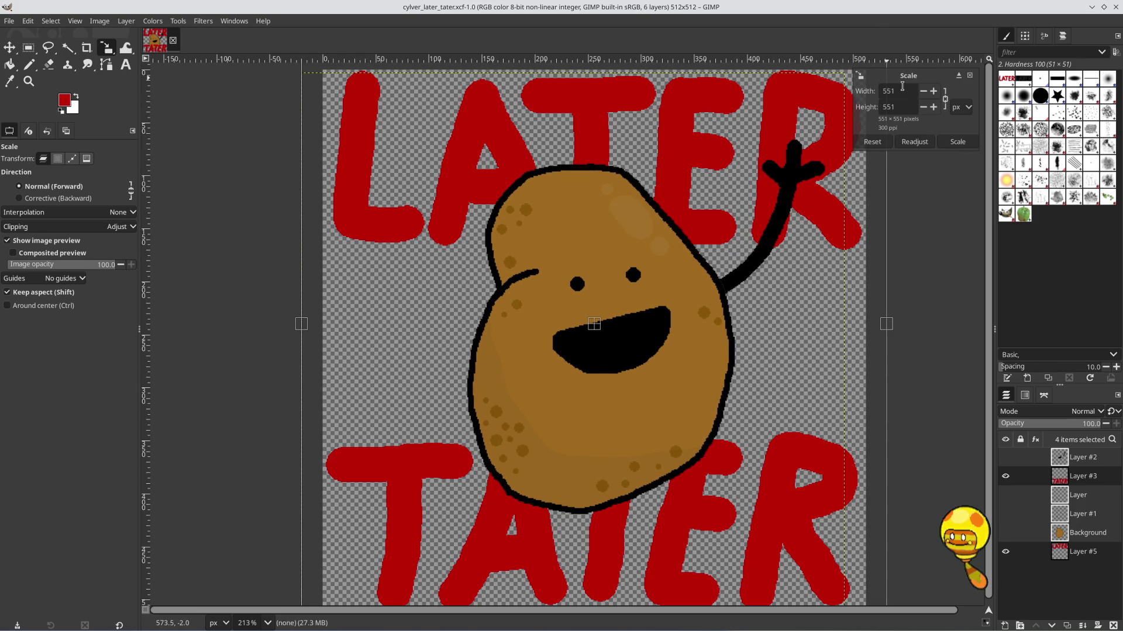
{"action": "left_click", "coordinate": [957, 143]}
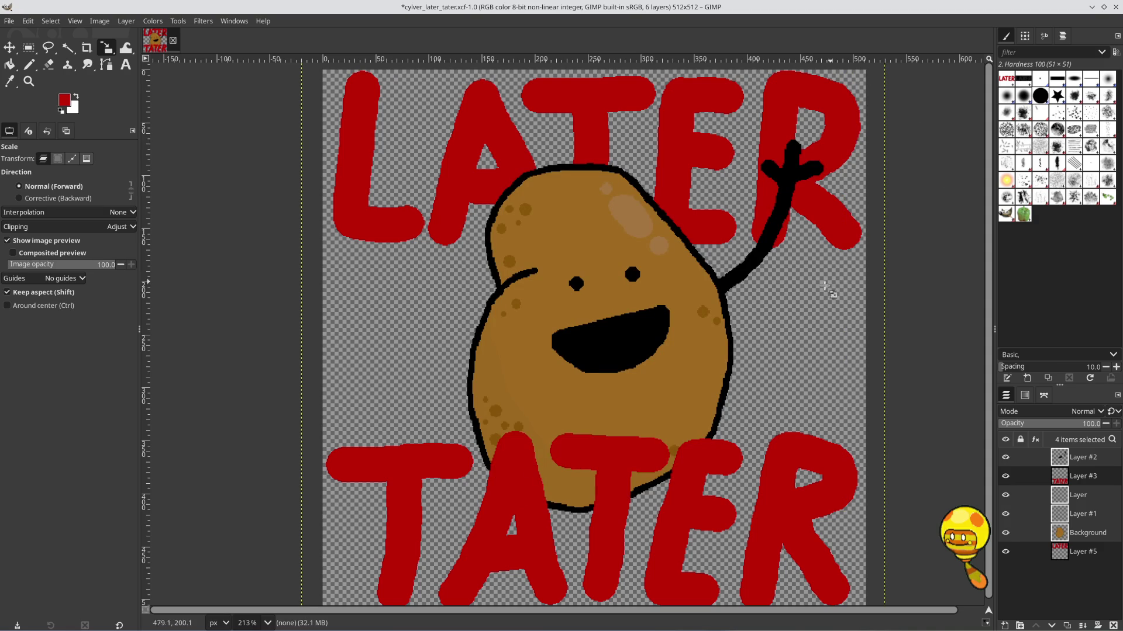
{"action": "key", "text": "m"}
{"action": "left_click_drag", "start_coordinate": [662, 311], "coordinate": [634, 333]}
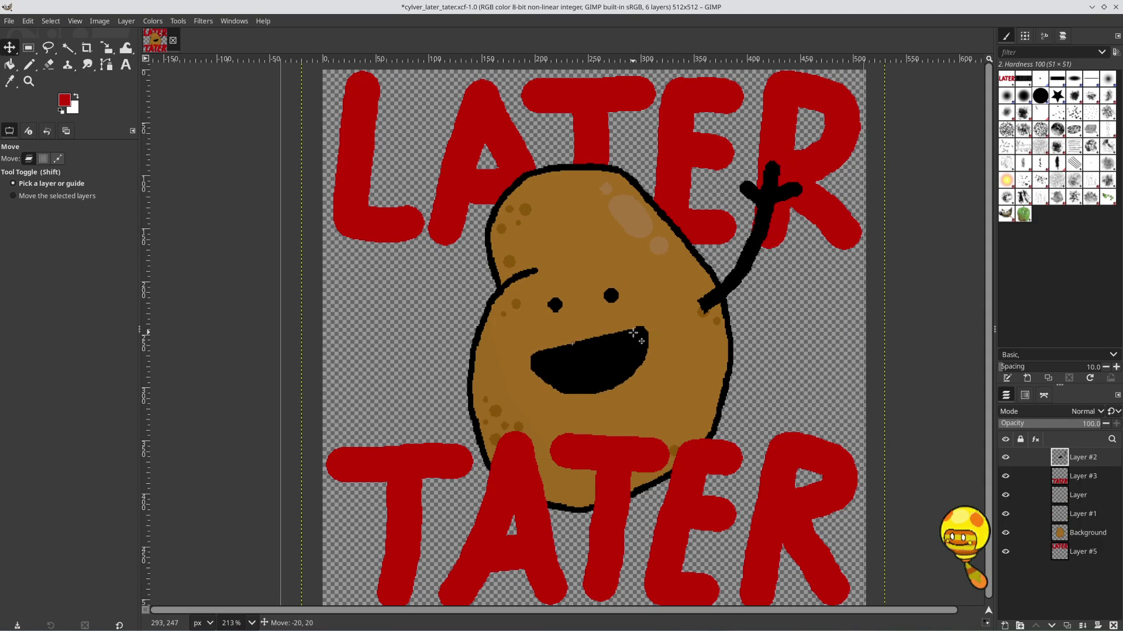
{"action": "key", "text": "ctrl+z"}
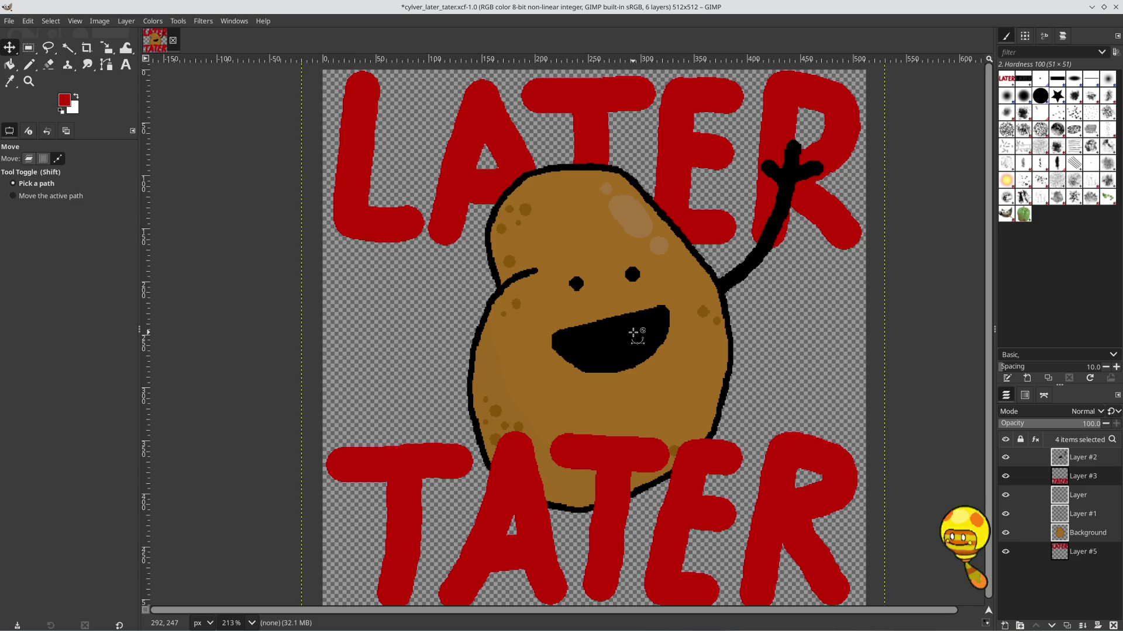
{"action": "scroll", "coordinate": [576, 294], "scroll_direction": "up", "scroll_amount": 4}
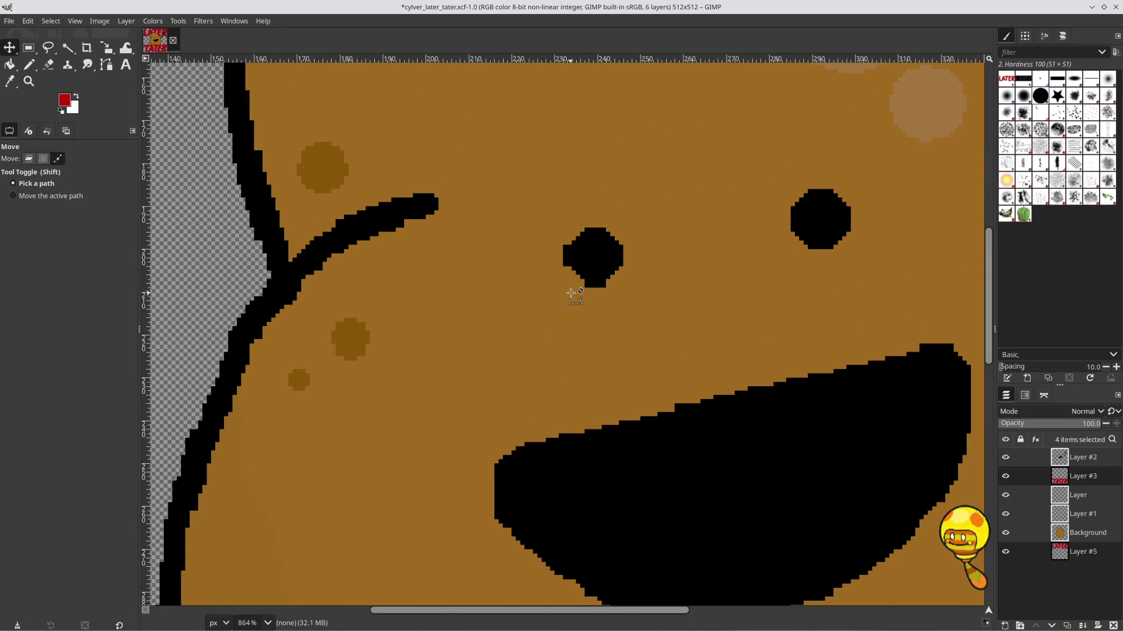
{"action": "scroll", "coordinate": [574, 294], "scroll_direction": "down", "scroll_amount": 5}
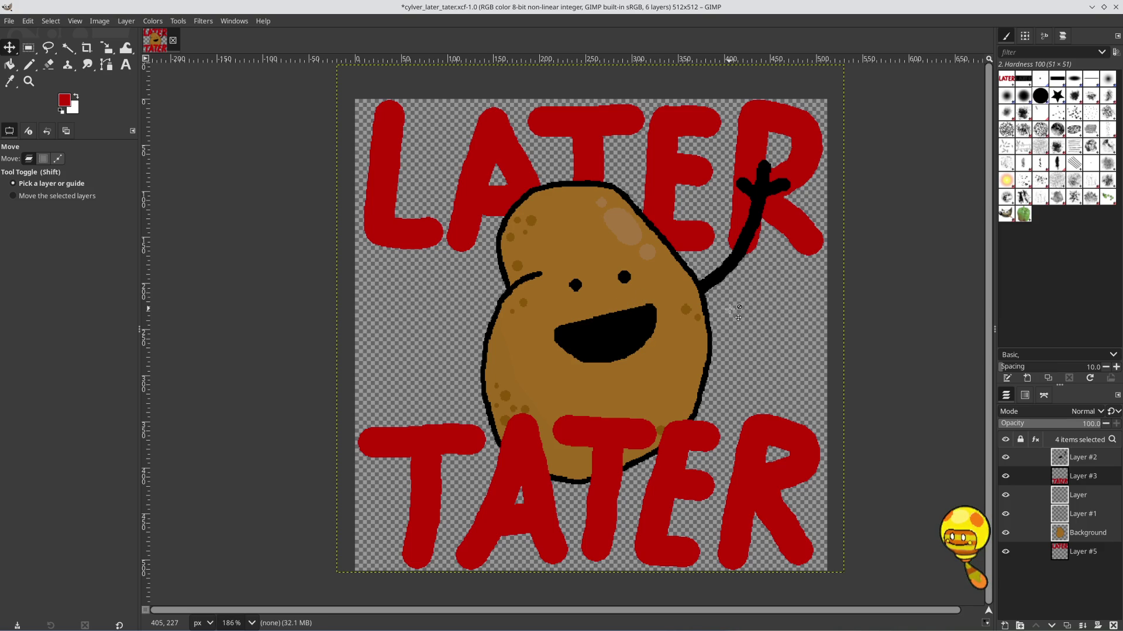
{"action": "key", "text": "ctrl"}
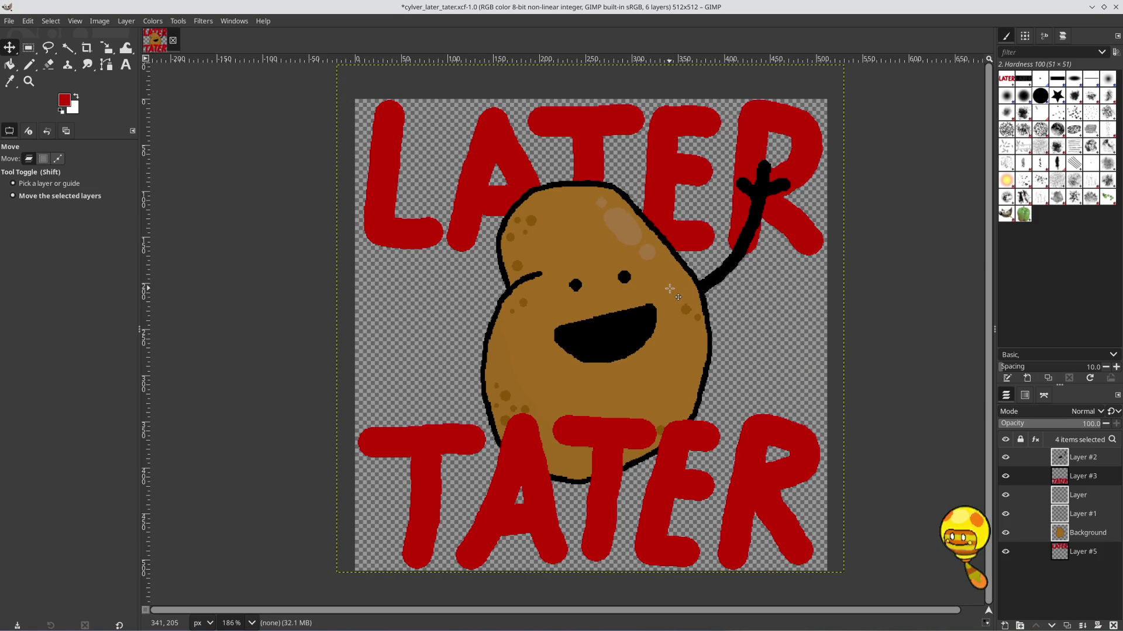
{"action": "mouse_move", "coordinate": [669, 289]}
{"action": "left_mouse_down"}
{"action": "mouse_move", "coordinate": [643, 289]}
{"action": "mouse_move", "coordinate": [648, 308]}
{"action": "left_mouse_up"}
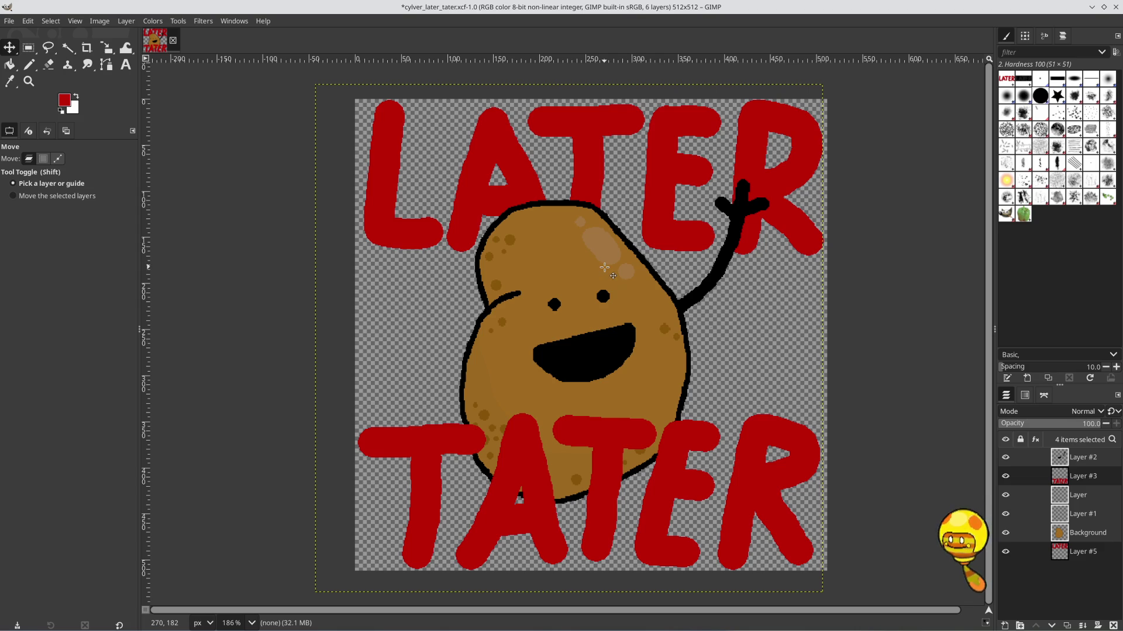
Step back and forth through undo and redo to keep the potato and arm shifted left
{"action": "key", "text": "ctrl+z"}
{"action": "key", "text": "ctrl+z"}
{"action": "key", "text": "ctrl+z"}
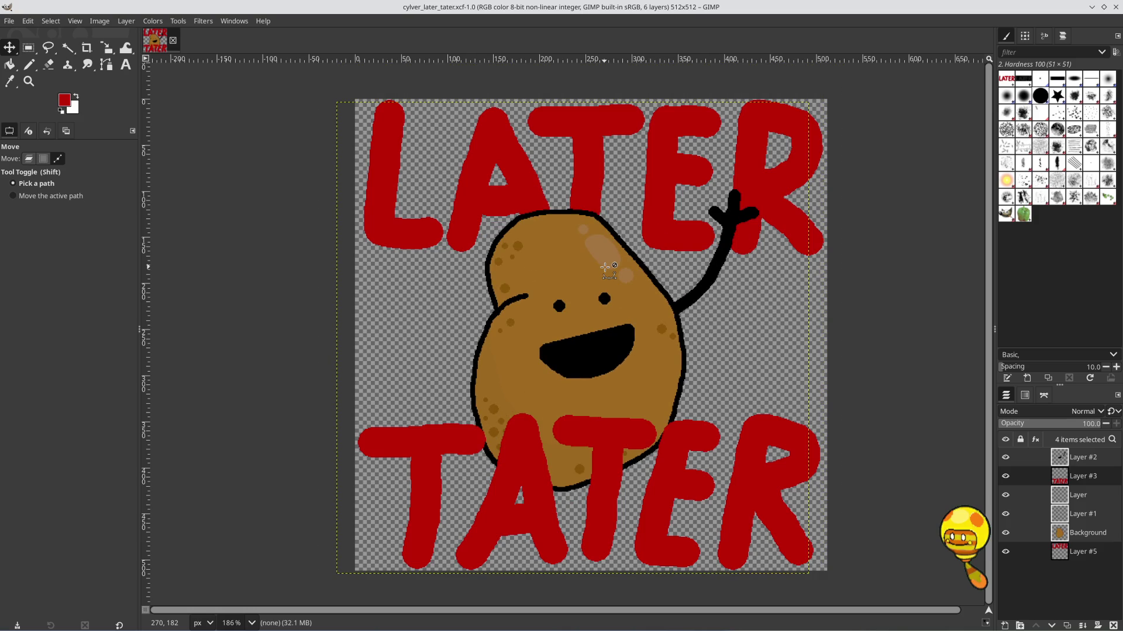
{"action": "key", "text": "ctrl+y"}
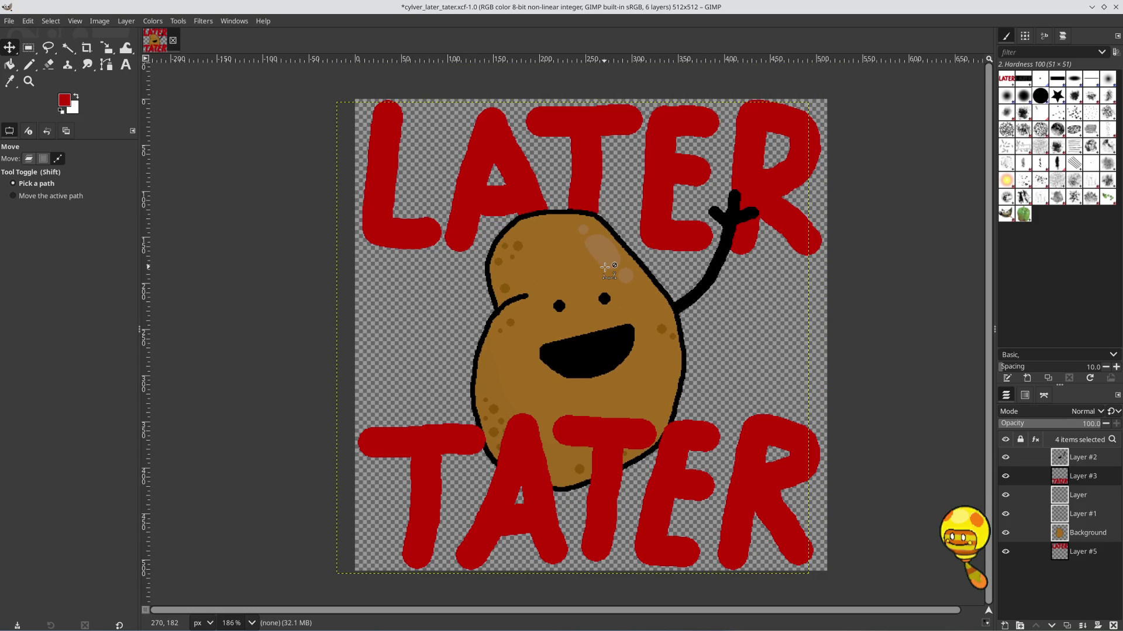
{"action": "key", "text": "ctrl+z"}
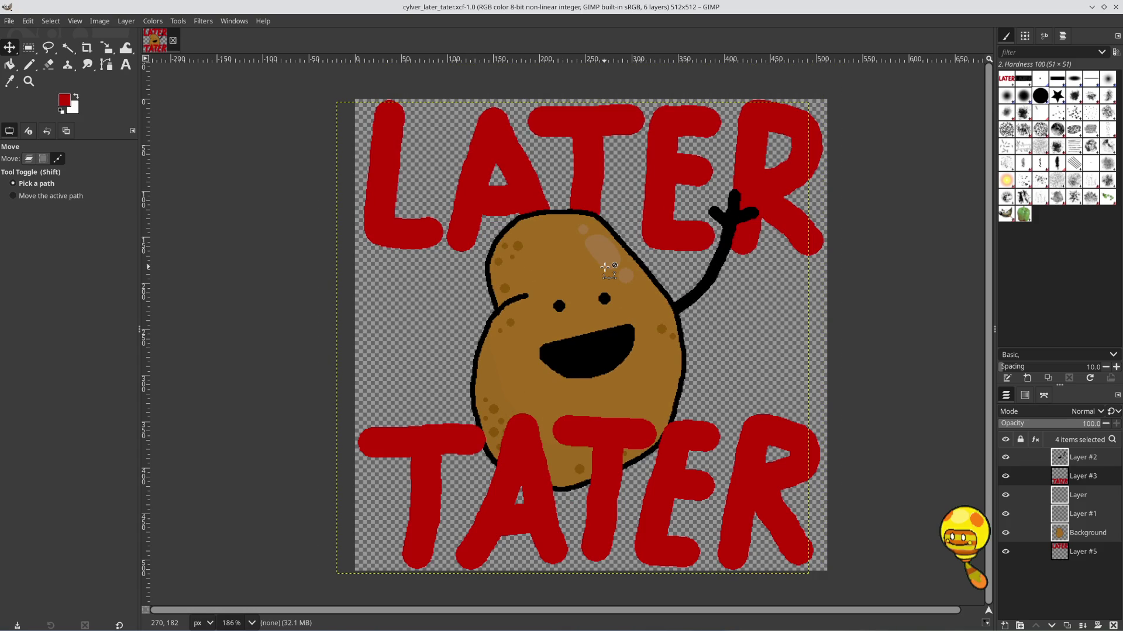
{"action": "key", "text": "ctrl+y"}
{"action": "key", "text": "ctrl+y"}
{"action": "key", "text": "ctrl+y"}
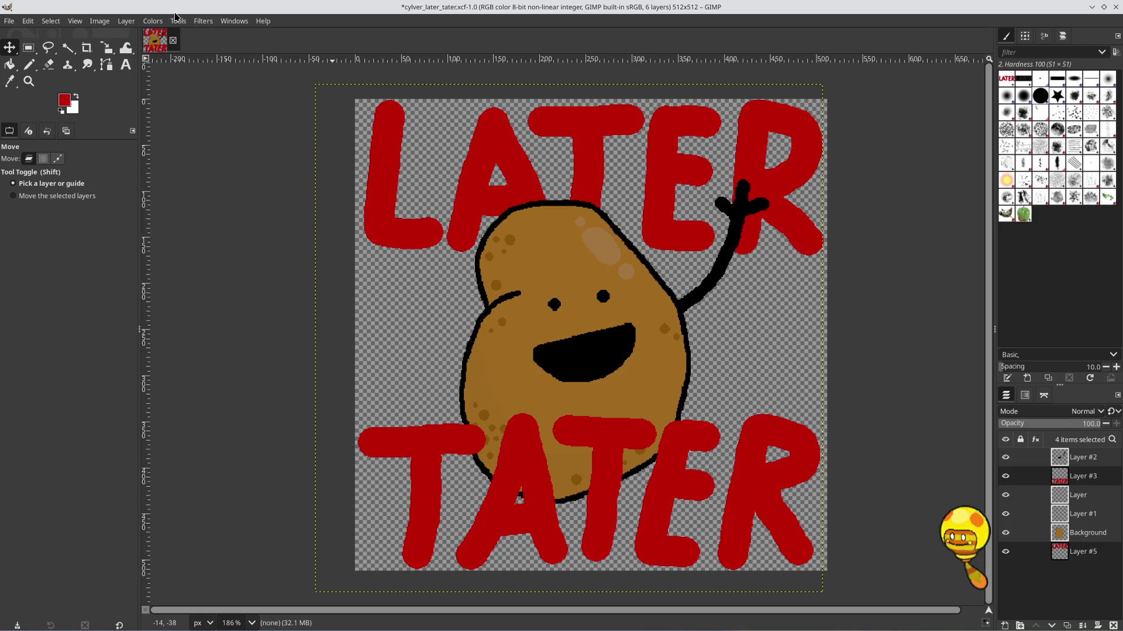
{"action": "left_click", "coordinate": [26, 24]}
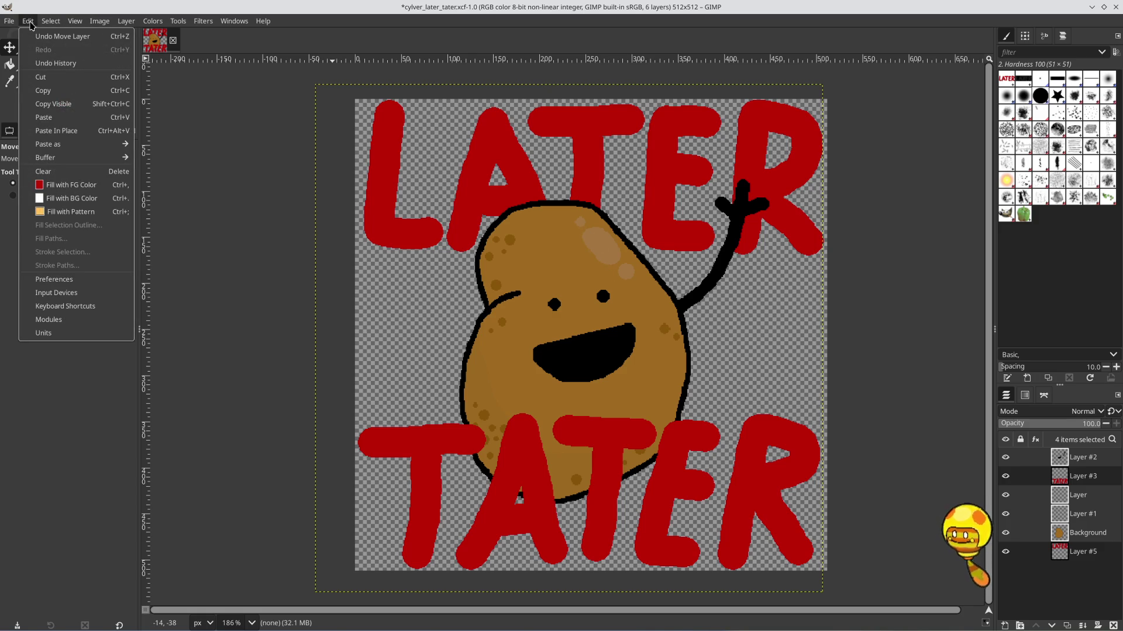
{"action": "mouse_move", "coordinate": [48, 26]}
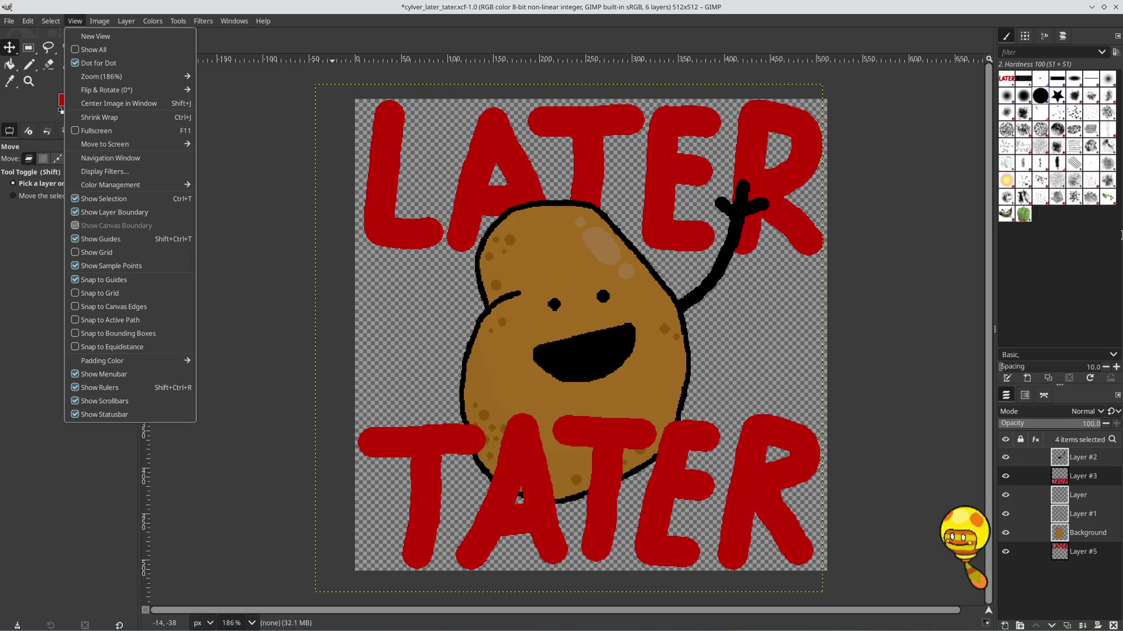
{"action": "left_click", "coordinate": [32, 23]}
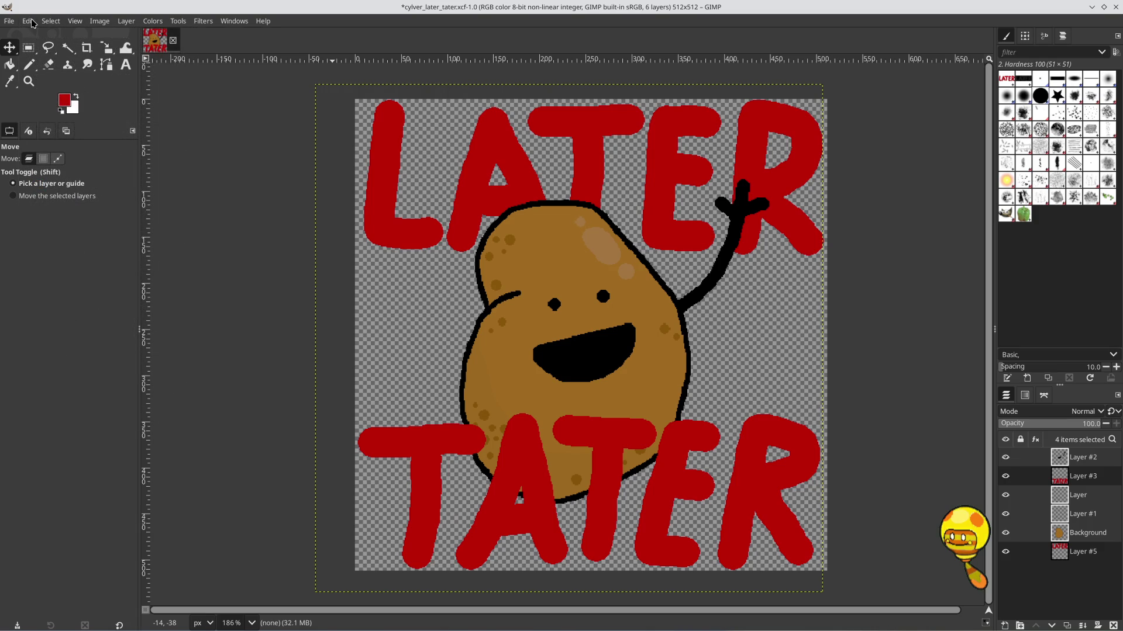
Step back and forth through the recent layer changes with Ctrl+Z
{"action": "left_click", "coordinate": [57, 158]}
{"action": "key", "text": "ctrl+z"}
{"action": "key", "text": "ctrl+z"}
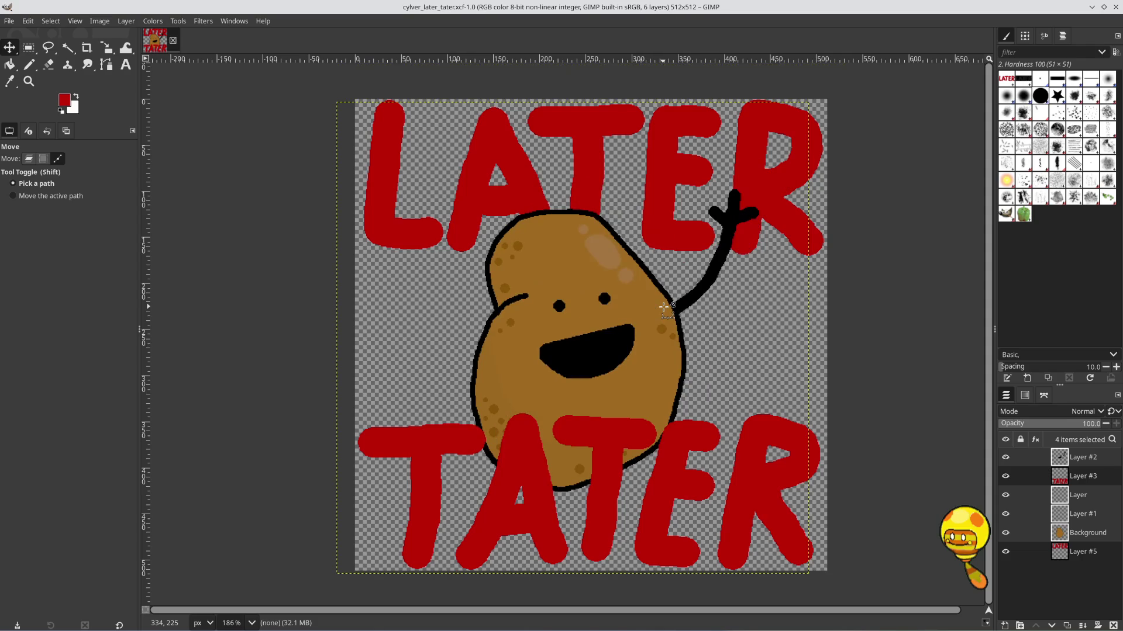
{"action": "key", "text": "m"}
{"action": "key", "text": "ctrl+z"}
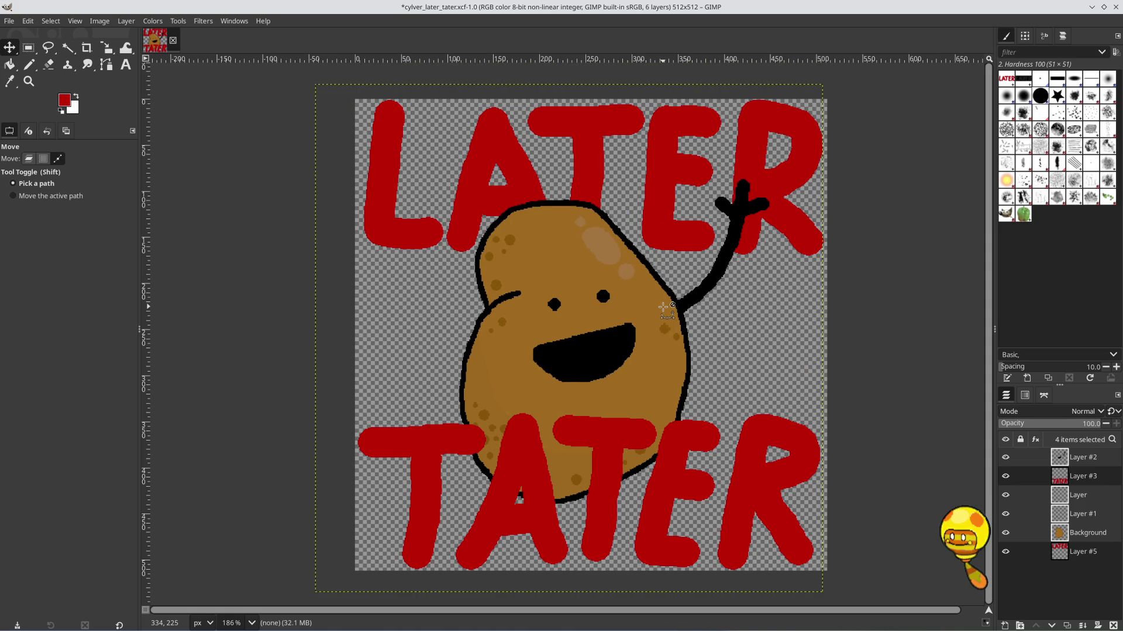
{"action": "key", "text": "m"}
Move the enlarged potato and arm slightly lower and left, to about -10, 19
{"action": "left_click_drag", "start_coordinate": [617, 316], "coordinate": [626, 335]}
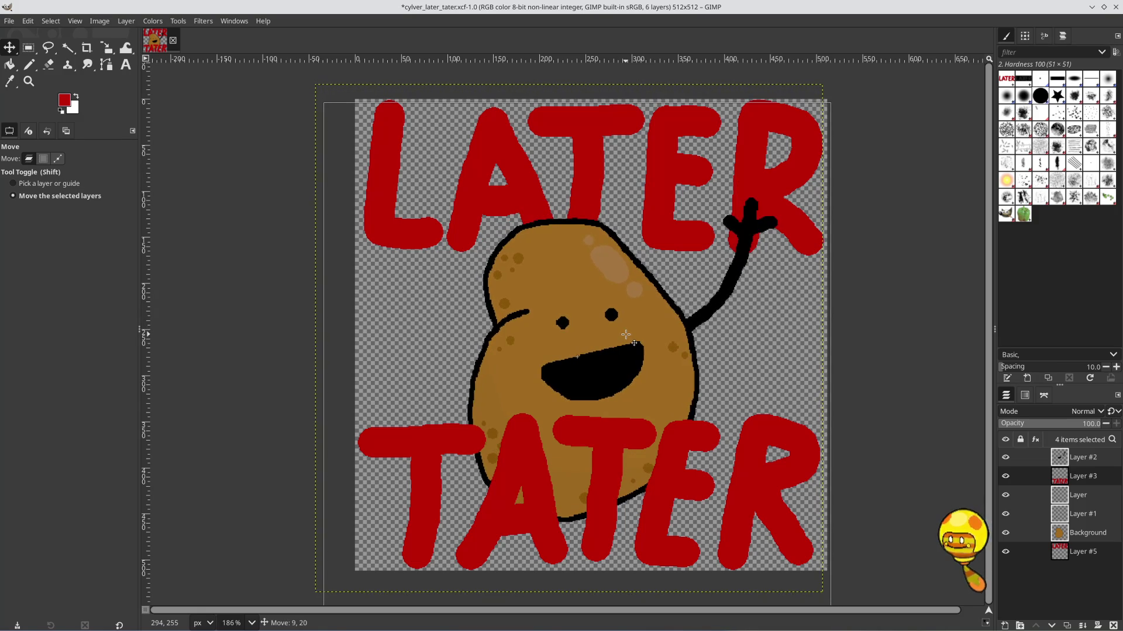
{"action": "left_click_drag", "start_coordinate": [625, 334], "coordinate": [609, 334]}
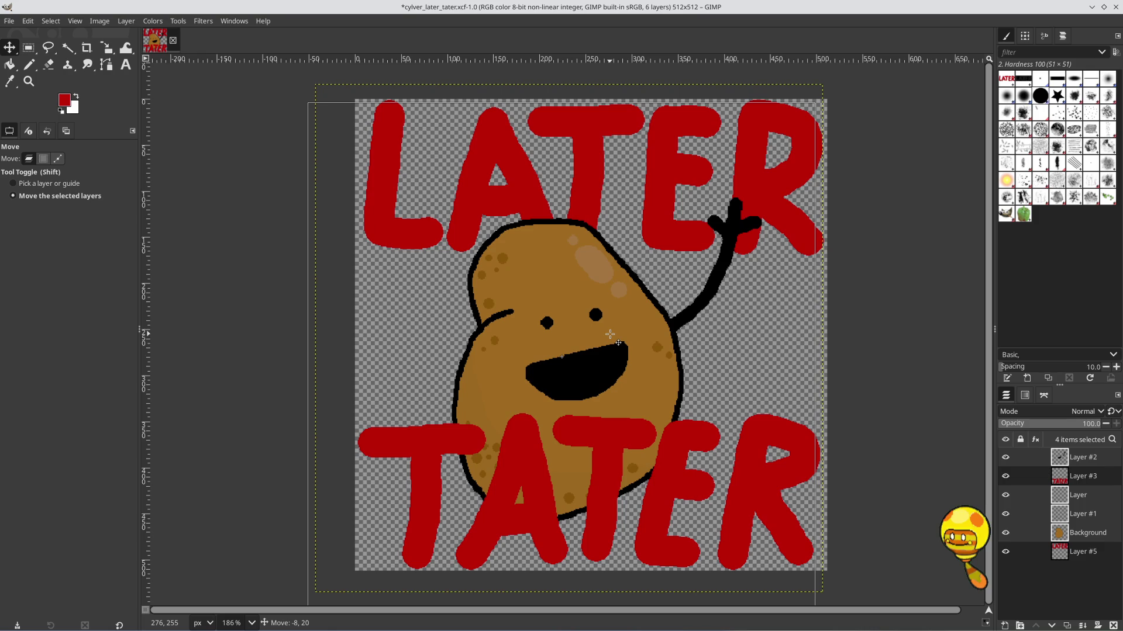
{"action": "left_click_drag", "start_coordinate": [610, 334], "coordinate": [609, 335]}
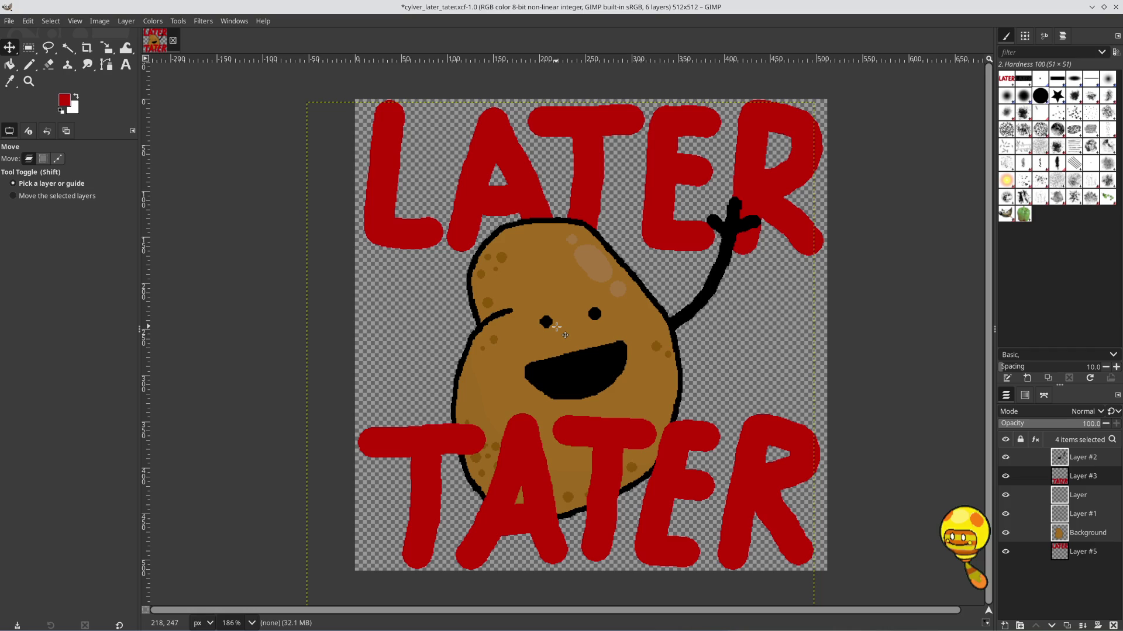
{"action": "left_click", "coordinate": [28, 21]}
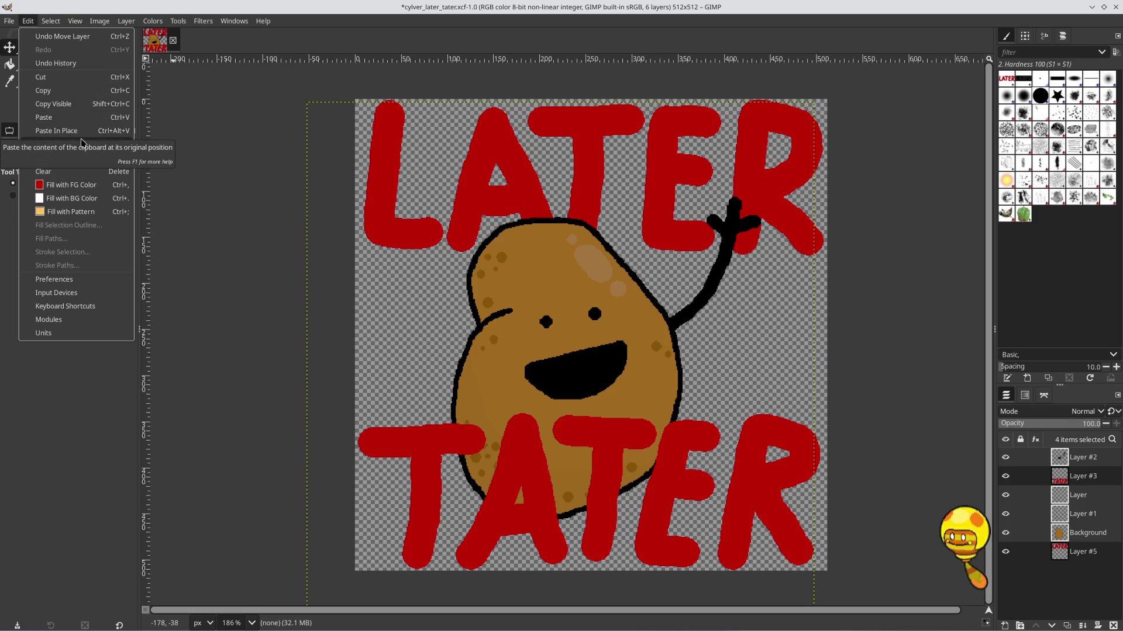
Scale the whole image down to 28×28 pixels as a trial
{"action": "mouse_move", "coordinate": [99, 21]}
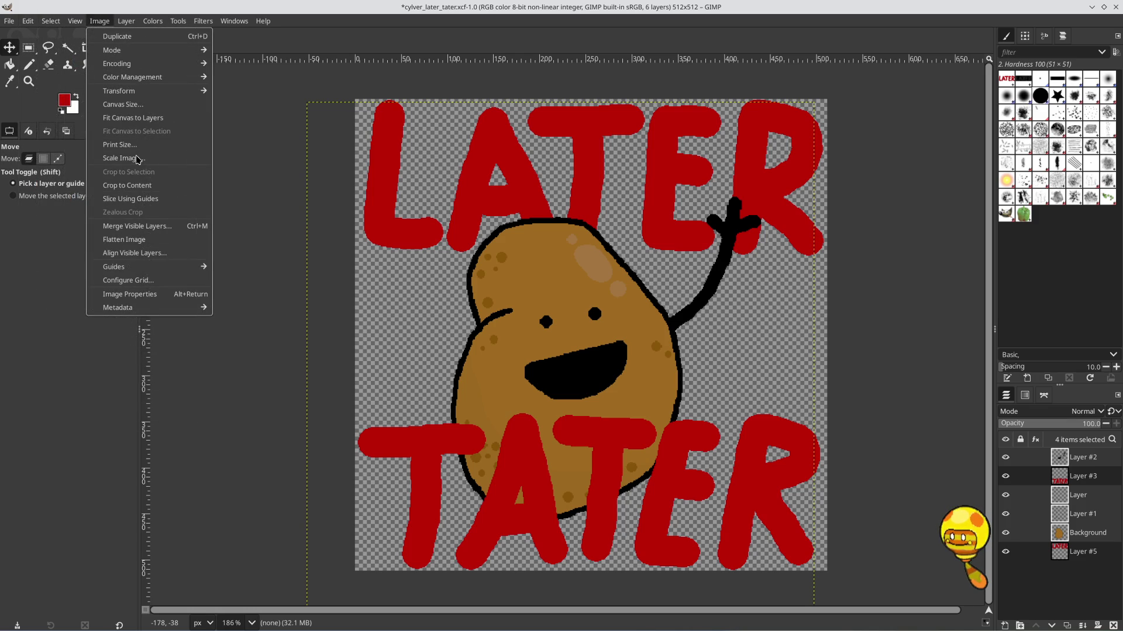
{"action": "left_click", "coordinate": [138, 158]}
{"action": "type", "text": "28"}
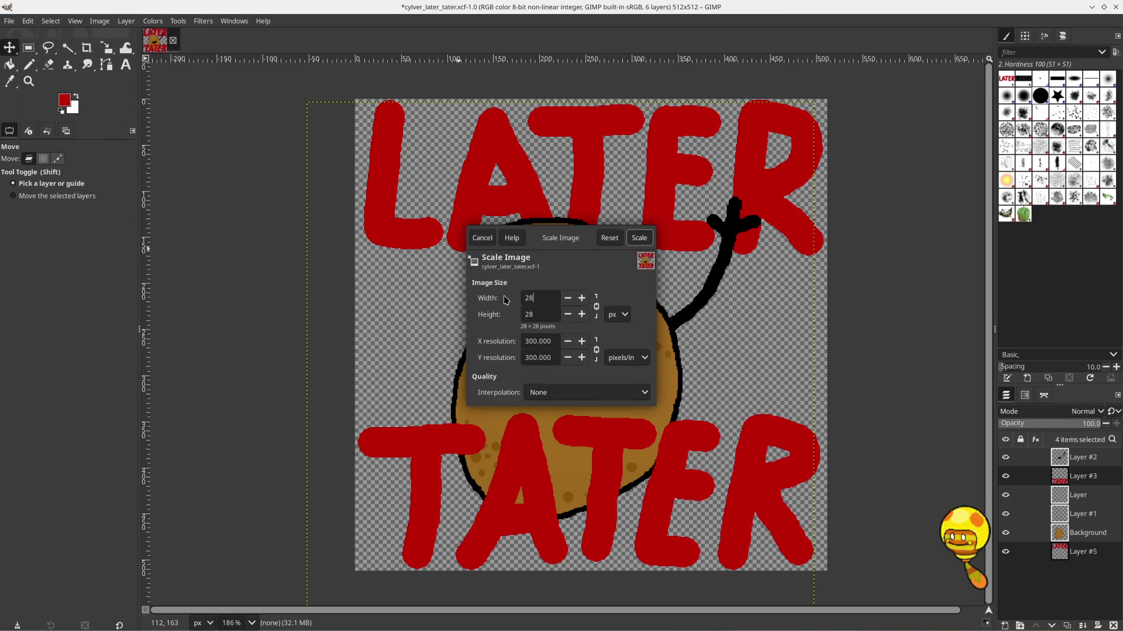
{"action": "left_click", "coordinate": [639, 239]}
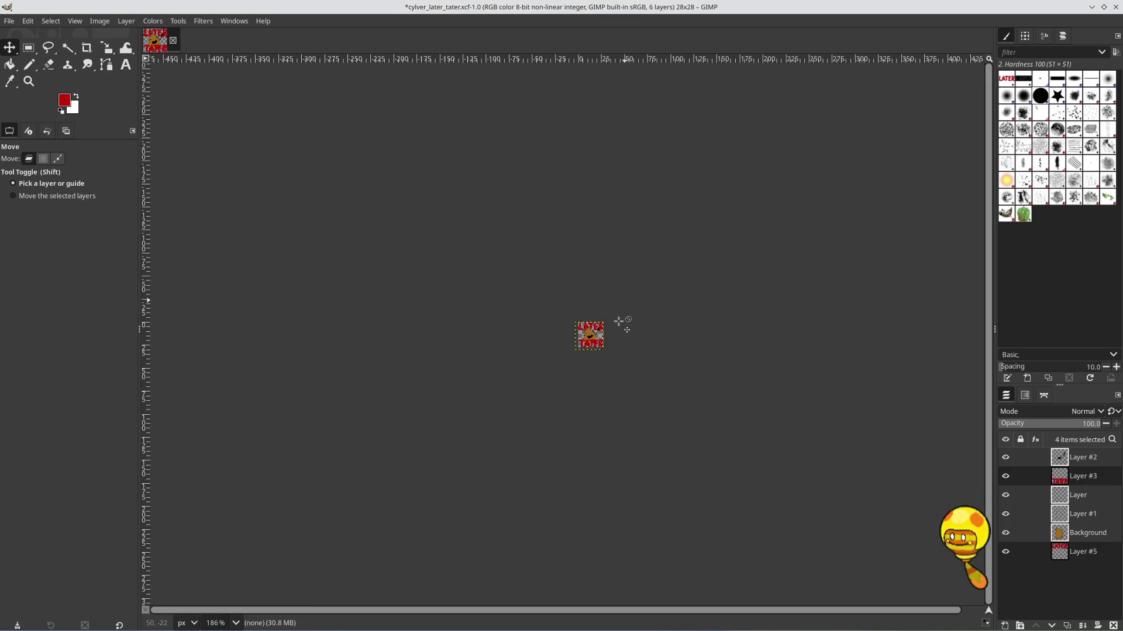
Zoom in and out on the 28×28 preview, then undo it back to 512×512
{"action": "scroll", "coordinate": [590, 338], "scroll_direction": "up", "scroll_amount": 7}
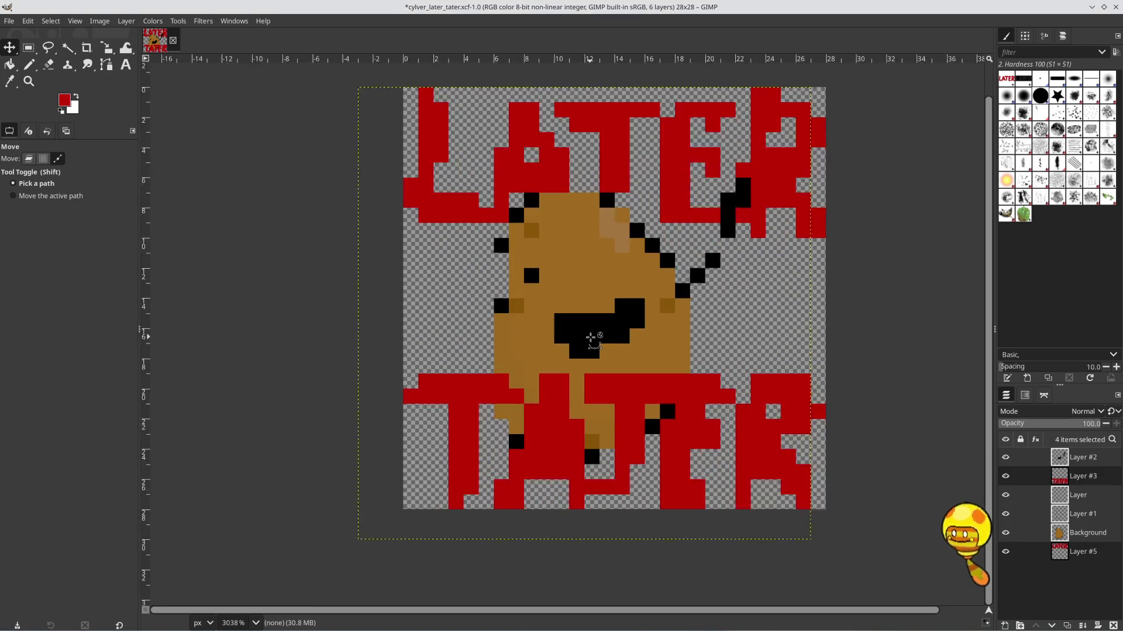
{"action": "scroll", "coordinate": [591, 338], "scroll_direction": "up", "scroll_amount": 1}
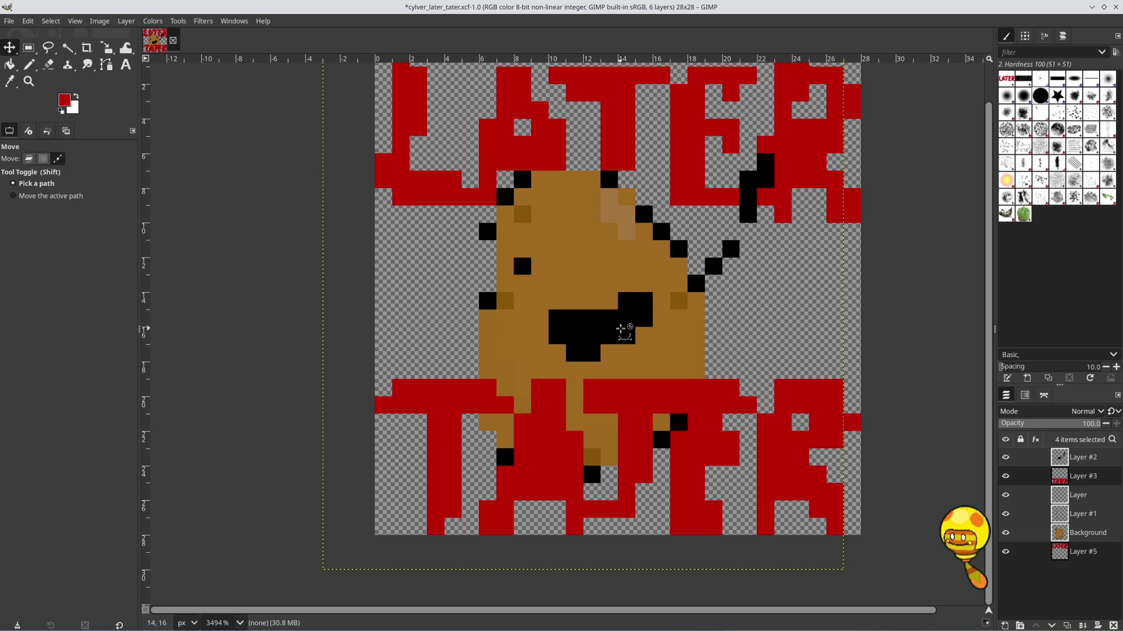
{"action": "scroll", "coordinate": [620, 328], "scroll_direction": "down", "scroll_amount": 4}
{"action": "scroll", "coordinate": [620, 329], "scroll_direction": "down", "scroll_amount": 1}
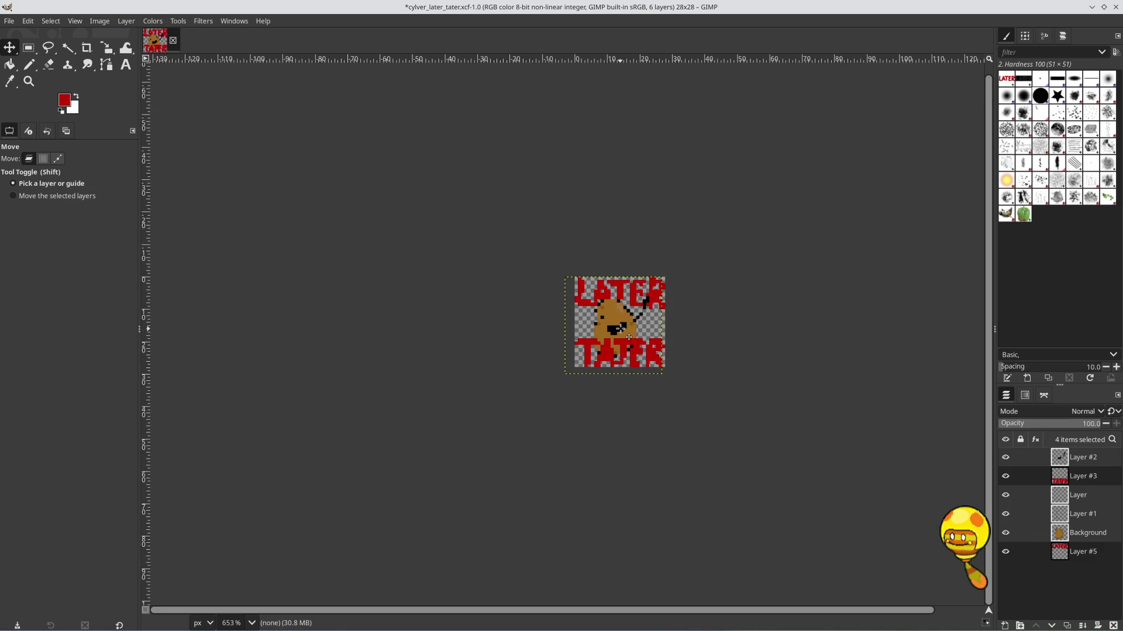
{"action": "key", "text": "ctrl"}
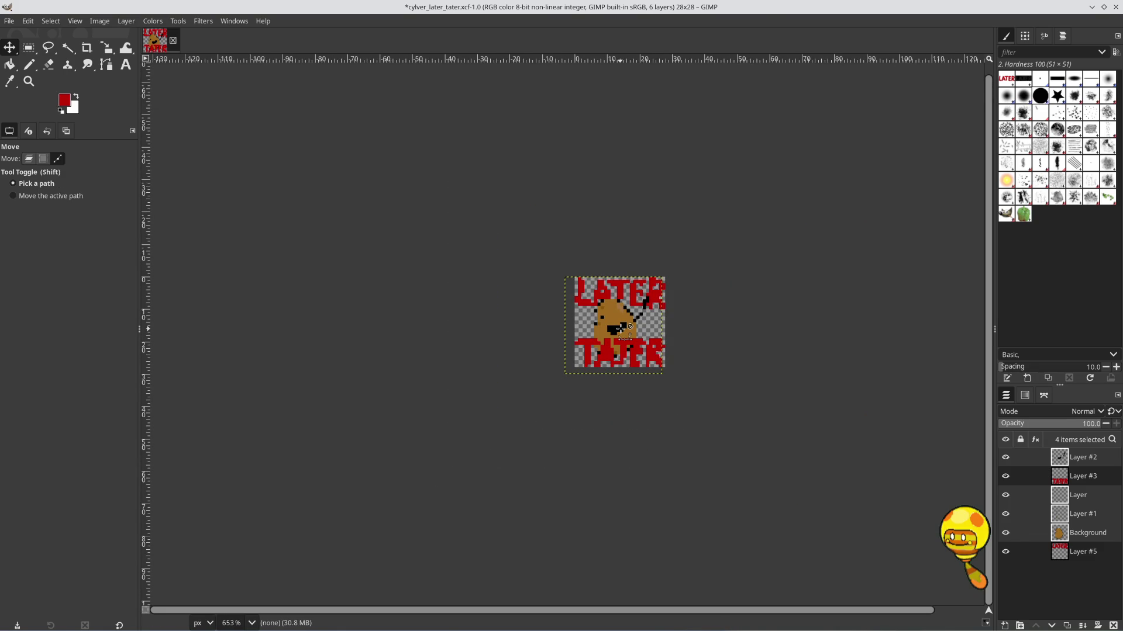
{"action": "scroll", "coordinate": [621, 329], "scroll_direction": "down", "scroll_amount": 3}
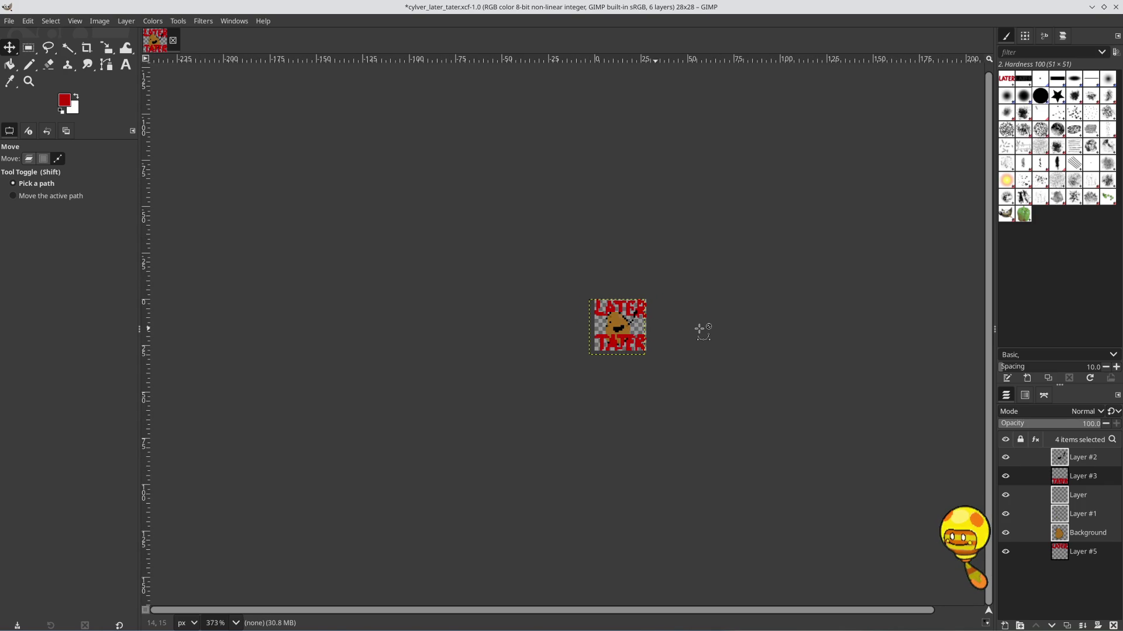
{"action": "scroll", "coordinate": [616, 329], "scroll_direction": "down", "scroll_amount": 3}
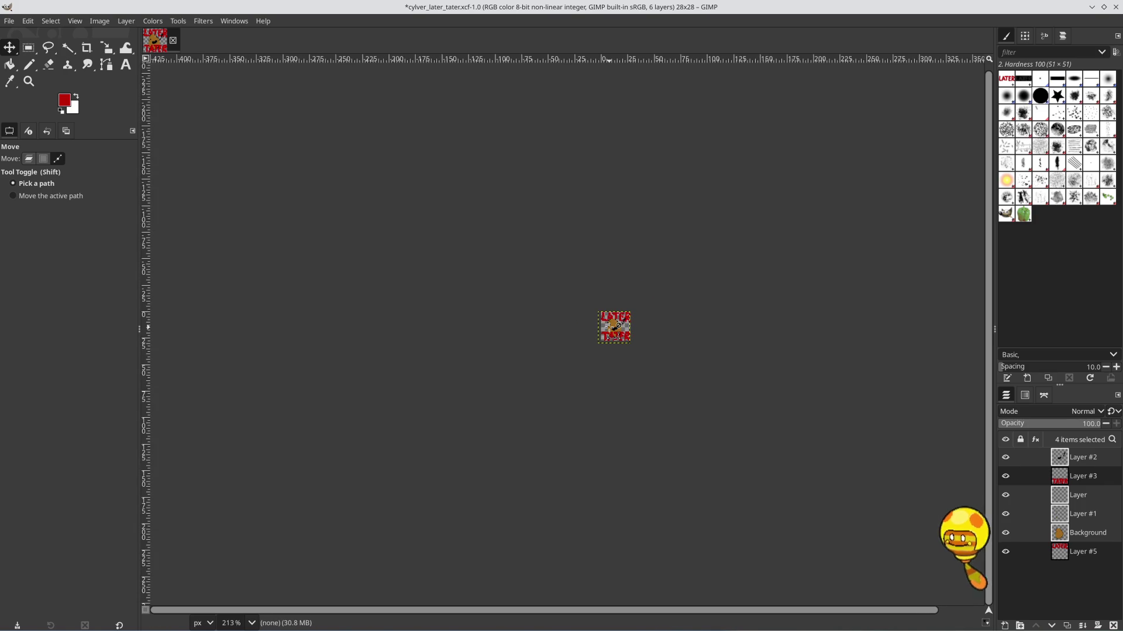
{"action": "scroll", "coordinate": [617, 327], "scroll_direction": "down", "scroll_amount": 1}
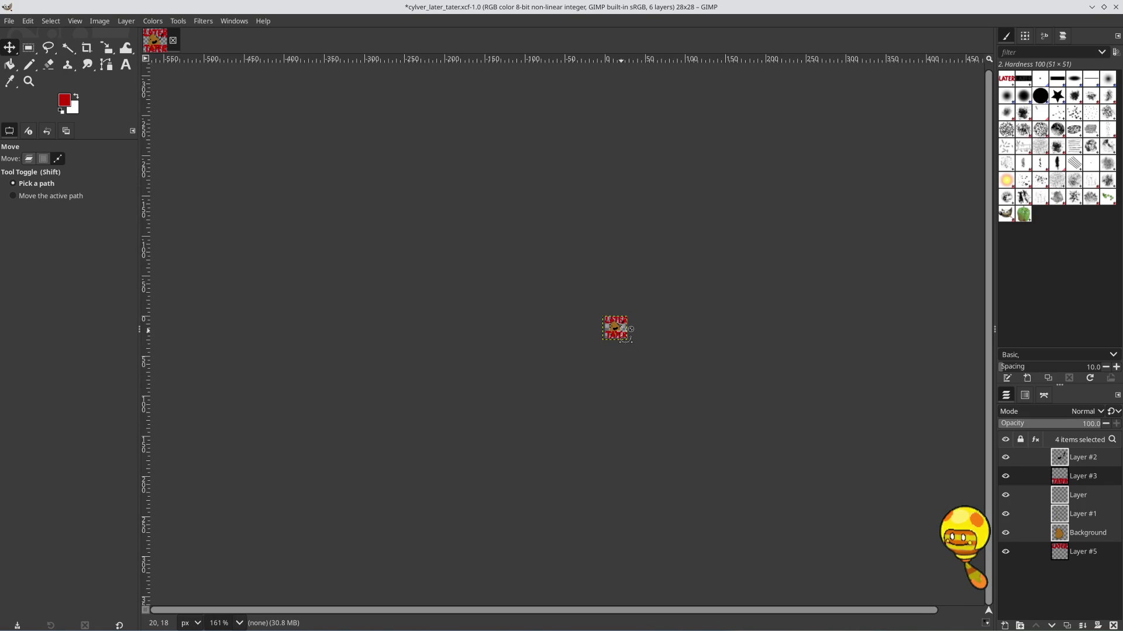
{"action": "scroll", "coordinate": [624, 333], "scroll_direction": "up", "scroll_amount": 6}
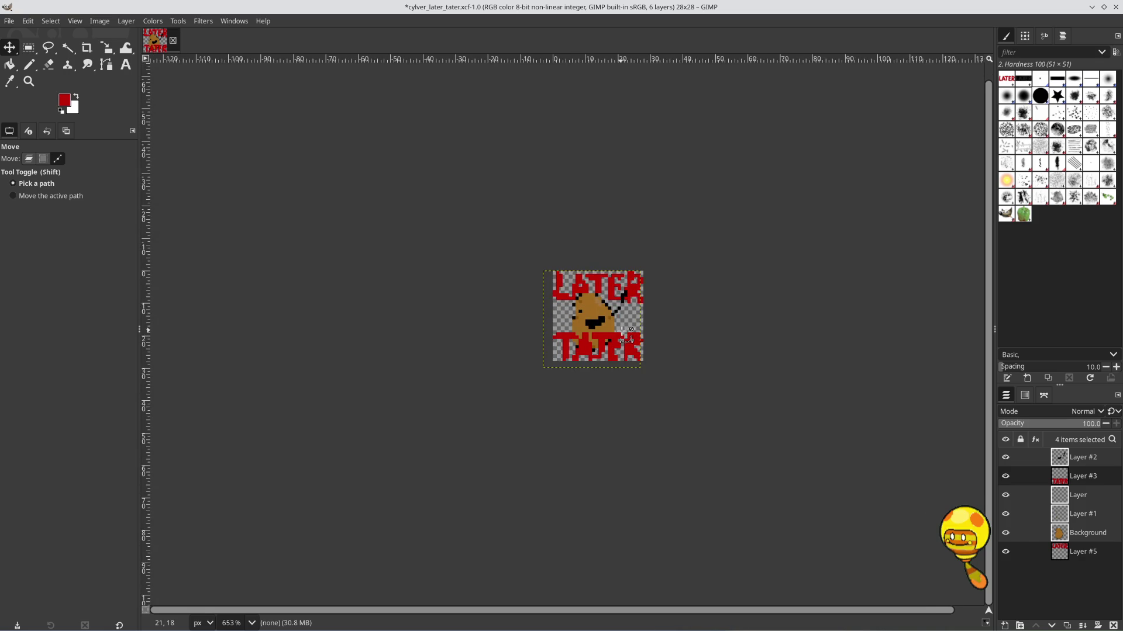
{"action": "scroll", "coordinate": [625, 335], "scroll_direction": "up", "scroll_amount": 1}
{"action": "scroll", "coordinate": [626, 335], "scroll_direction": "down", "scroll_amount": 5}
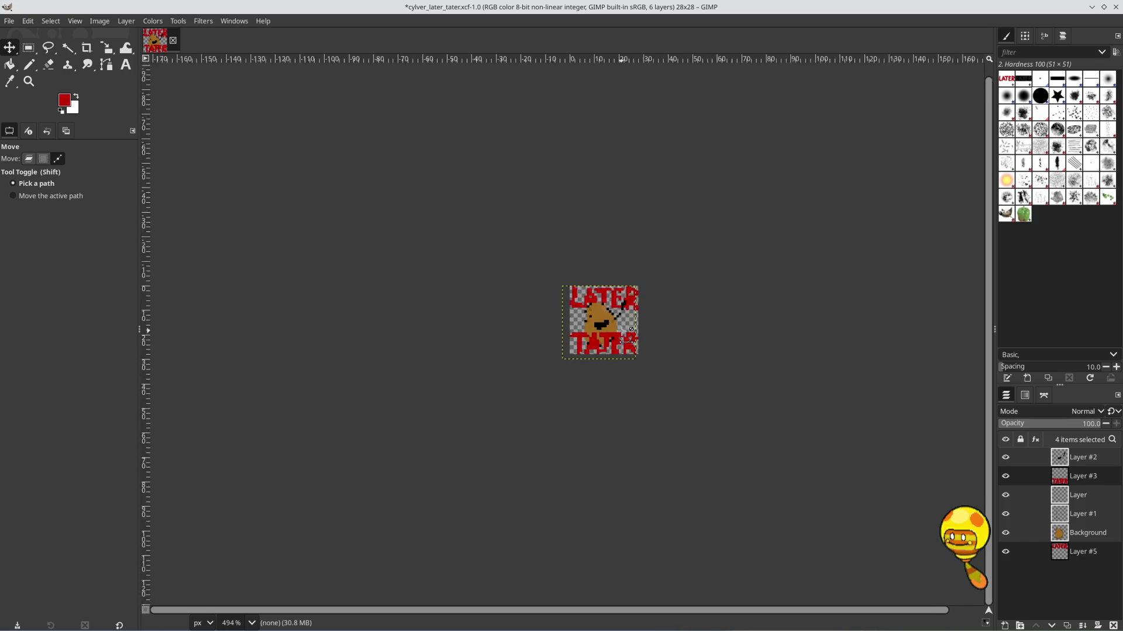
{"action": "scroll", "coordinate": [631, 329], "scroll_direction": "down", "scroll_amount": 1}
{"action": "scroll", "coordinate": [625, 331], "scroll_direction": "up", "scroll_amount": 9}
{"action": "key", "text": "ctrl+z"}
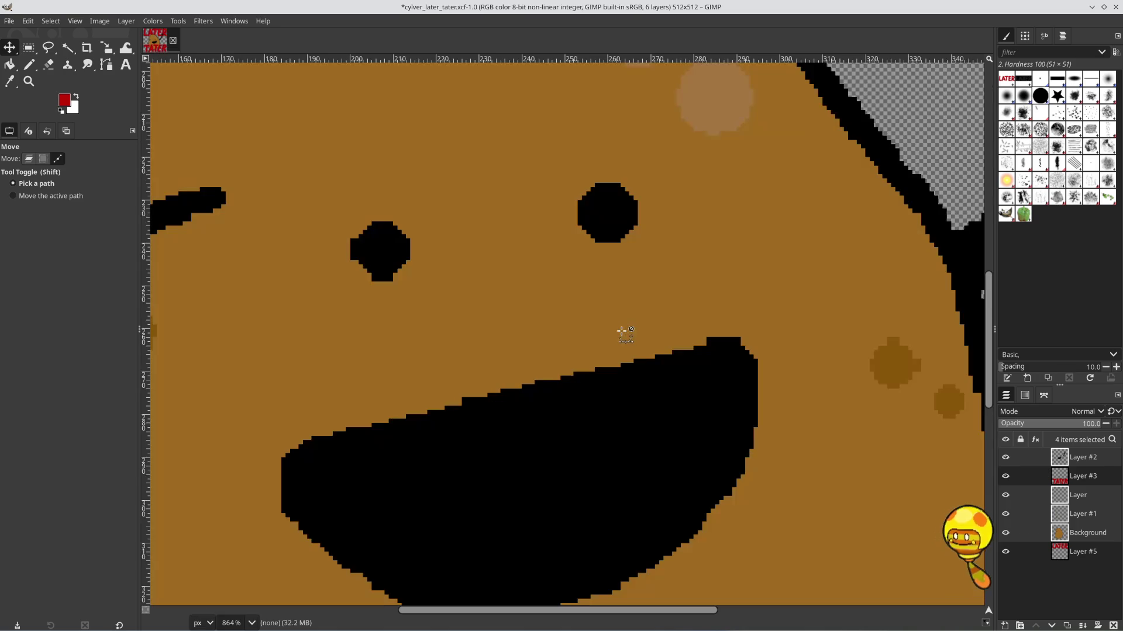
{"action": "scroll", "coordinate": [624, 331], "scroll_direction": "down", "scroll_amount": 11}
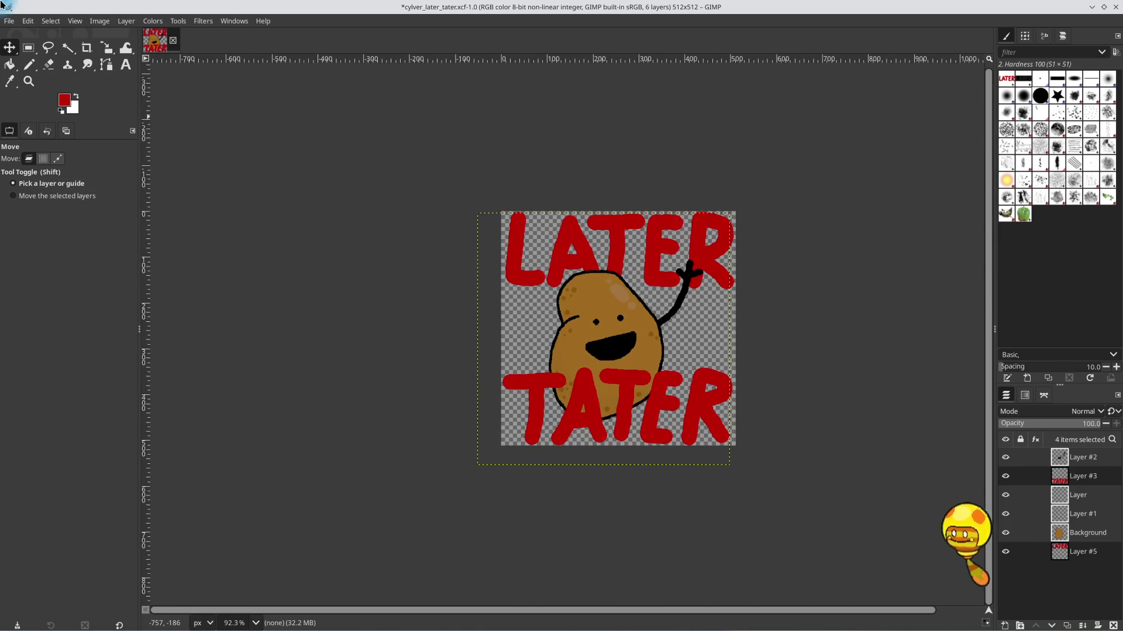
Scale the image to a width of 112, giving 112×112 pixels
{"action": "left_click", "coordinate": [50, 21]}
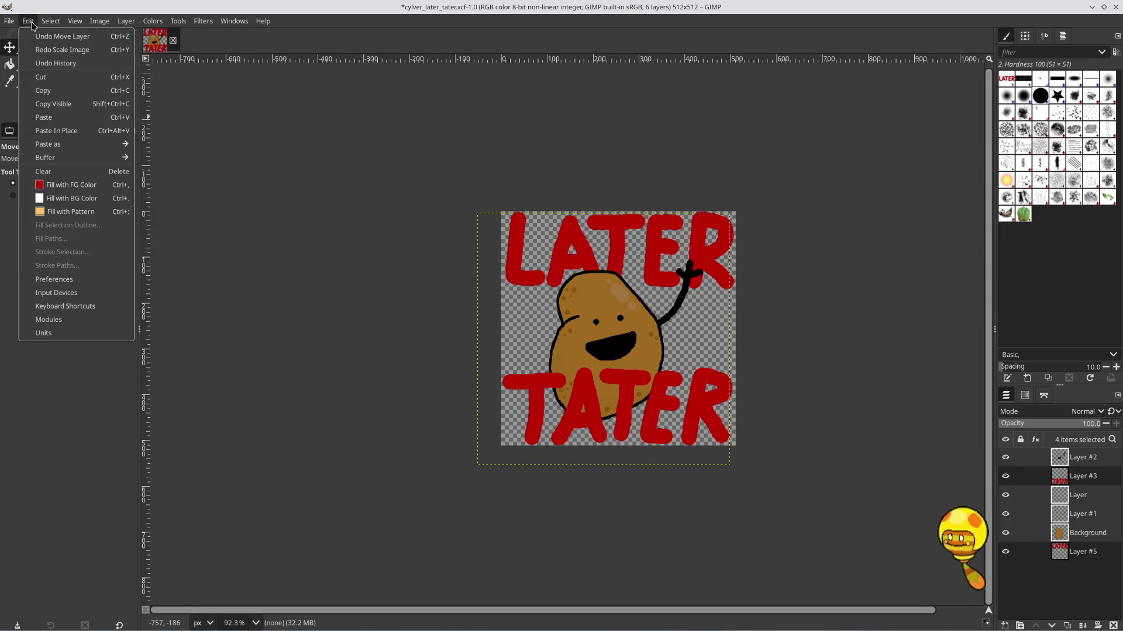
{"action": "mouse_move", "coordinate": [99, 21]}
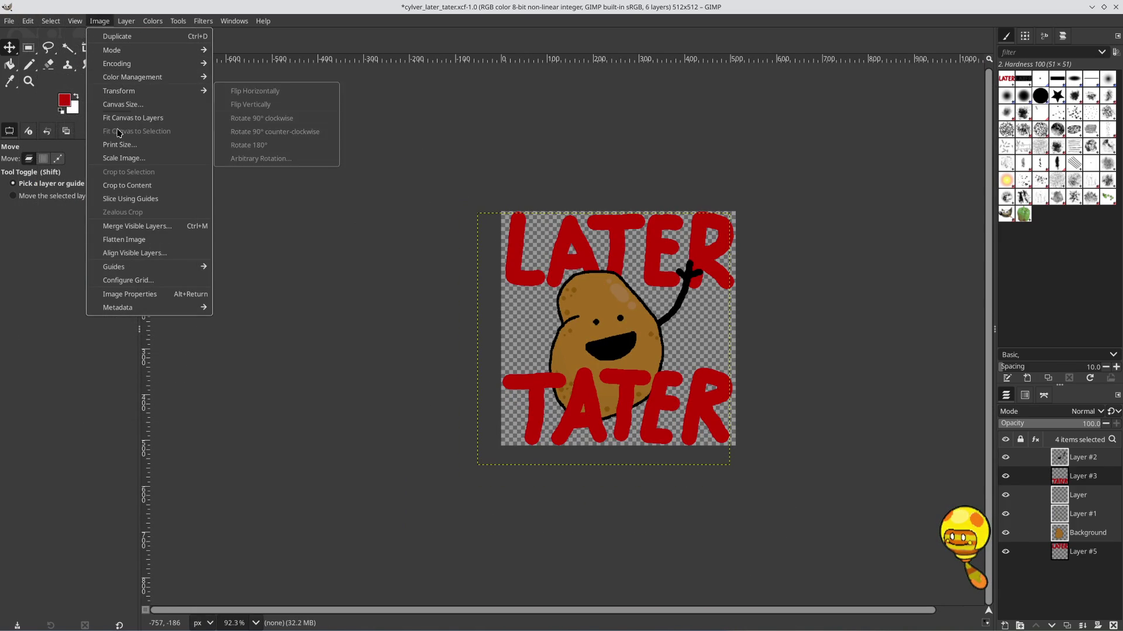
{"action": "left_click", "coordinate": [123, 158]}
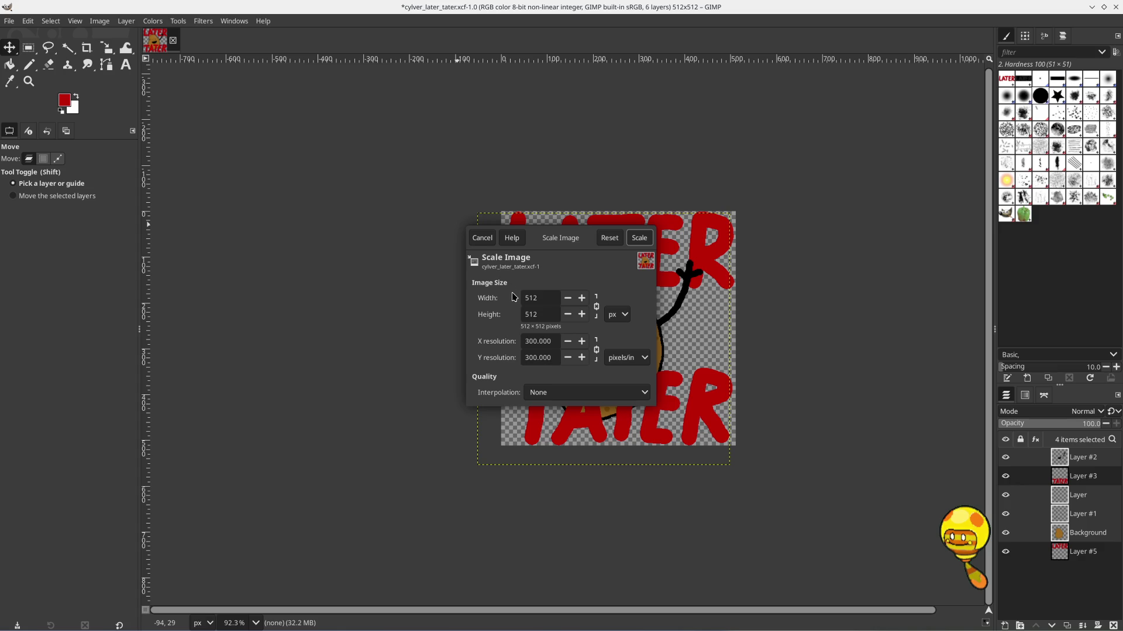
{"action": "left_click_drag", "start_coordinate": [537, 299], "coordinate": [518, 299]}
{"action": "key", "text": "Return"}
{"action": "left_click", "coordinate": [640, 239]}
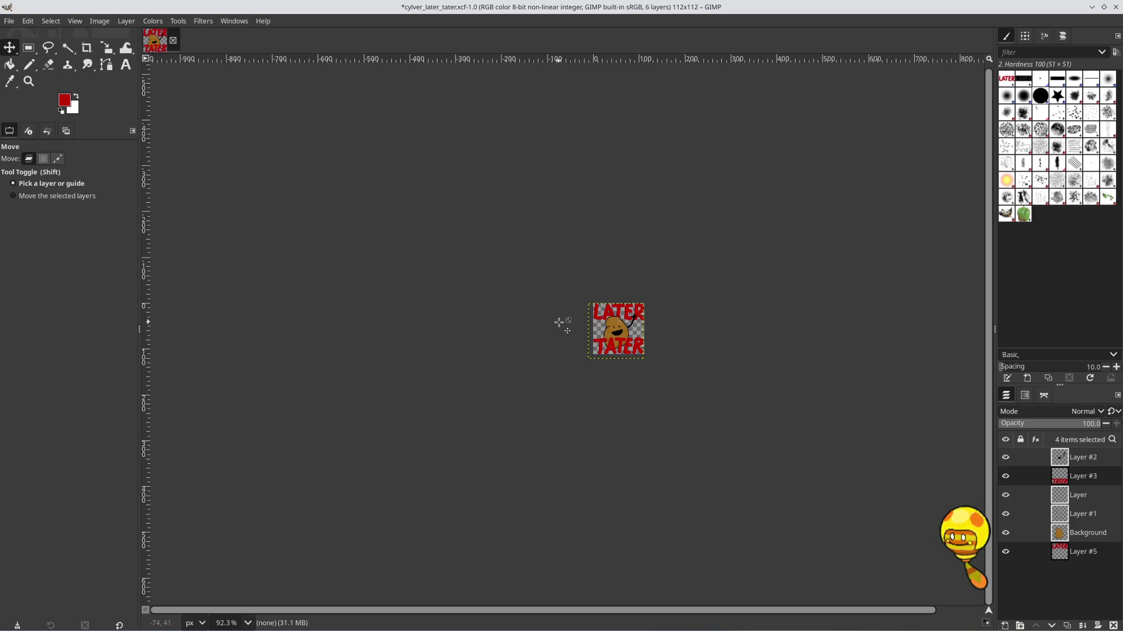
Zoom in and pan to inspect the pixelated 112×112 potato
{"action": "scroll", "coordinate": [601, 336], "scroll_direction": "up", "scroll_amount": 5}
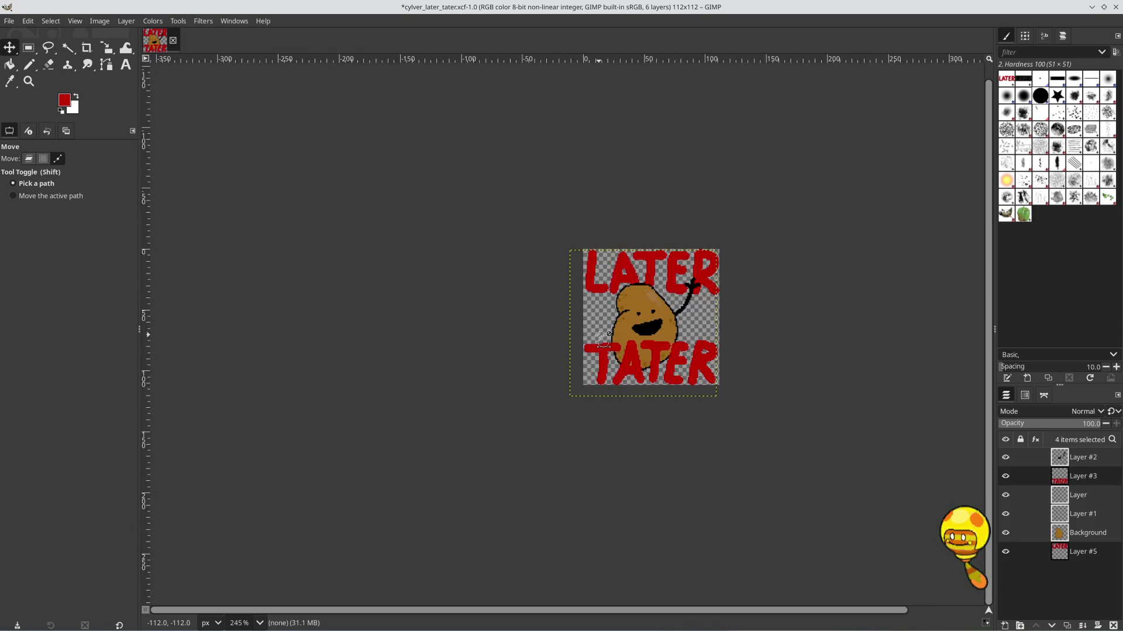
{"action": "scroll", "coordinate": [604, 338], "scroll_direction": "up", "scroll_amount": 2}
{"action": "scroll", "coordinate": [604, 338], "scroll_direction": "up", "scroll_amount": 1}
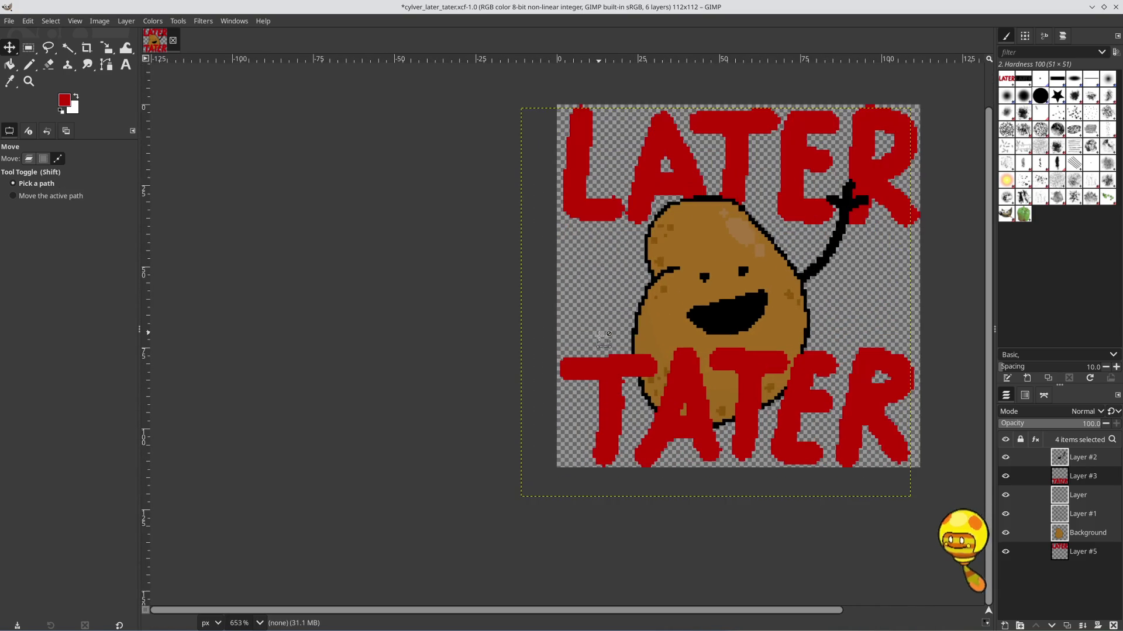
{"action": "left_click_drag", "start_coordinate": [810, 304], "coordinate": [735, 301]}
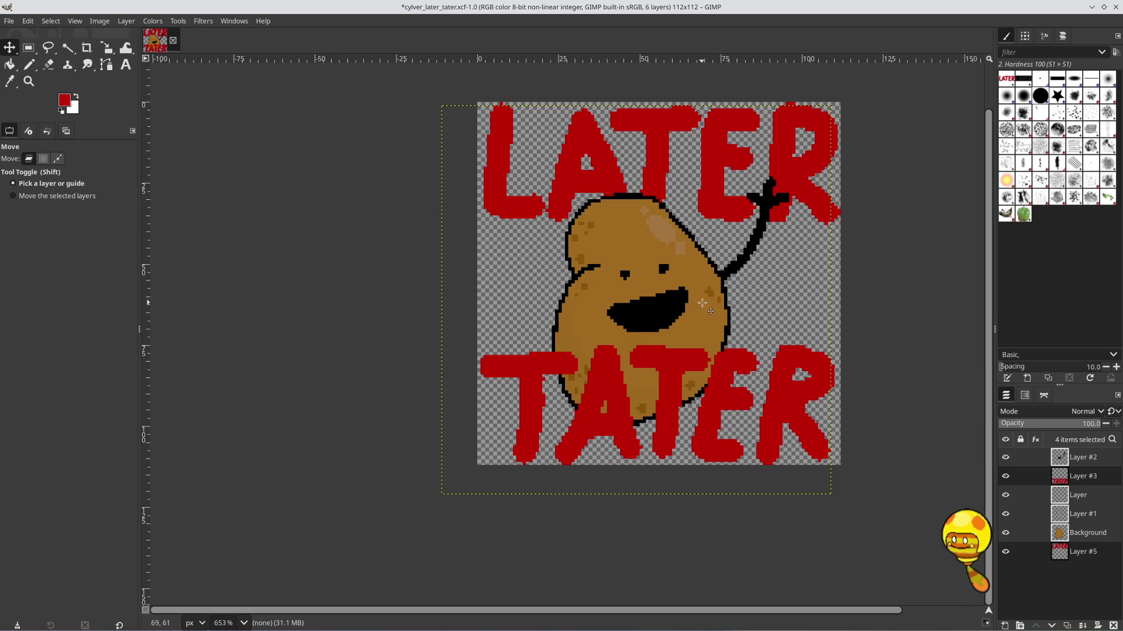
Undo the 112×112 scale to bring the image back to 512×512
{"action": "key", "text": "alt"}
{"action": "key", "text": "ctrl+z"}
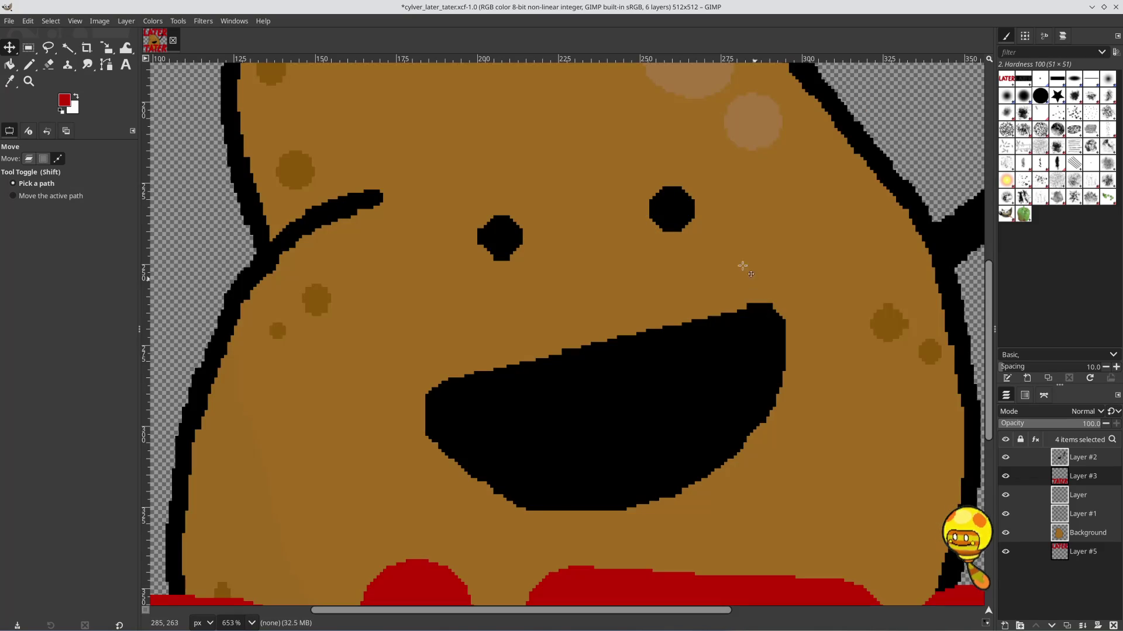
{"action": "scroll", "coordinate": [742, 262], "scroll_direction": "down", "scroll_amount": 5}
{"action": "scroll", "coordinate": [742, 261], "scroll_direction": "down", "scroll_amount": 3}
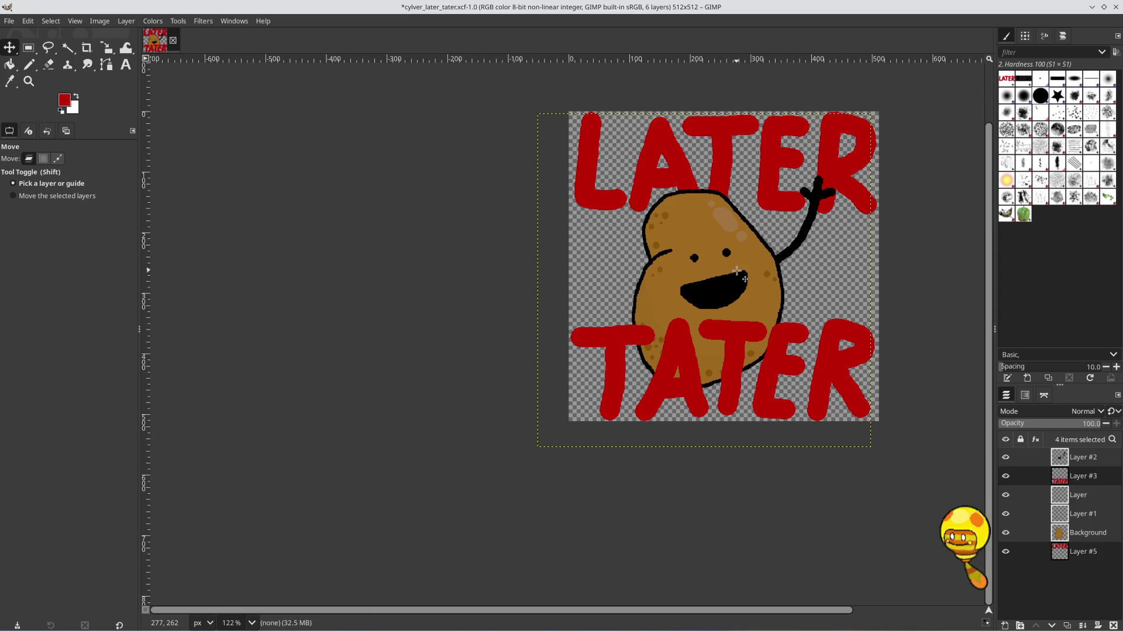
Save cylver_later_tater.xcf, zoom in on the eye, and pick the Eraser
{"action": "key", "text": "ctrl+s"}
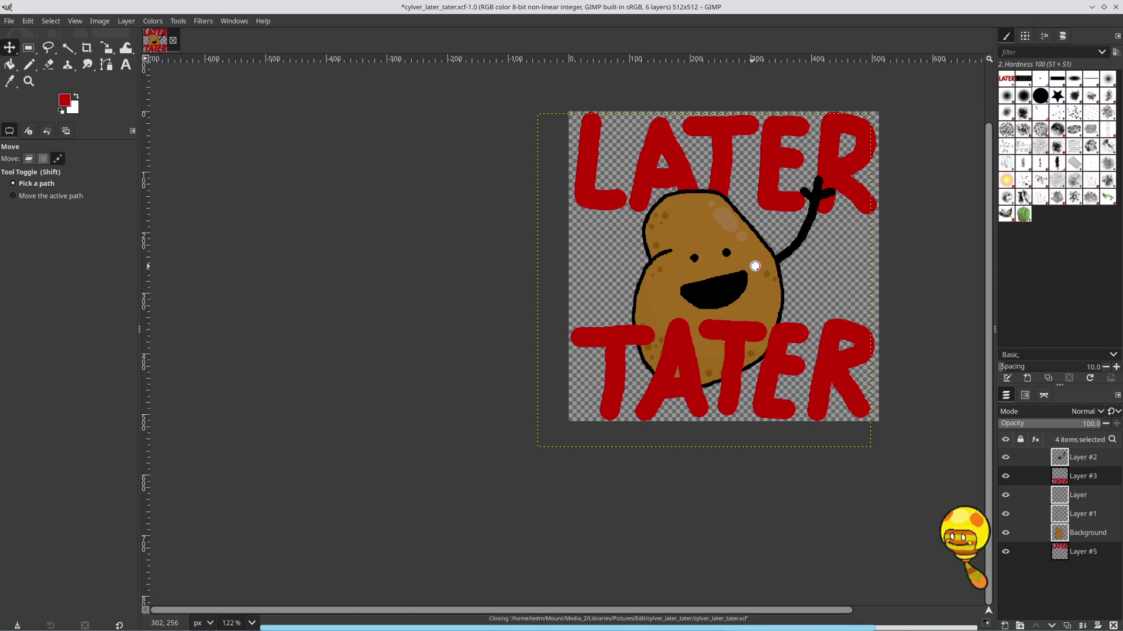
{"action": "scroll", "coordinate": [721, 250], "scroll_direction": "up", "scroll_amount": 5}
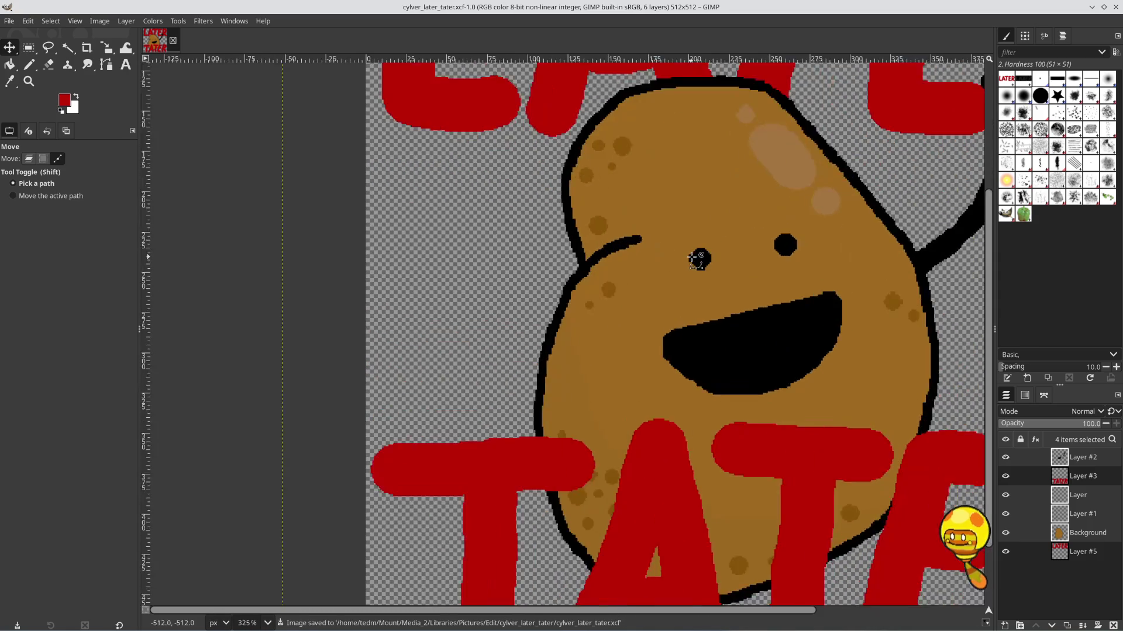
{"action": "scroll", "coordinate": [694, 253], "scroll_direction": "up", "scroll_amount": 3}
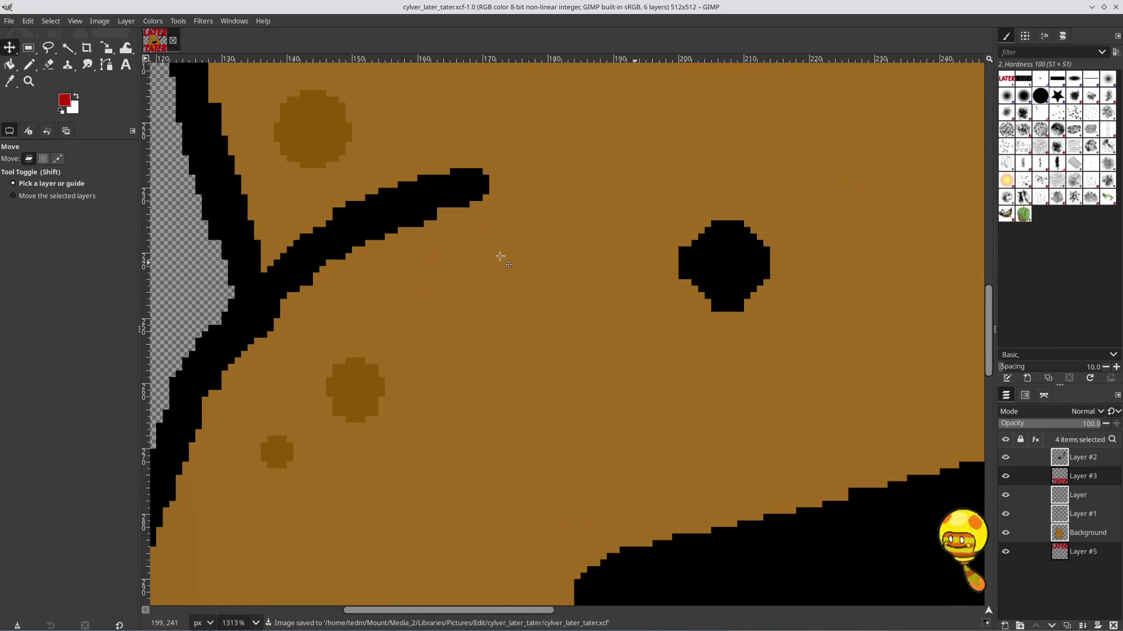
{"action": "left_click", "coordinate": [49, 65]}
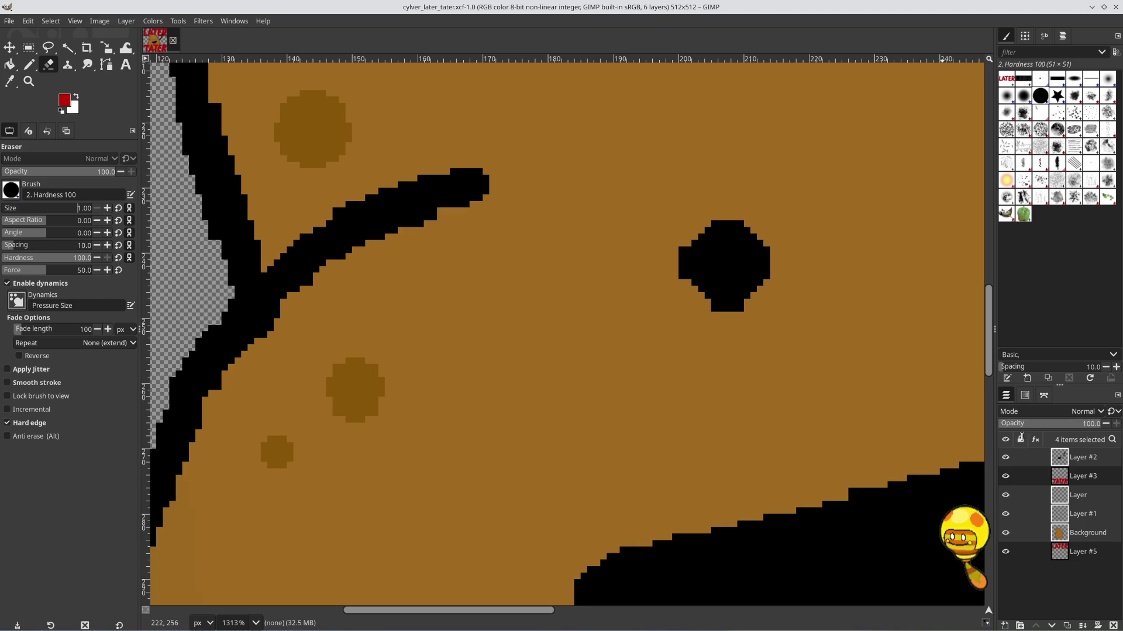
Make Layer #2 the only active layer and erase a stray pixel near the eye
{"action": "left_click", "coordinate": [1090, 466]}
{"action": "left_click", "coordinate": [680, 252]}
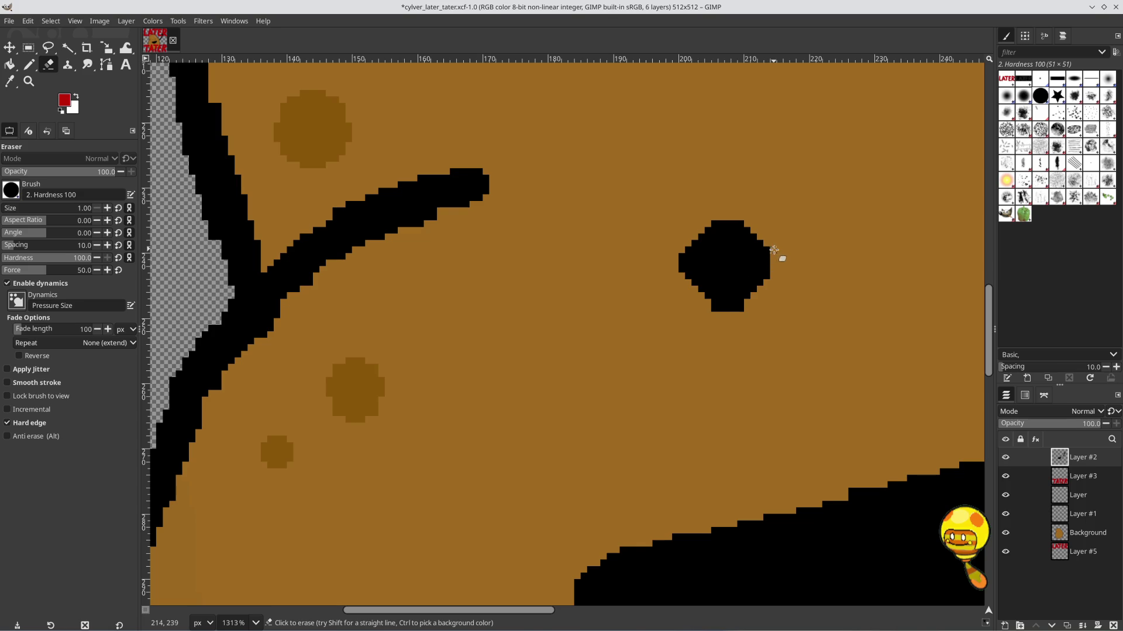
{"action": "left_click", "coordinate": [740, 308]}
{"action": "scroll", "coordinate": [823, 334], "scroll_direction": "down", "scroll_amount": 5, "text": "ctrl"}
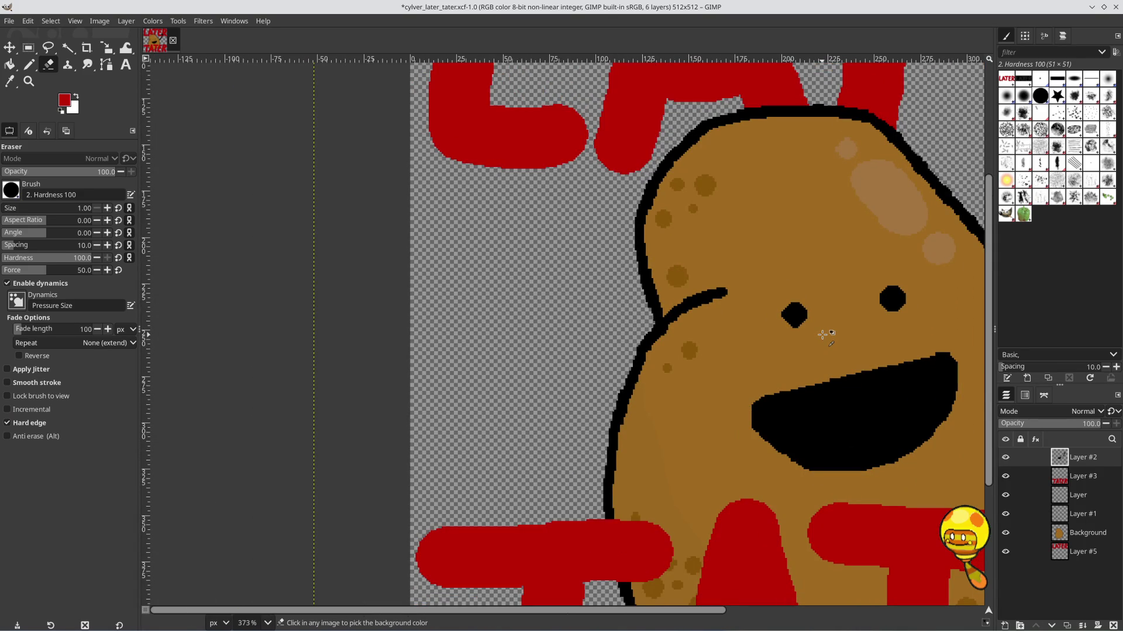
{"action": "scroll", "coordinate": [833, 326], "scroll_direction": "down", "scroll_amount": 3, "text": "ctrl"}
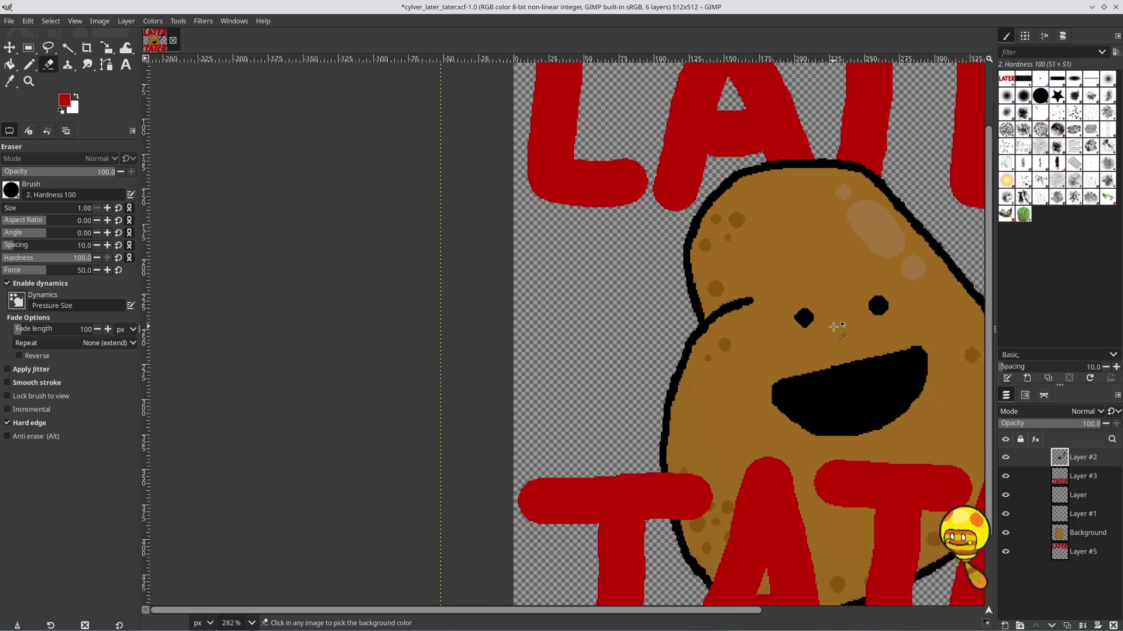
{"action": "scroll", "coordinate": [833, 326], "scroll_direction": "up", "scroll_amount": 5, "text": "ctrl"}
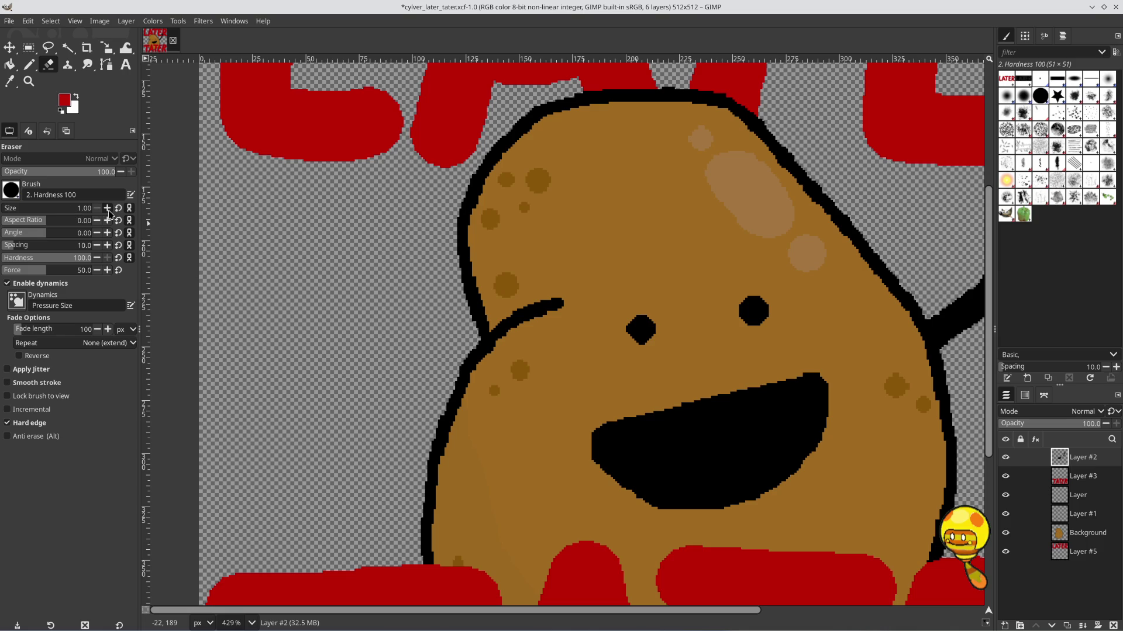
Make black the foreground colour, set the eraser size to 16, and erase the left eye
{"action": "left_click", "coordinate": [76, 98]}
{"action": "left_click", "coordinate": [65, 101]}
{"action": "left_click", "coordinate": [598, 400]}
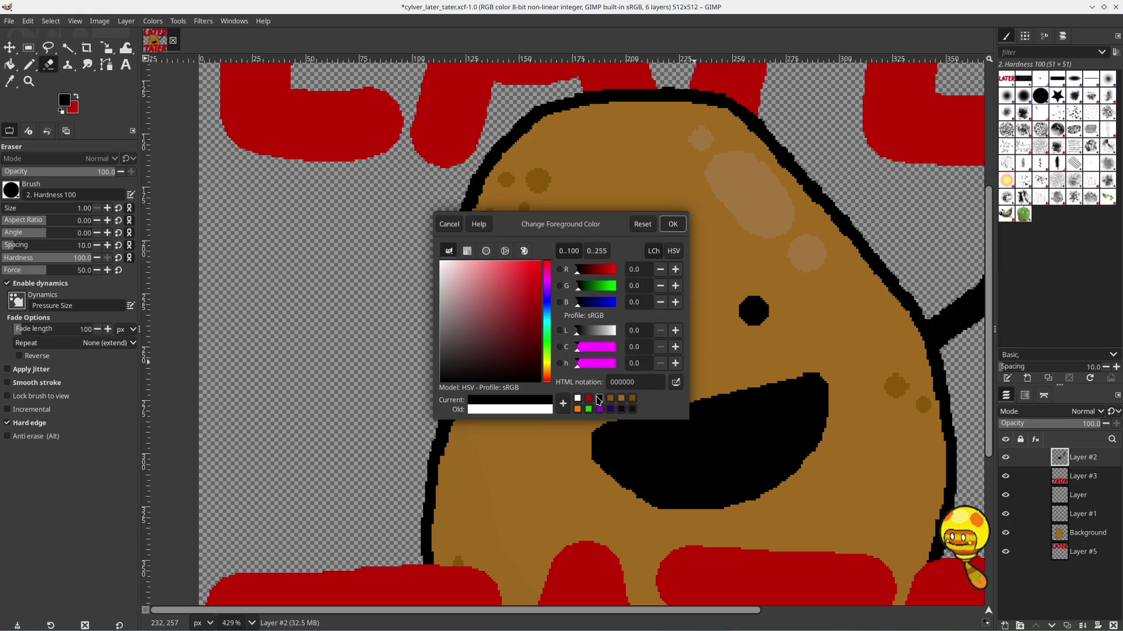
{"action": "left_click", "coordinate": [673, 223]}
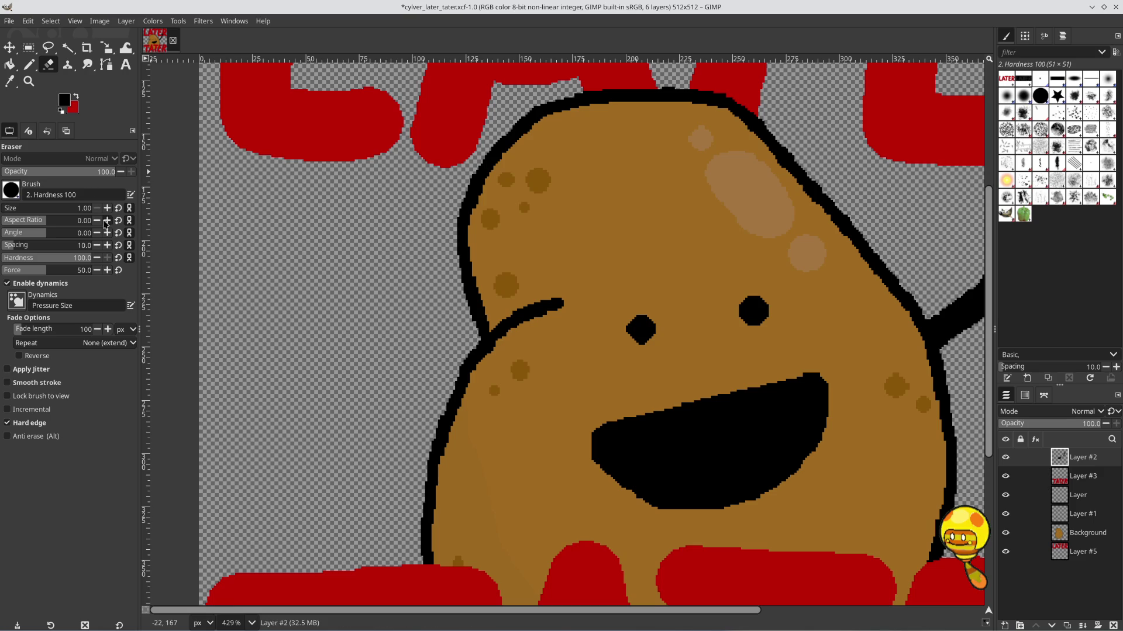
{"action": "left_click", "coordinate": [9, 209]}
{"action": "type", "text": "16"}
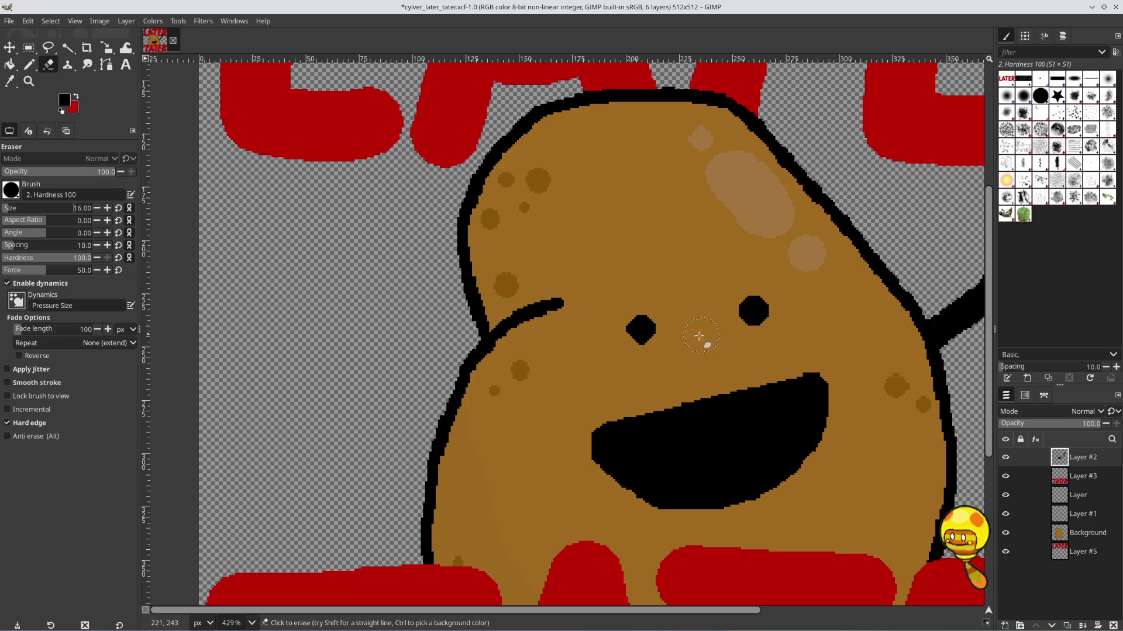
{"action": "left_click", "coordinate": [641, 330]}
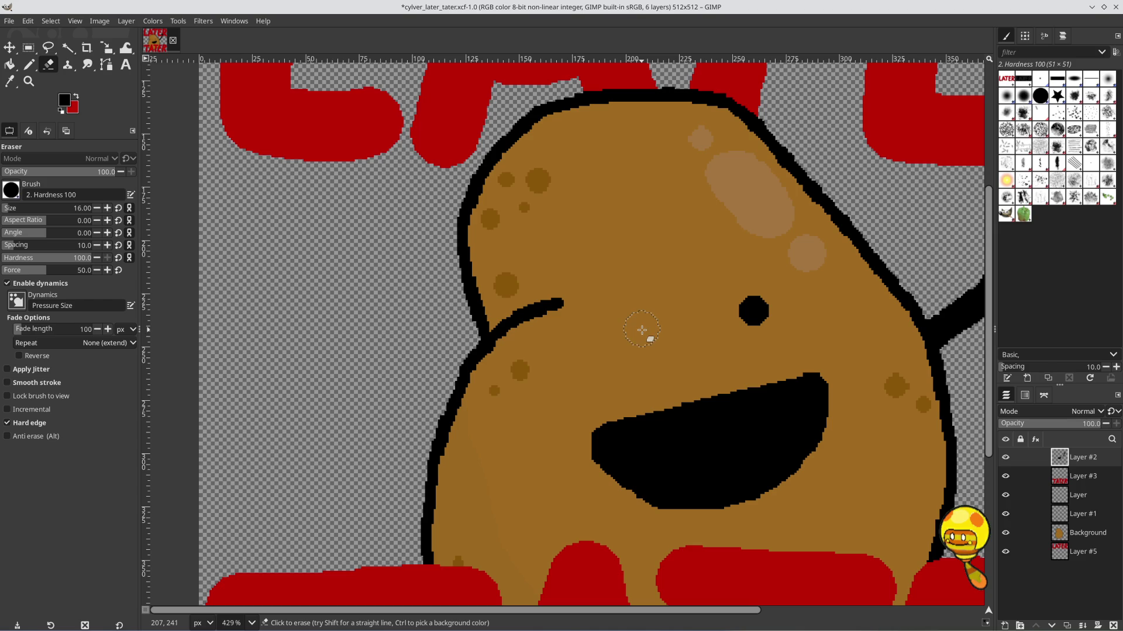